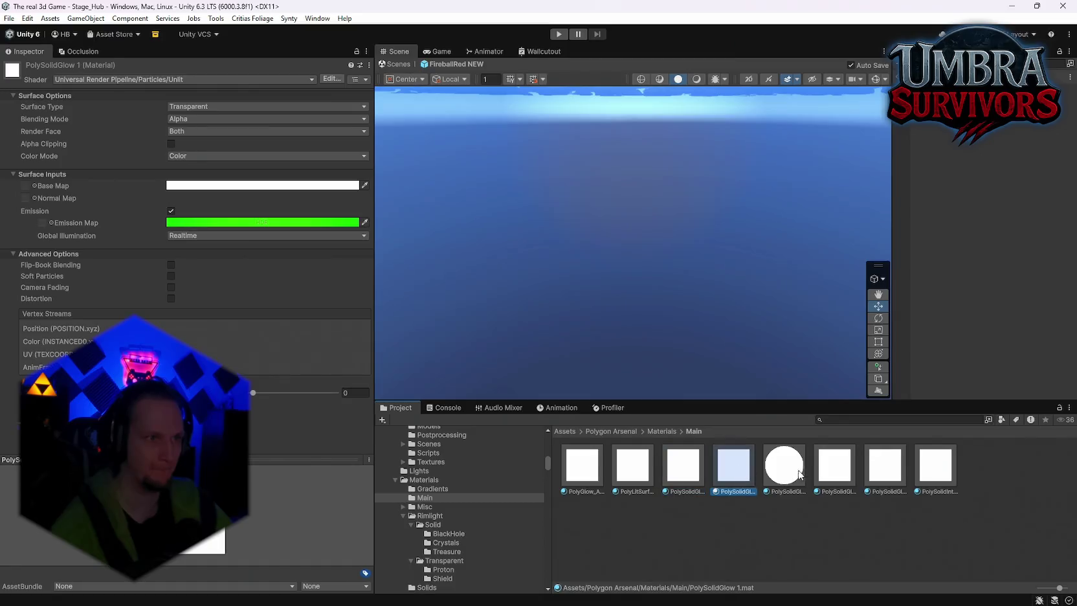
Compare the PolySolidGlow and PolySolidGlow 1 material settings, then reselect the FireballRed NEW root.
left_click(890, 474)
left_click(936, 471)
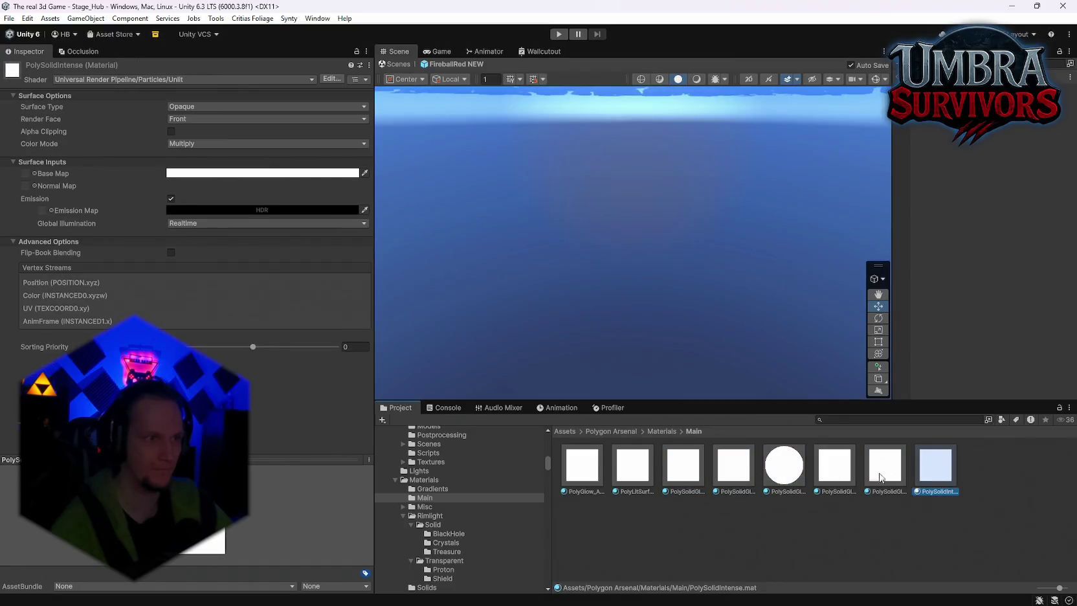
left_click(834, 472)
left_click(718, 477)
left_click(689, 477)
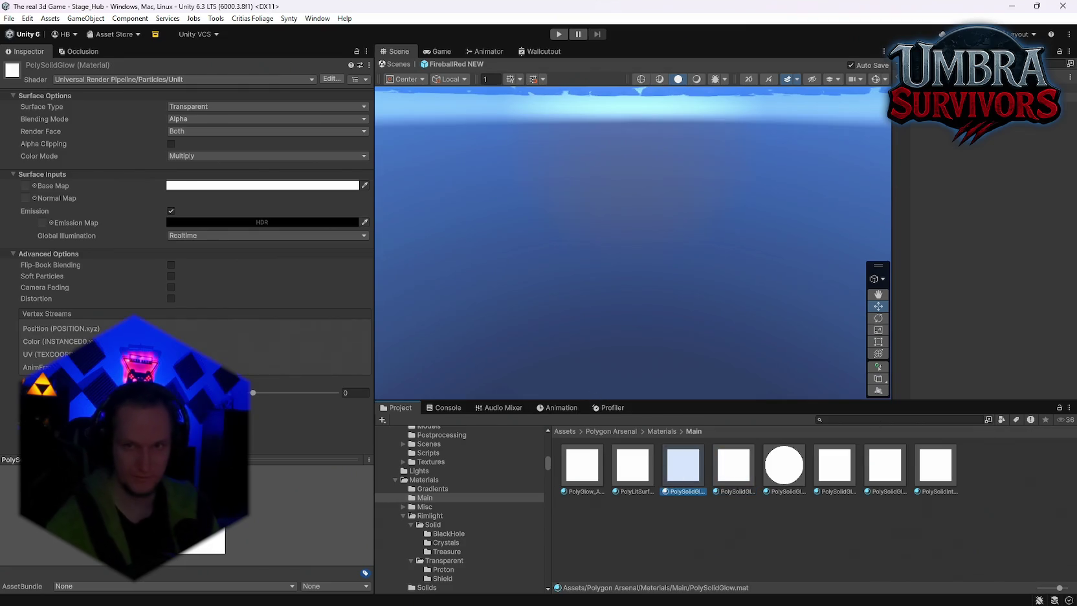
left_click(916, 126)
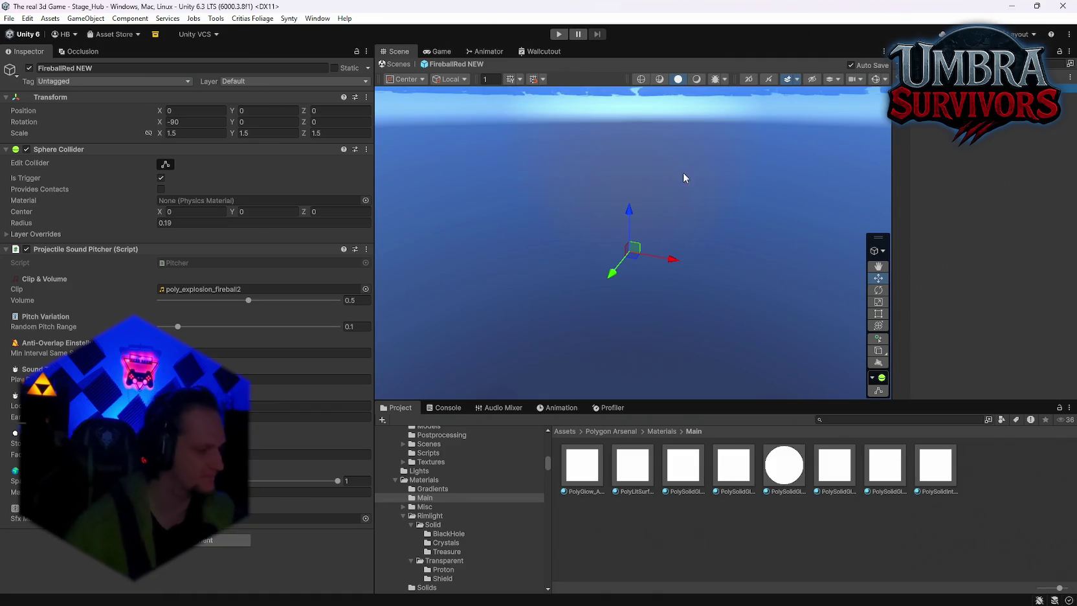
Check and minimize Discord, then select FireTrail to show its 2.5-duration looping Particle System.
scroll(501, 528, "up", 3)
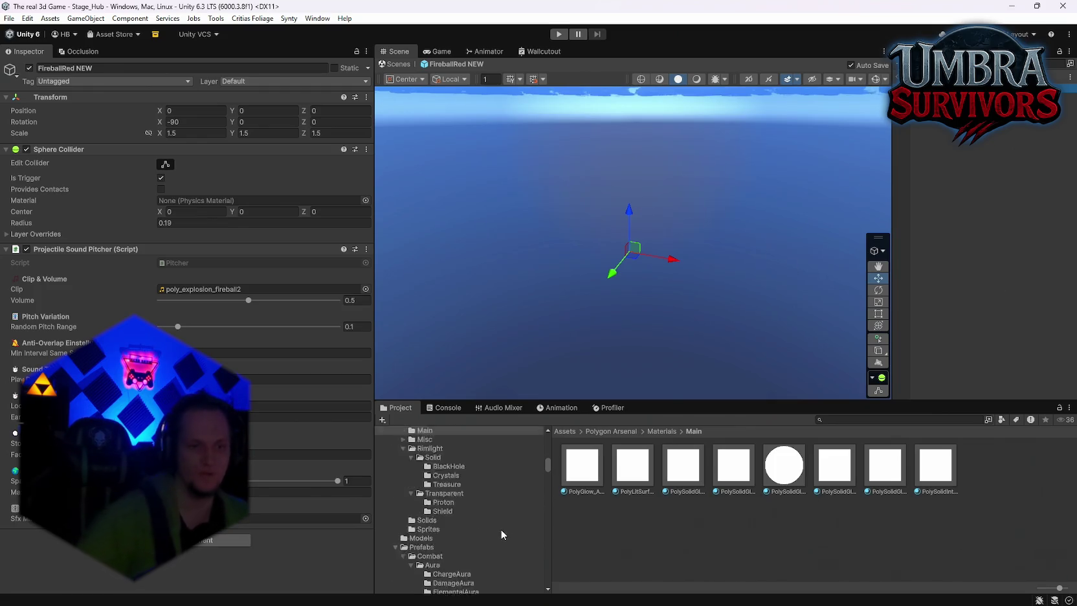
scroll(501, 528, "down", 3)
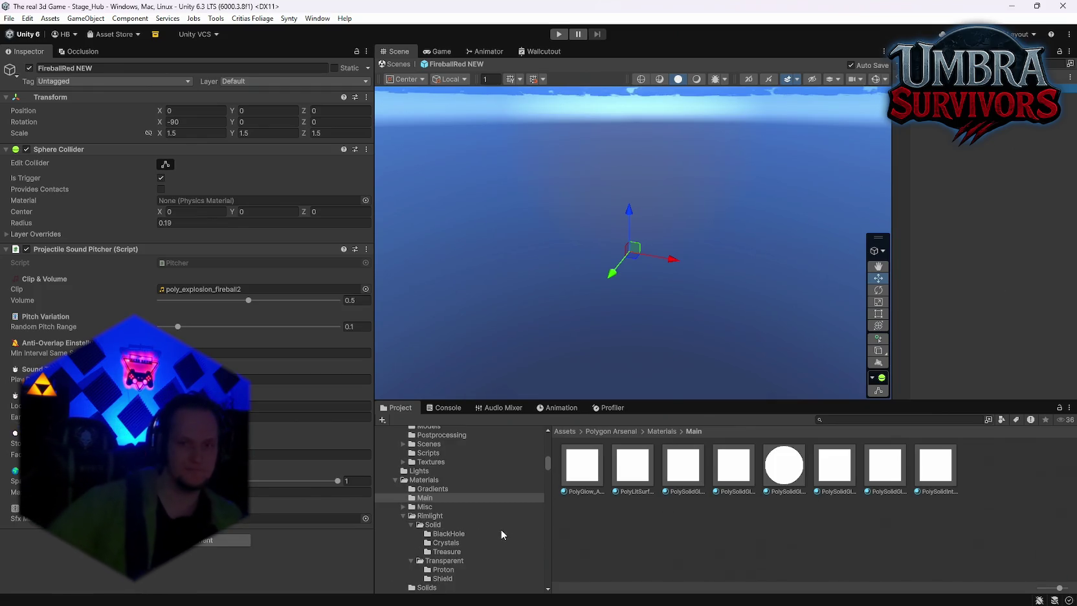
mouse_move(790, 602)
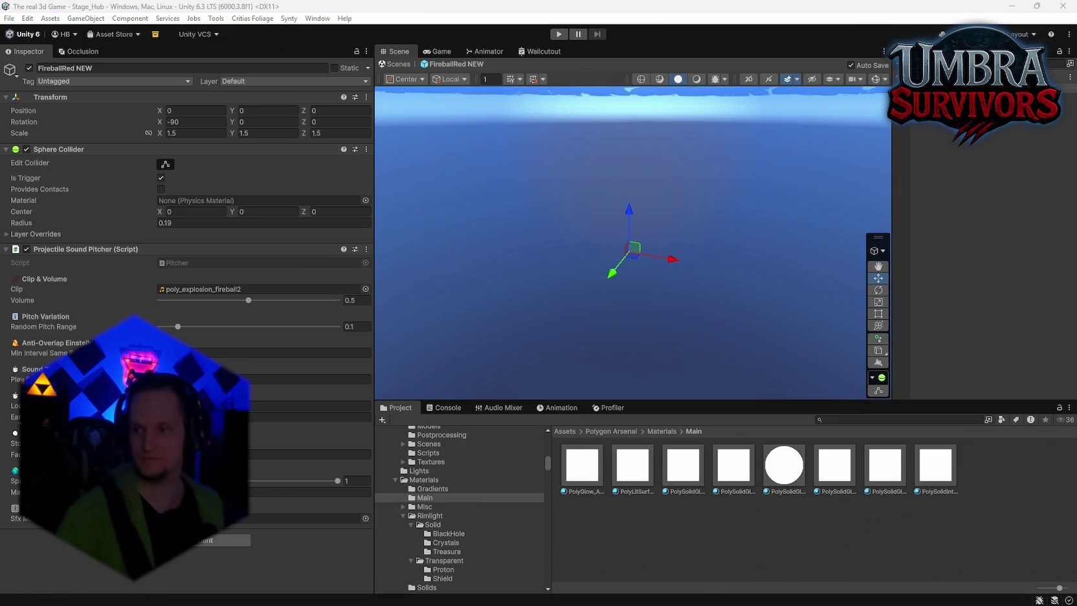
mouse_move(490, 602)
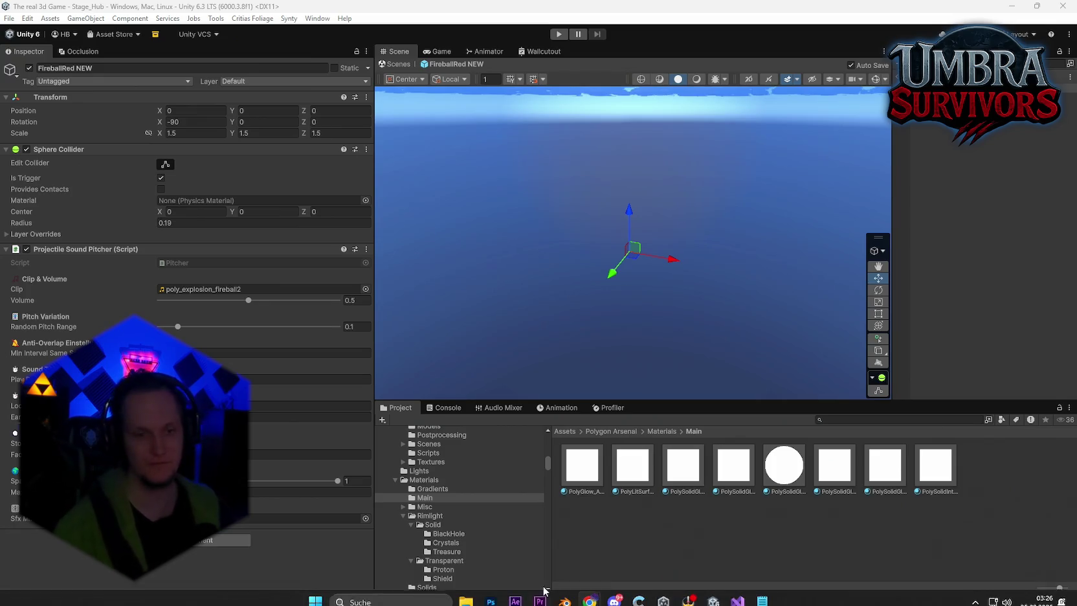
left_click(613, 591)
left_click(614, 590)
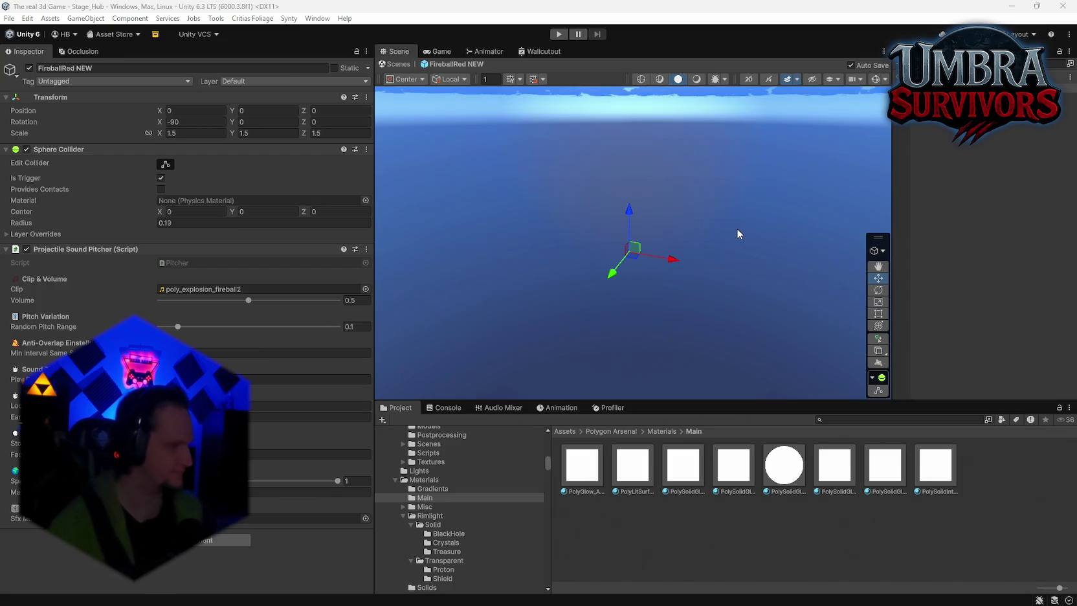
left_click(552, 200)
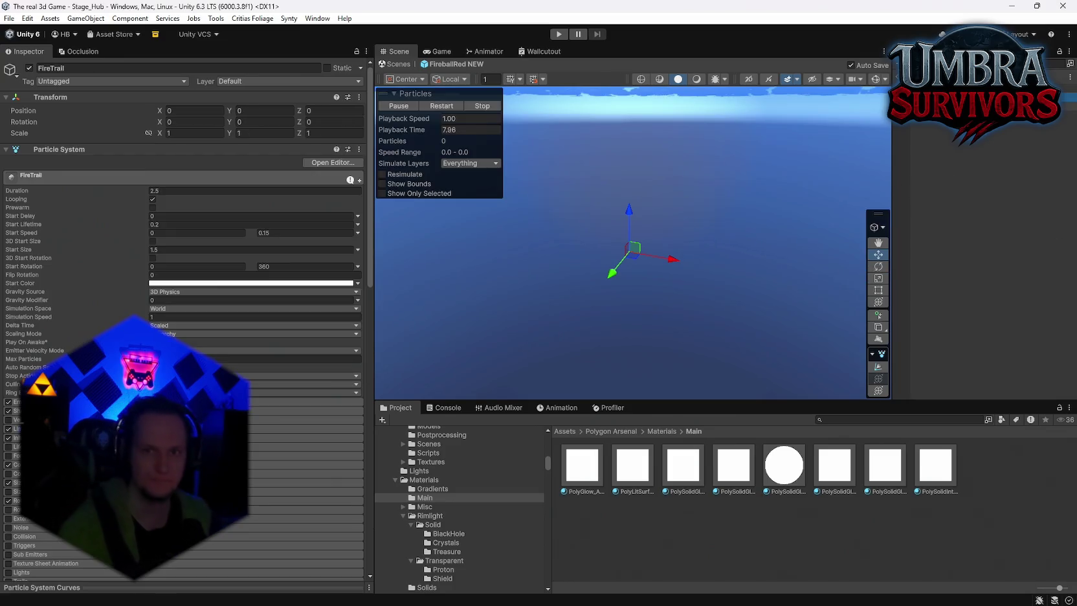
Scroll to the Renderer module and locate FireTrail's PolySolidGlow material in the project.
scroll(194, 259, "down", 10)
scroll(187, 296, "down", 3)
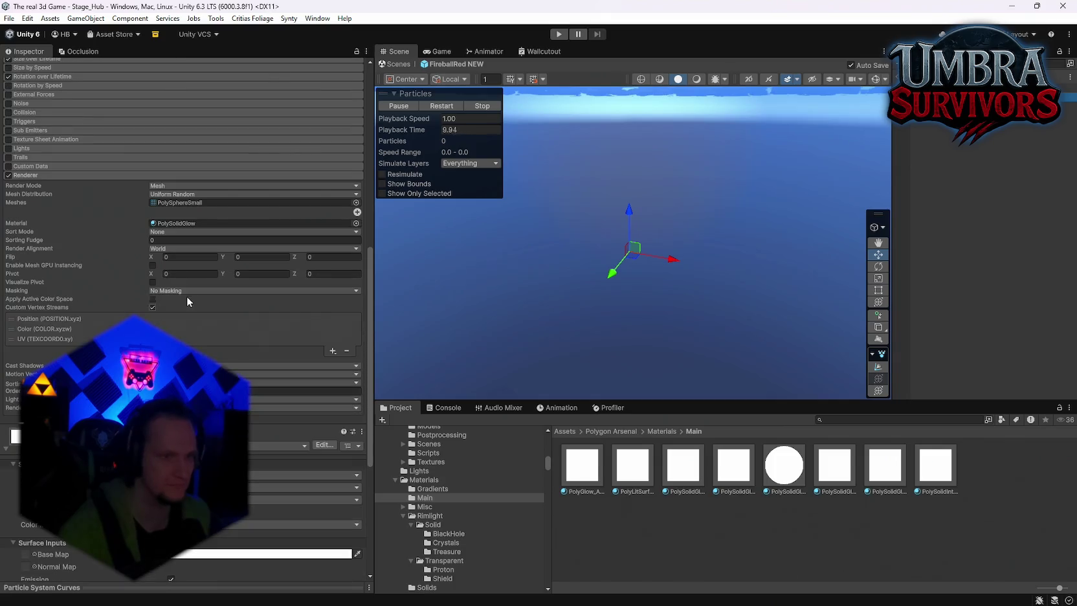
left_click(181, 221)
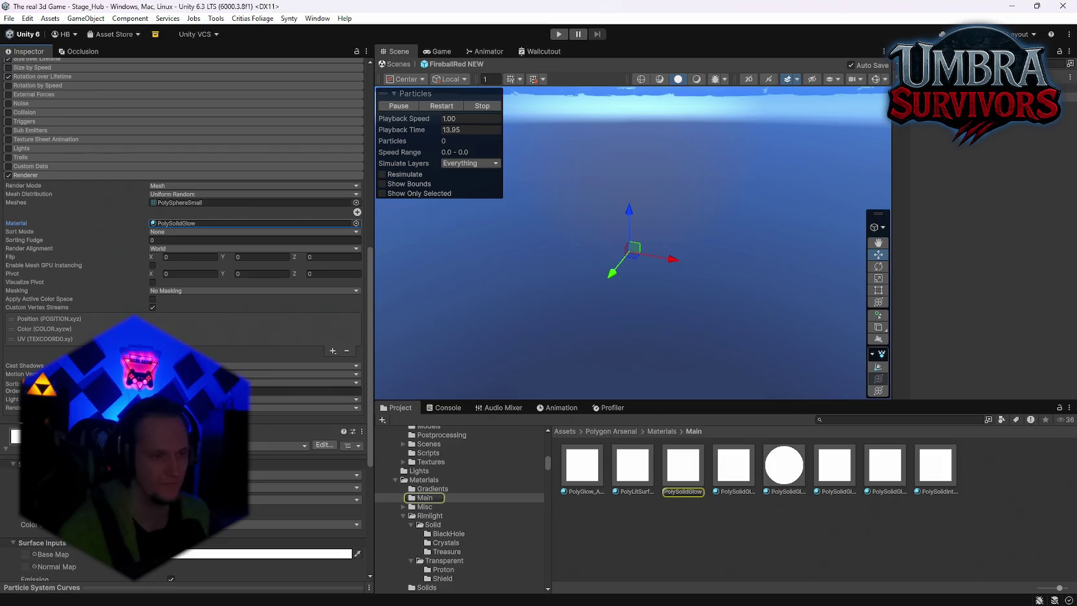
scroll(187, 317, "down", 12)
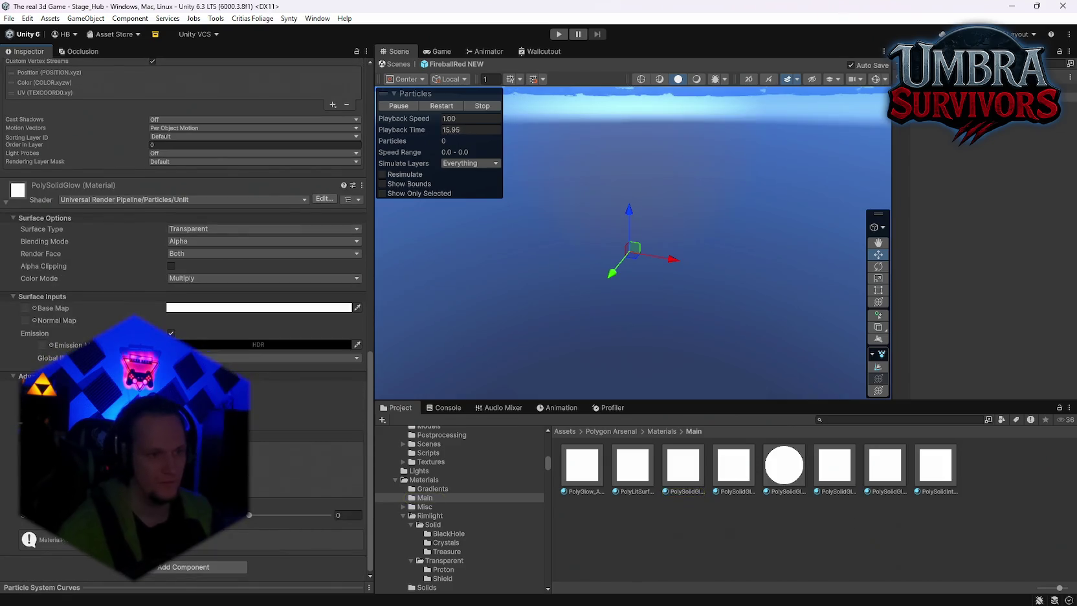
left_click_drag(706, 266, 740, 227)
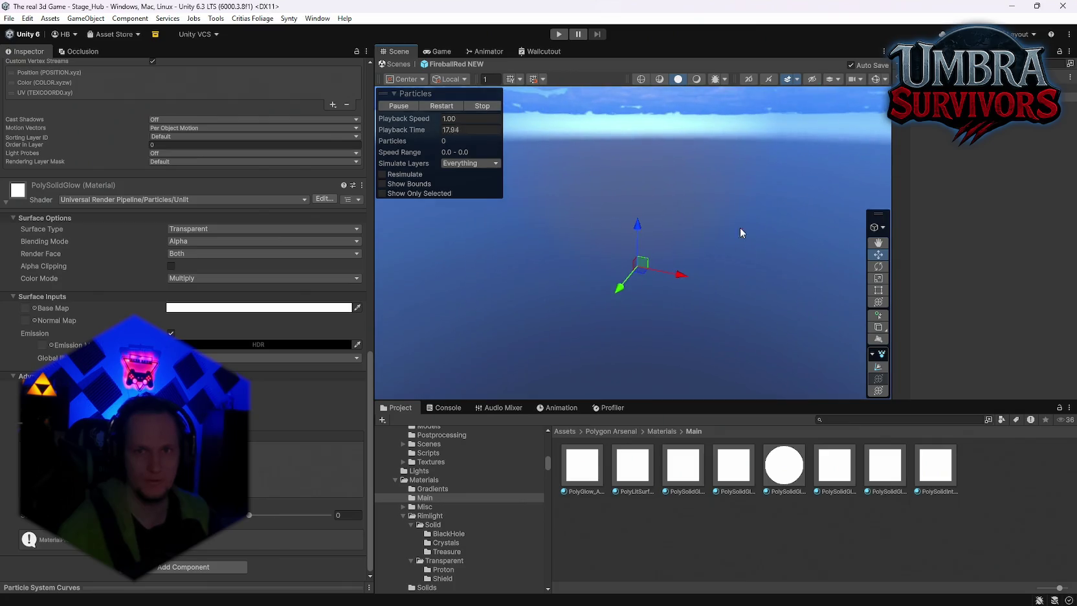
Expand Color over Lifetime and open FireTrail's orange-to-red gradient.
scroll(223, 366, "up", 20)
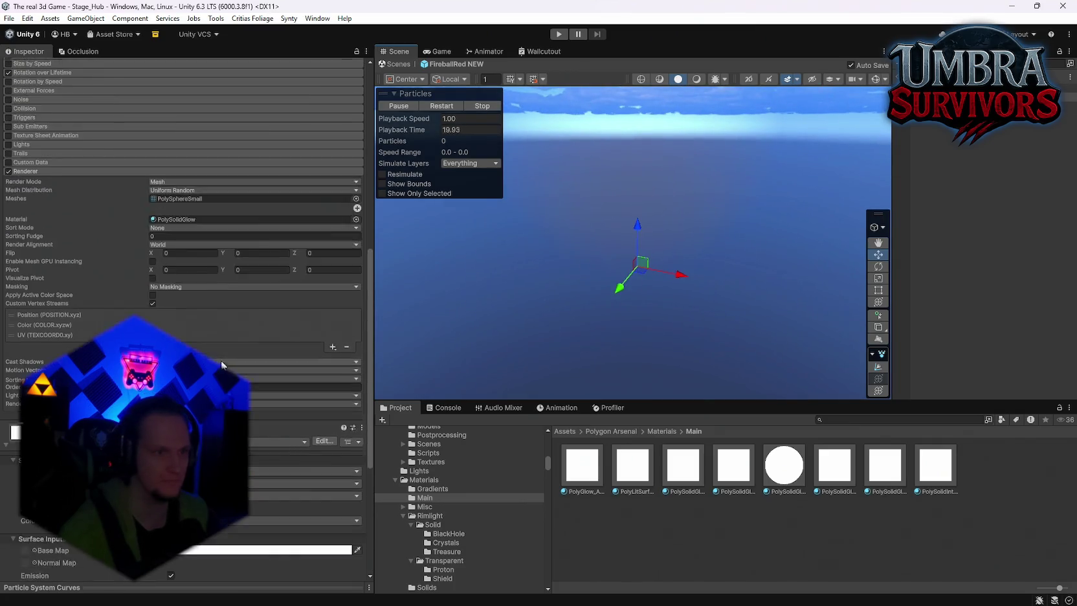
scroll(111, 287, "up", 3)
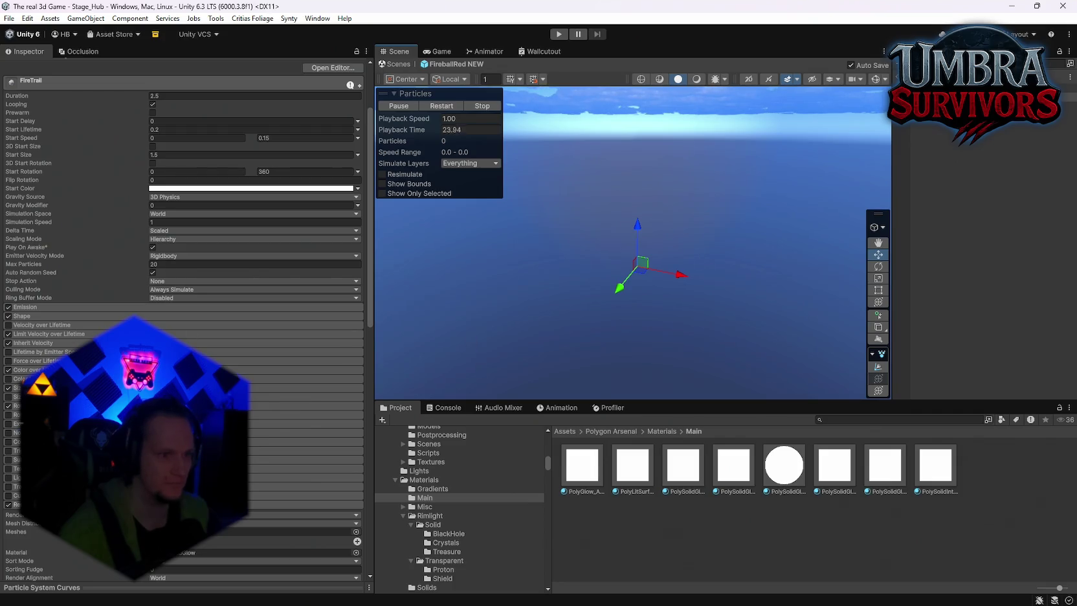
left_click(248, 370)
left_click(250, 380)
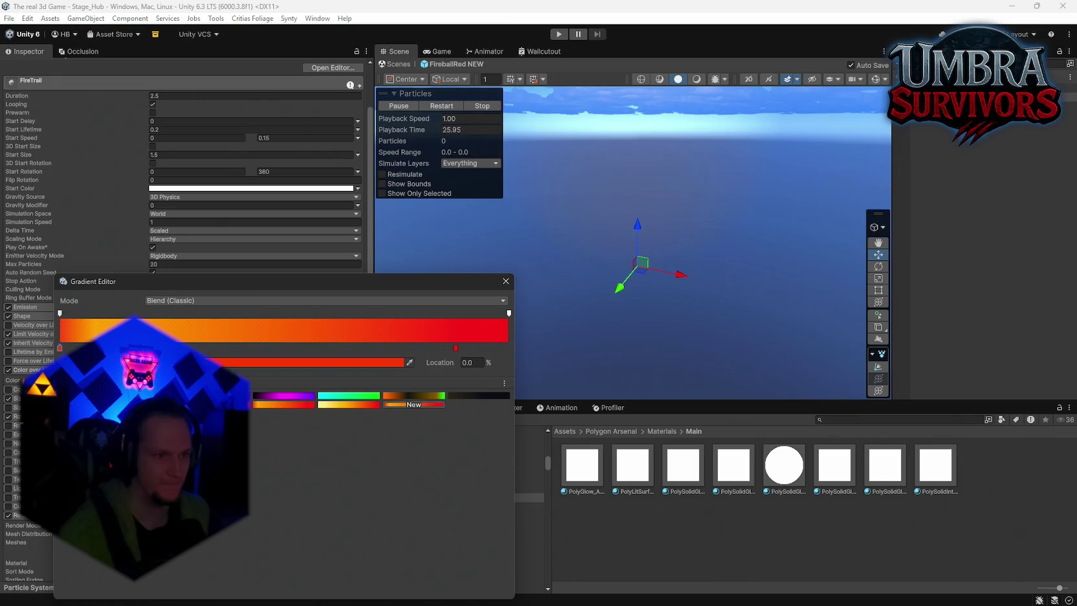
Set the gradient's starting alpha key to 226, undoing an accidental fireball move.
left_click(60, 314)
left_click(359, 363)
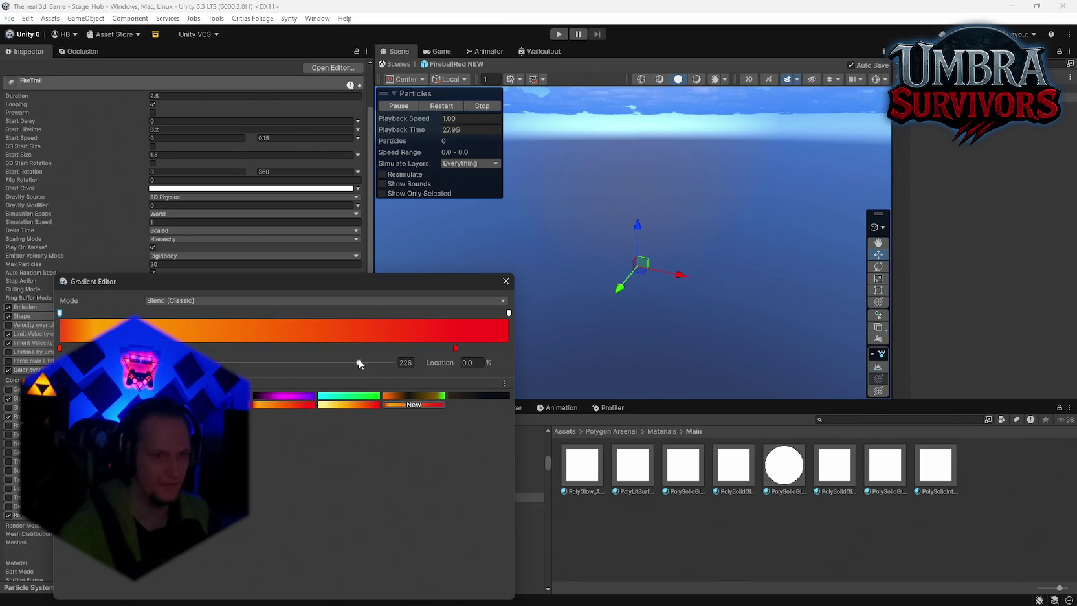
left_click(638, 257)
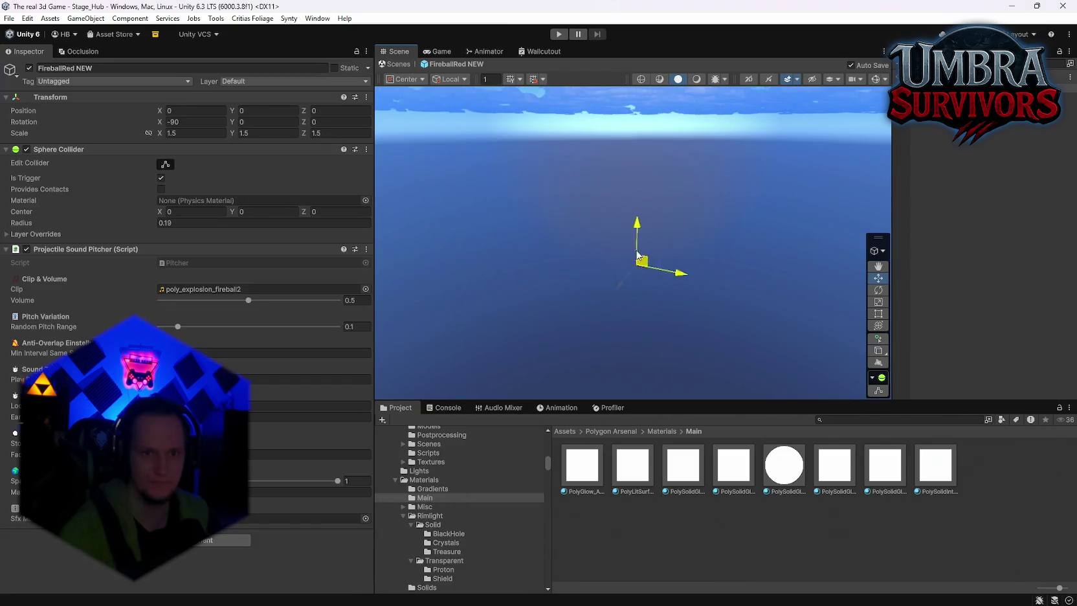
left_click_drag(638, 257, 678, 293)
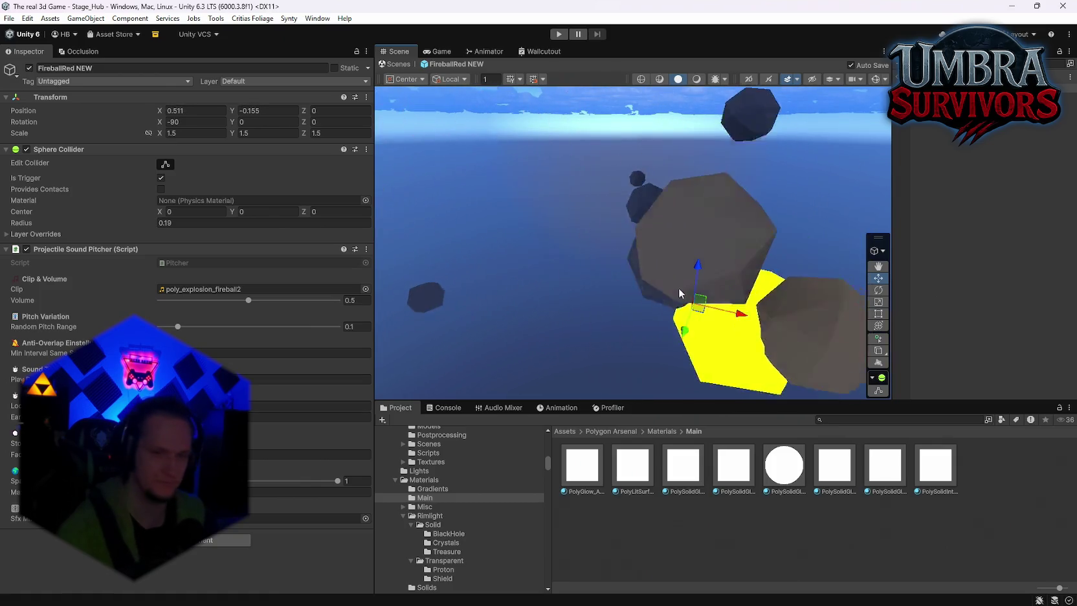
key("ctrl+z")
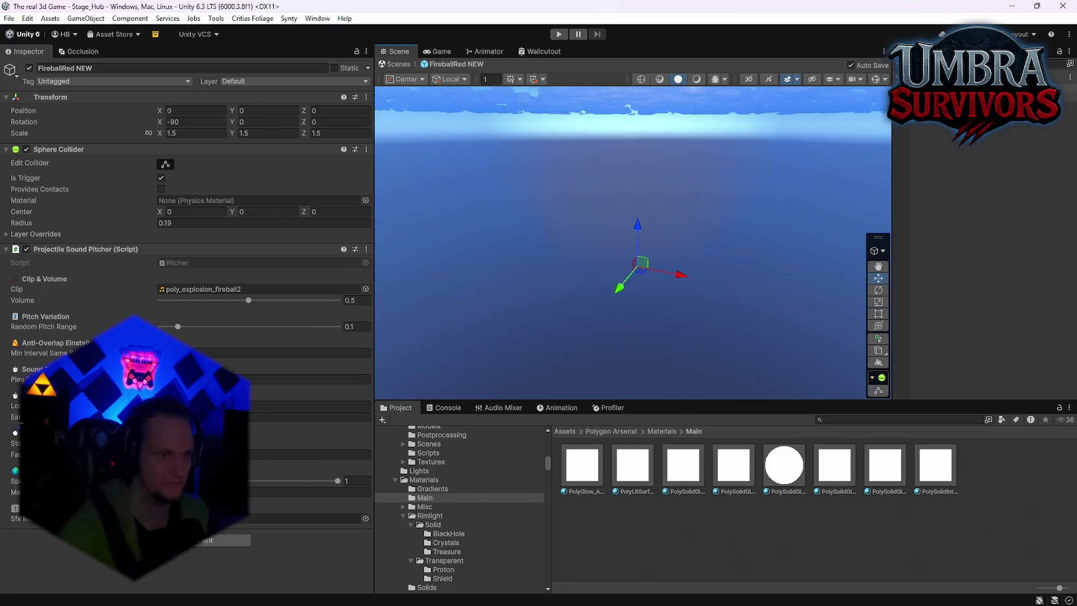
key("ctrl+z")
key("ctrl+z")
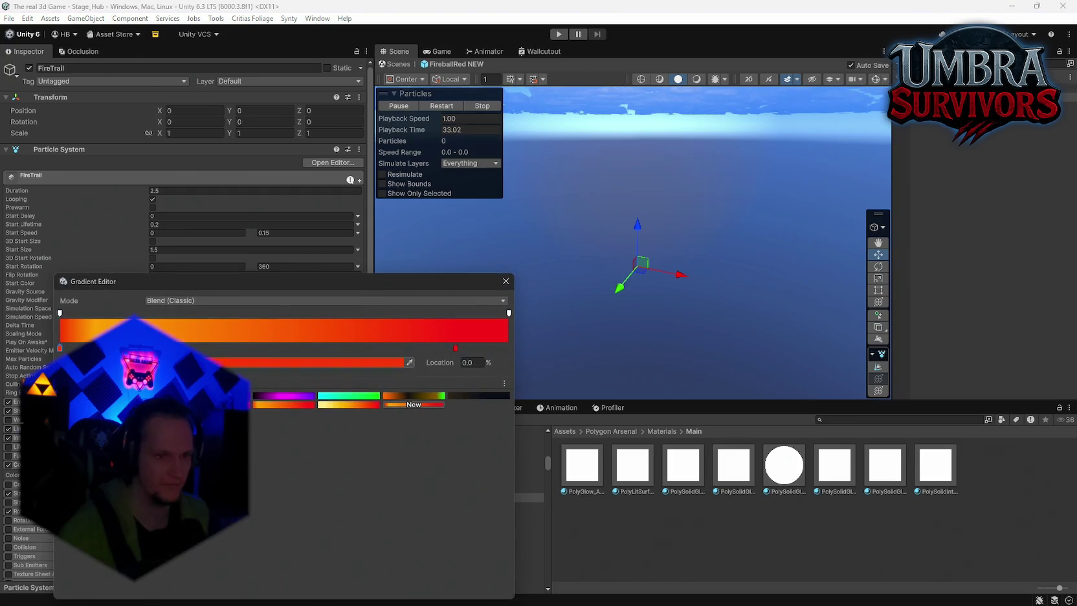
Check the red key's colour and add an orange colour key at 7.1%.
left_click(311, 363)
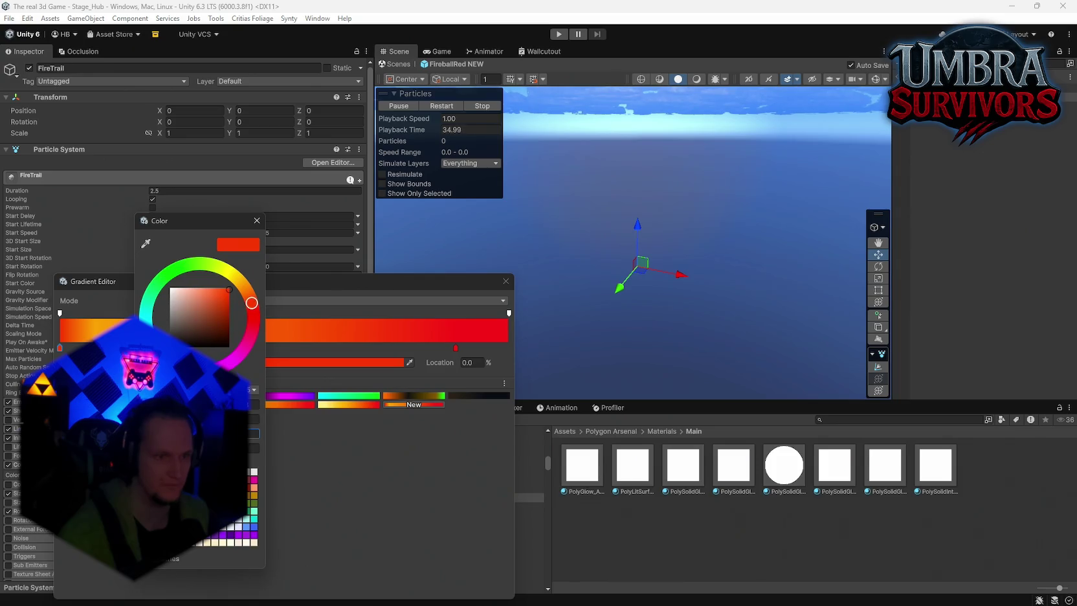
left_click(257, 221)
left_click(92, 348)
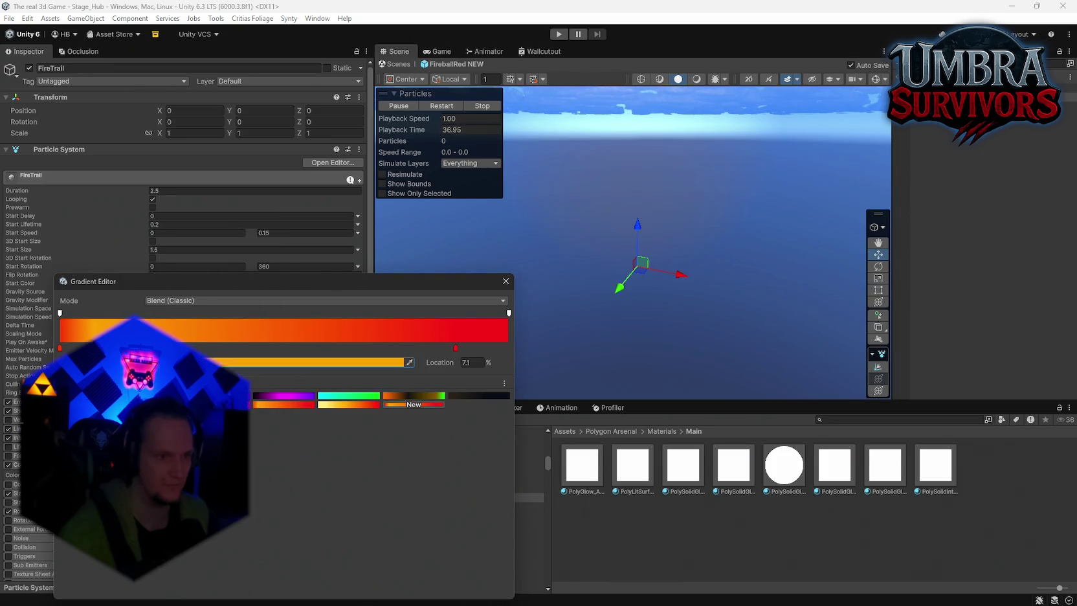
left_click(311, 362)
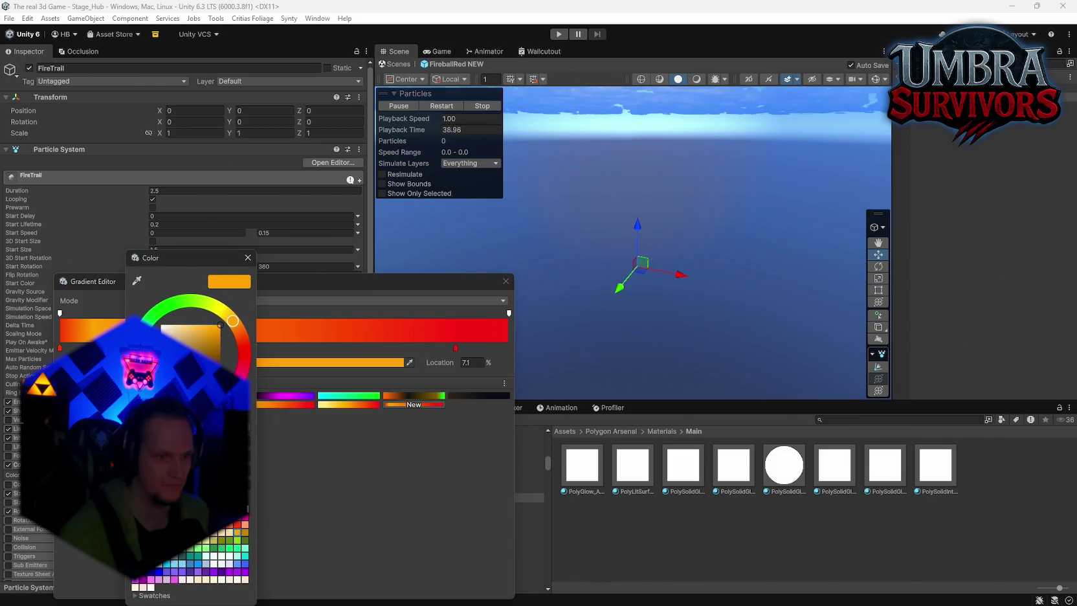
left_click(248, 258)
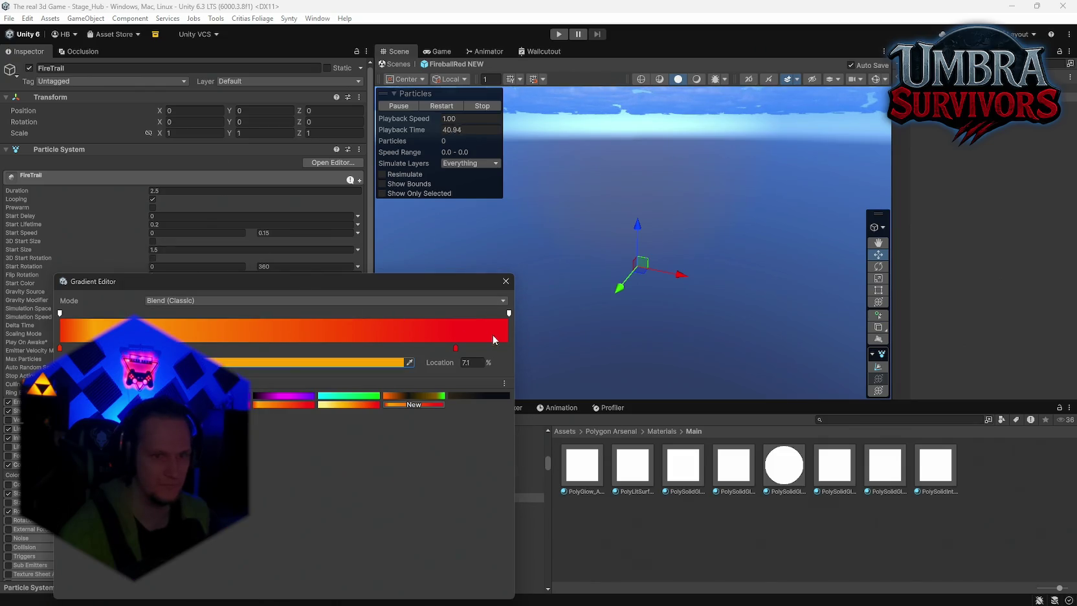
Try Fixed blending, revert to Blend (Classic), and close the gradient editor.
left_click(509, 313)
left_click(60, 313)
left_click(175, 301)
left_click(175, 301)
left_click(173, 301)
left_click(172, 327)
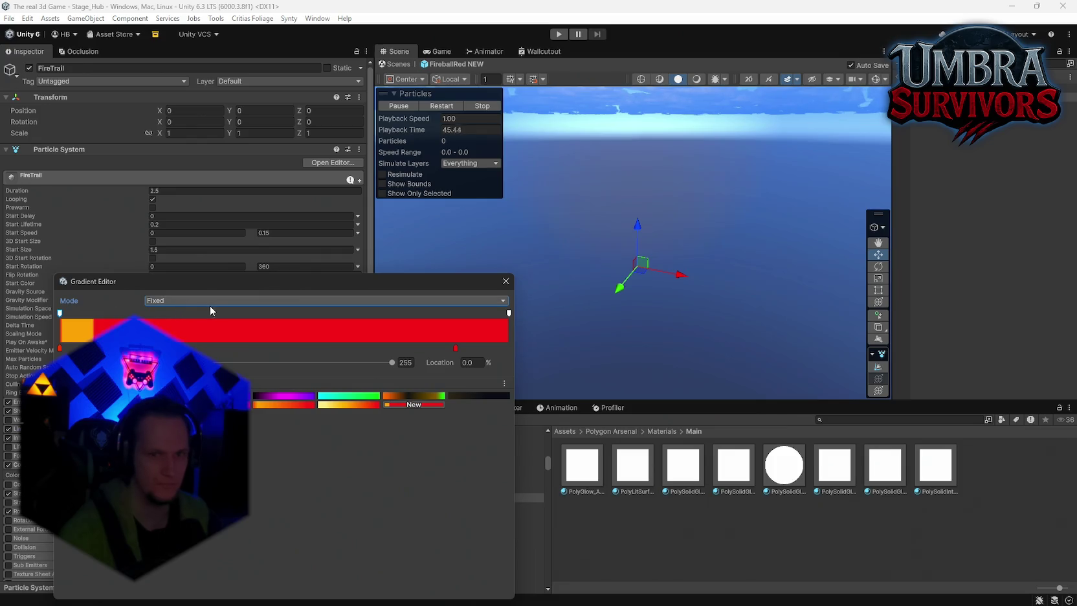
key("ctrl+z")
left_click(506, 281)
left_click(456, 64)
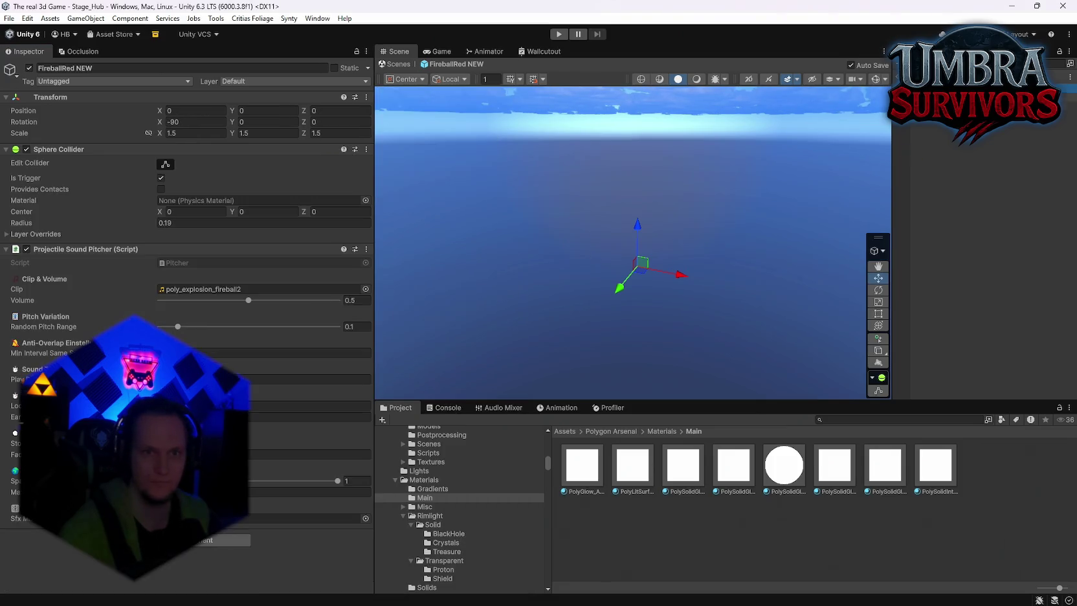
Drag the fireball right to preview the trail effect, then leave prefab editing.
left_click_drag(459, 206, 719, 239)
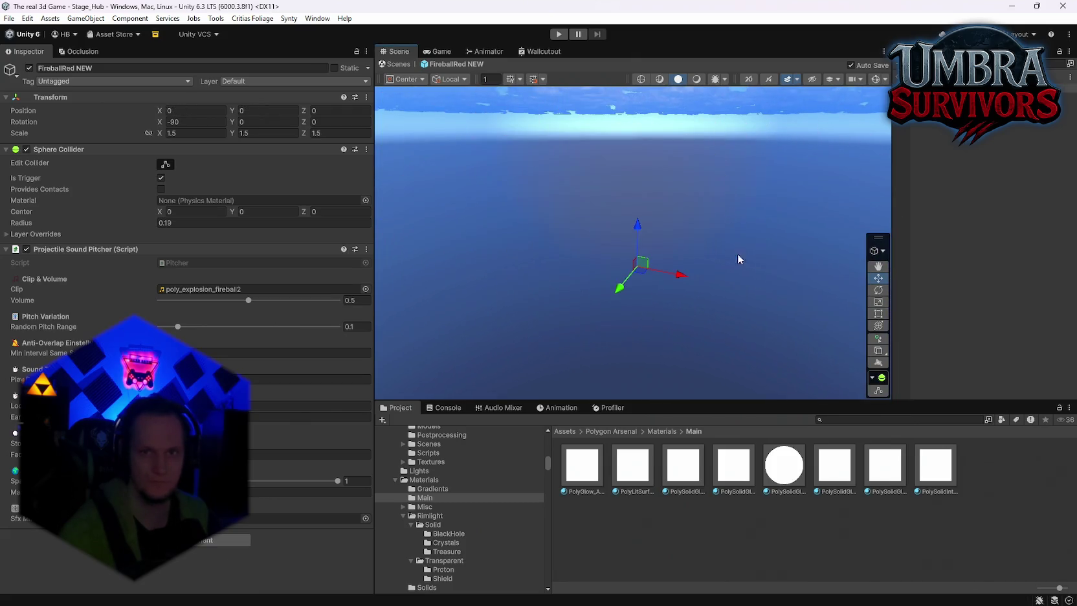
key("Escape")
scroll(975, 222, "up", 10)
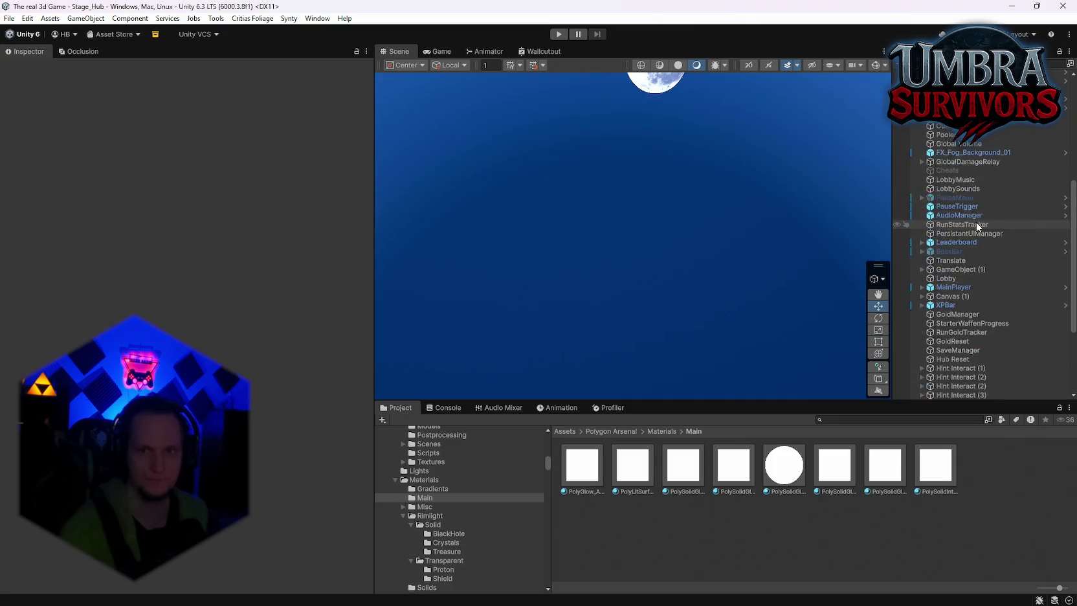
Save the project with File > Save Project and enter Play mode.
left_click(9, 18)
left_click(9, 19)
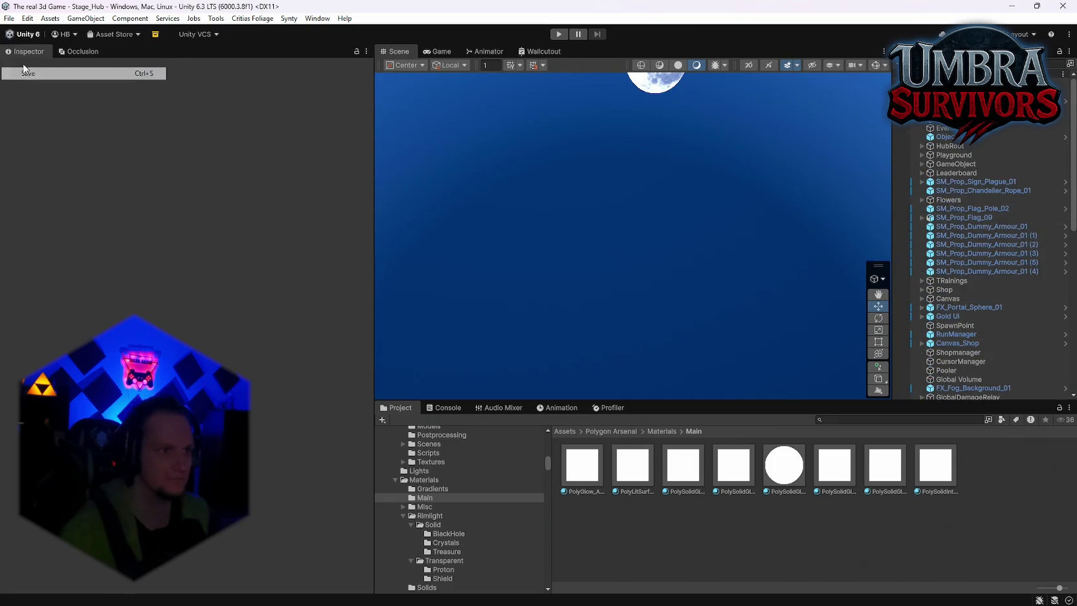
left_click(9, 18)
left_click(39, 140)
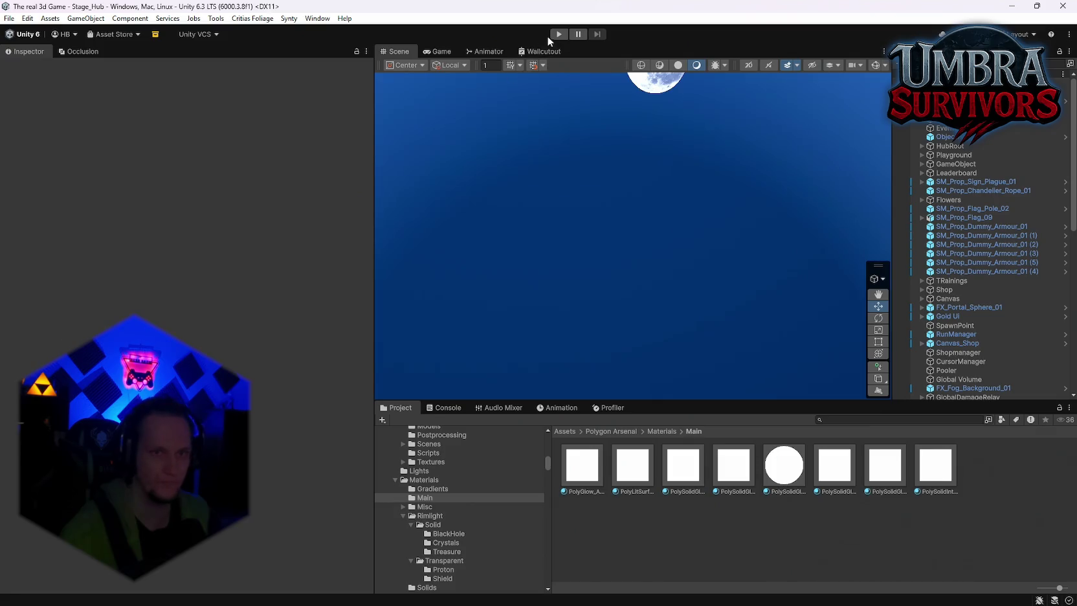
left_click(557, 35)
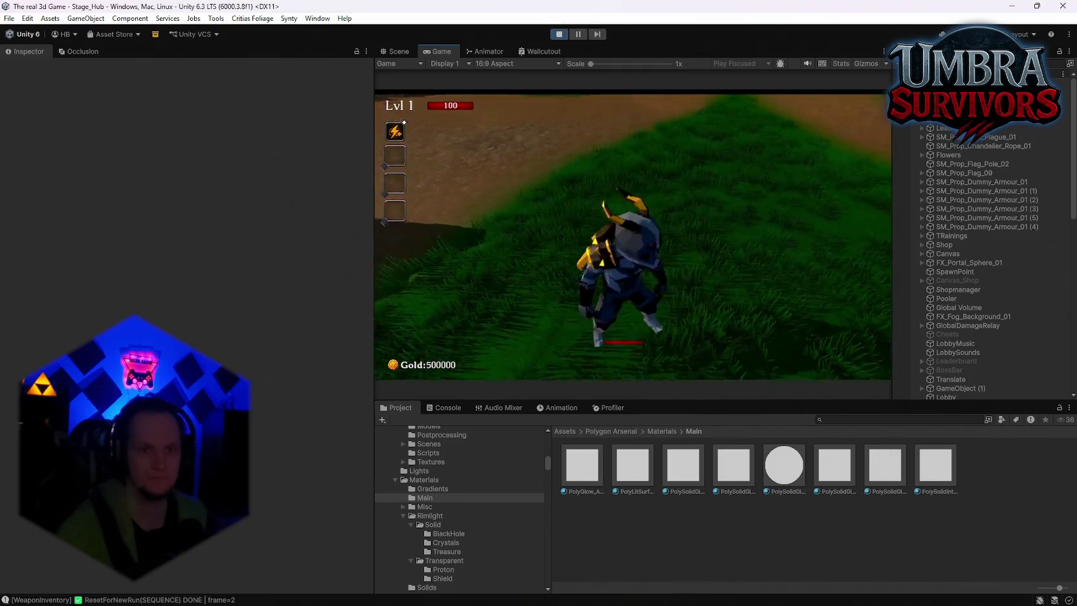
Walk the character to the throne, open the weapon book, and close it.
key("w")
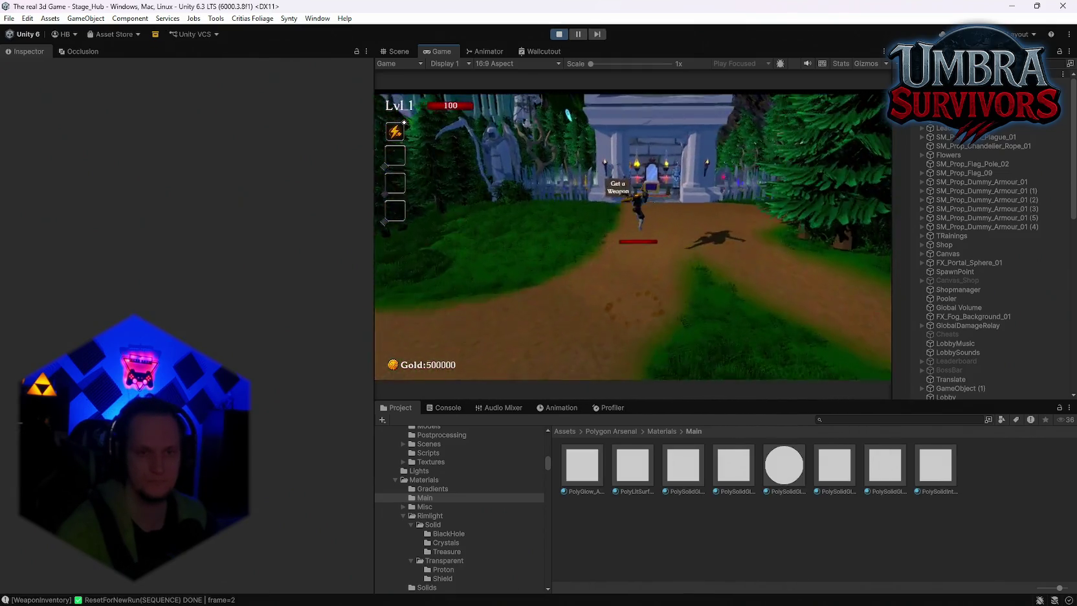
key("w")
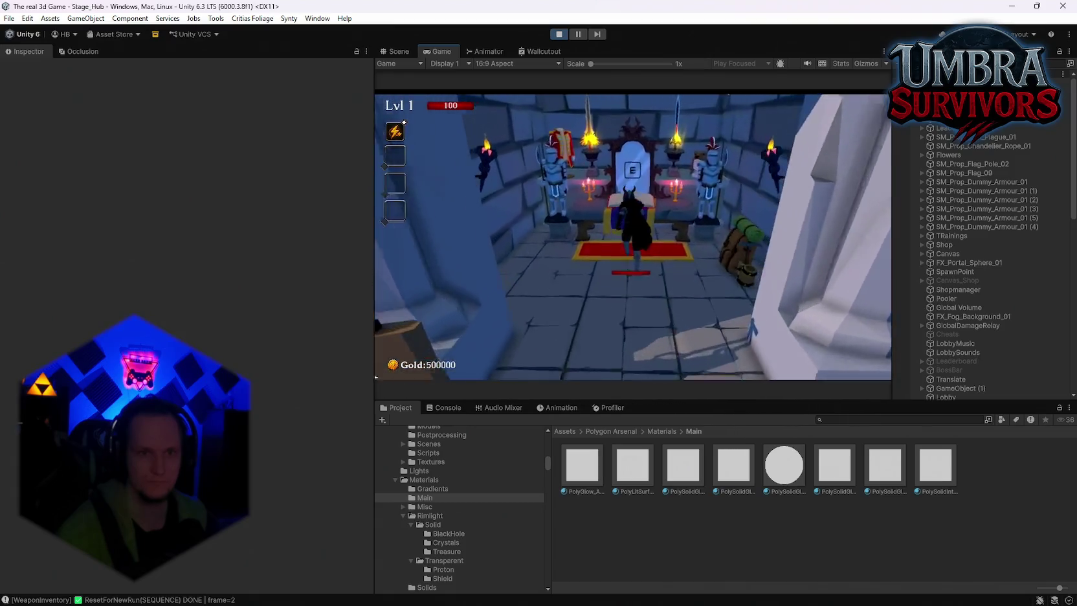
key("e")
left_click(814, 125)
Walk through the gate and battle area, down the forest and village paths, into the portal.
key("s")
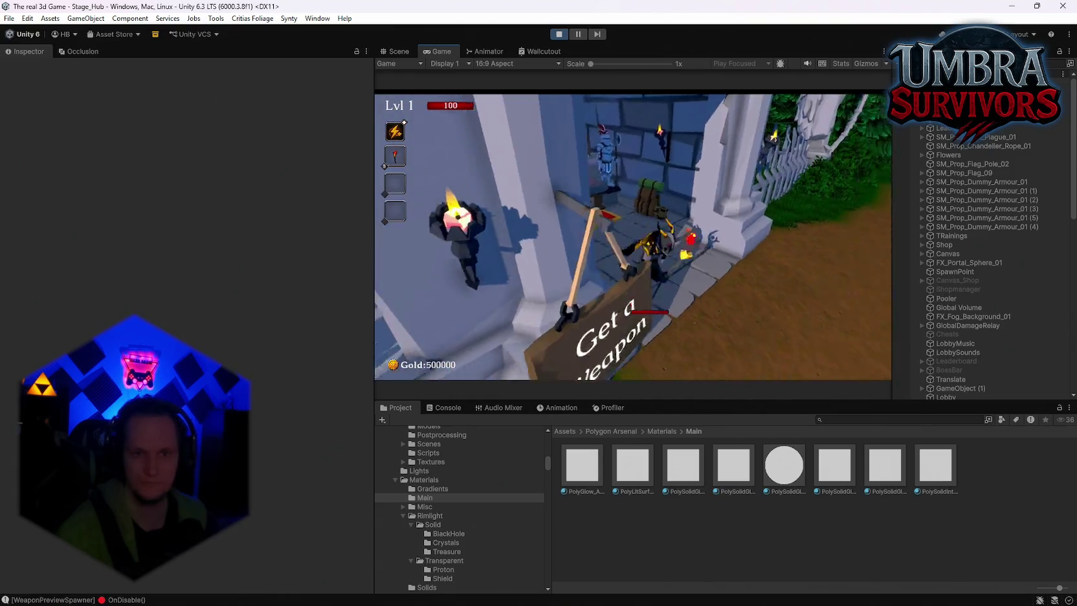
key("w")
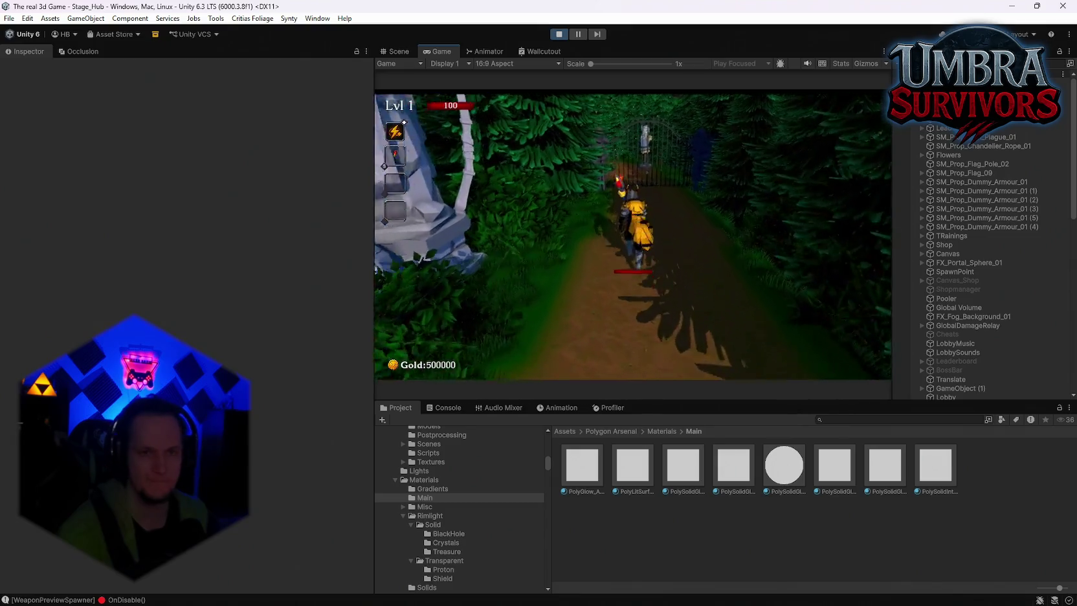
key("w")
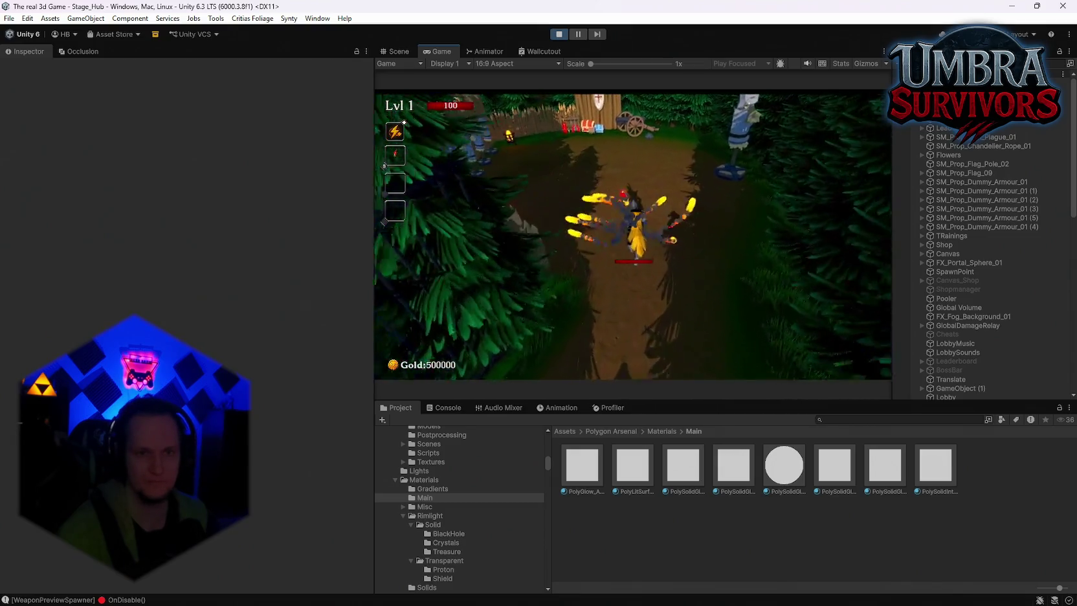
key("w")
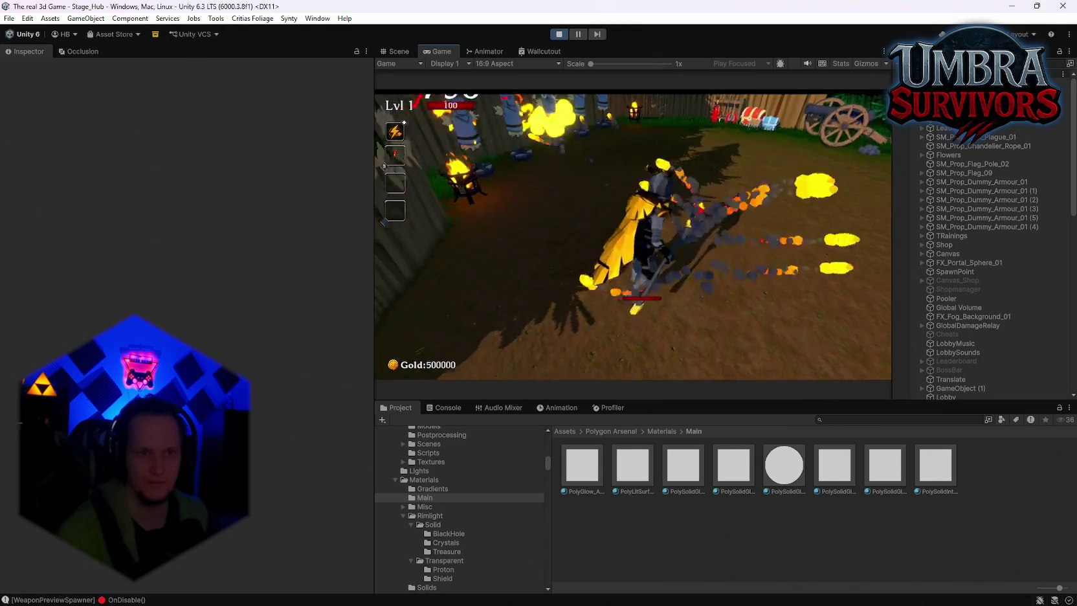
key("w")
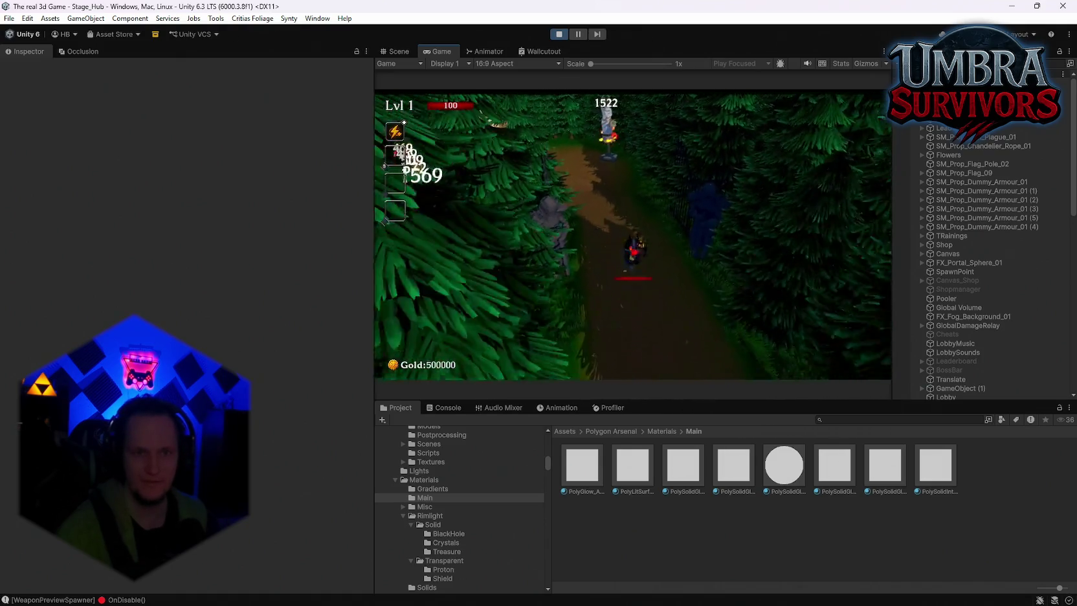
key("w")
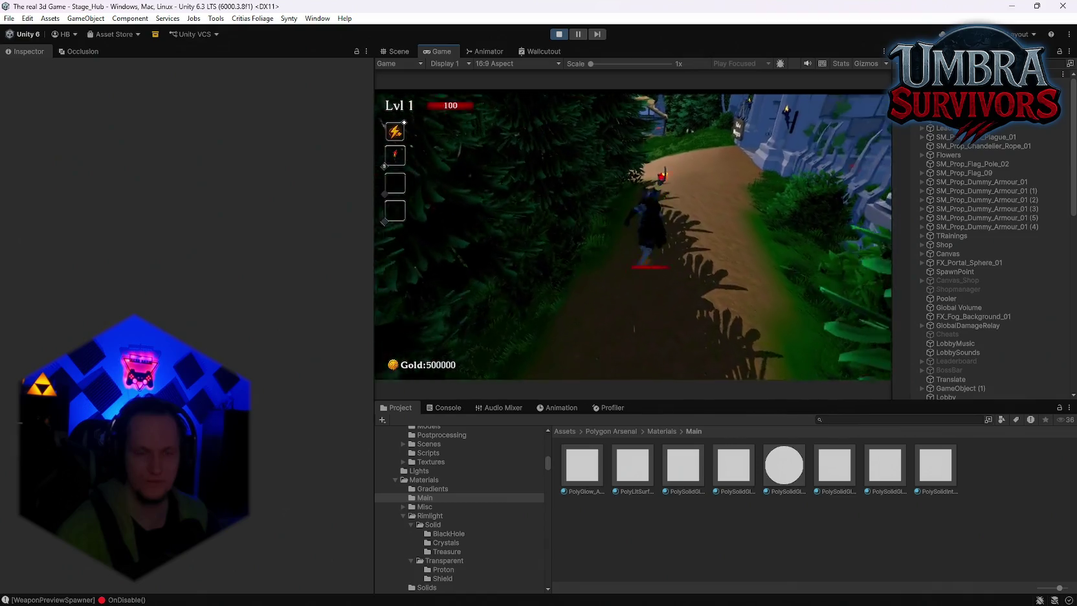
key("w")
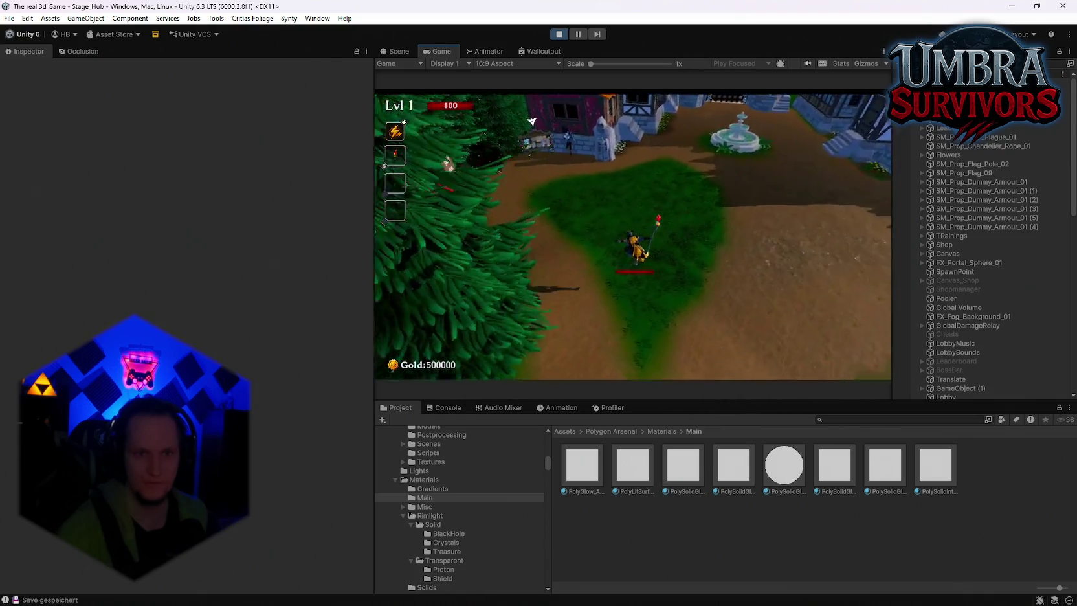
key("w")
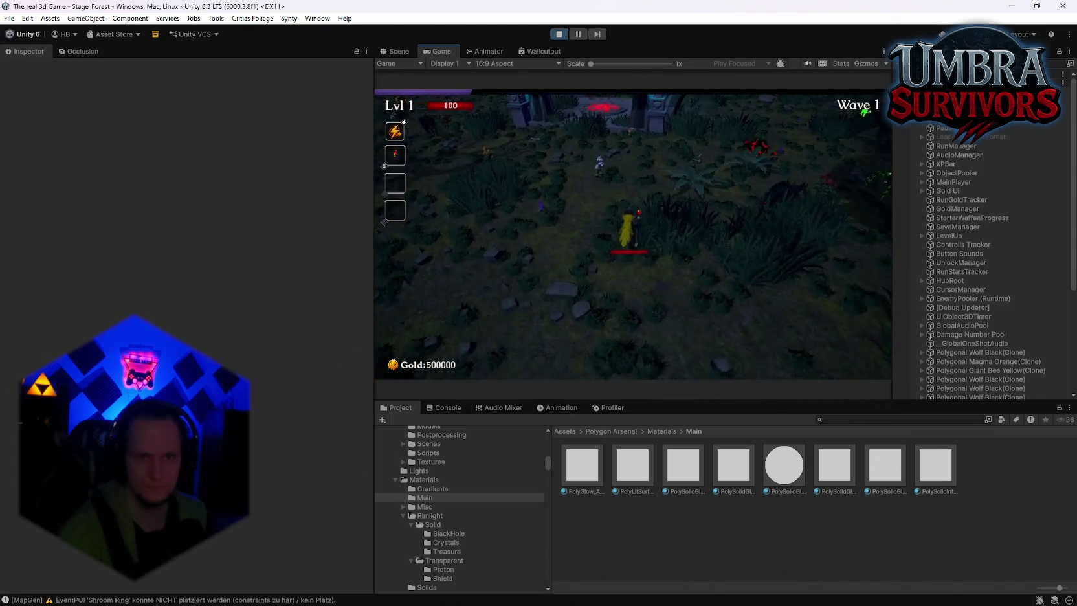
Pause the forest run and scroll the Project window to find the weapon folders.
key("Escape")
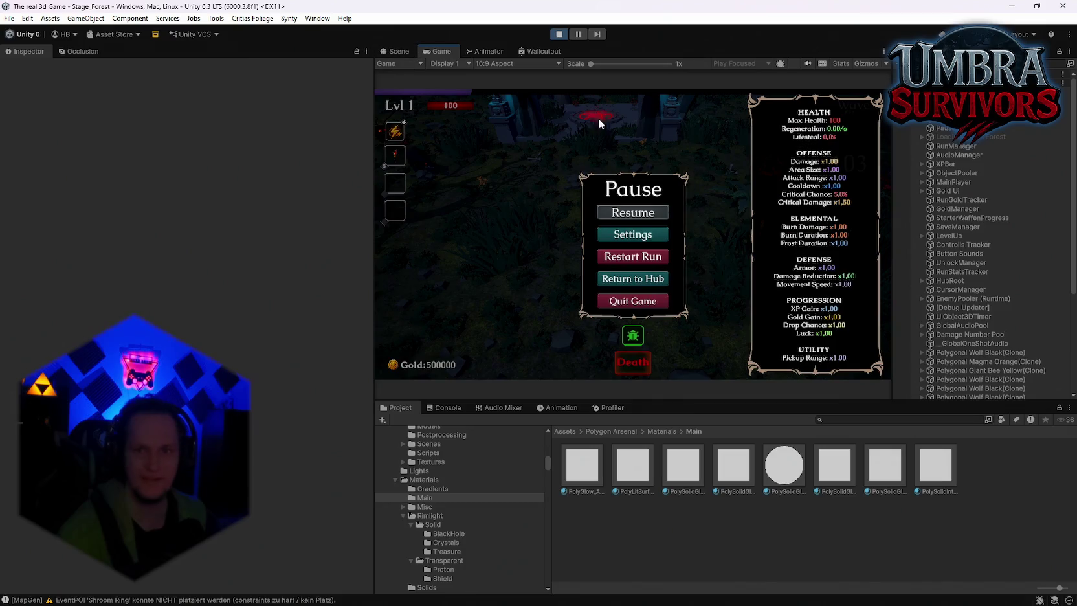
scroll(966, 233, "down", 5)
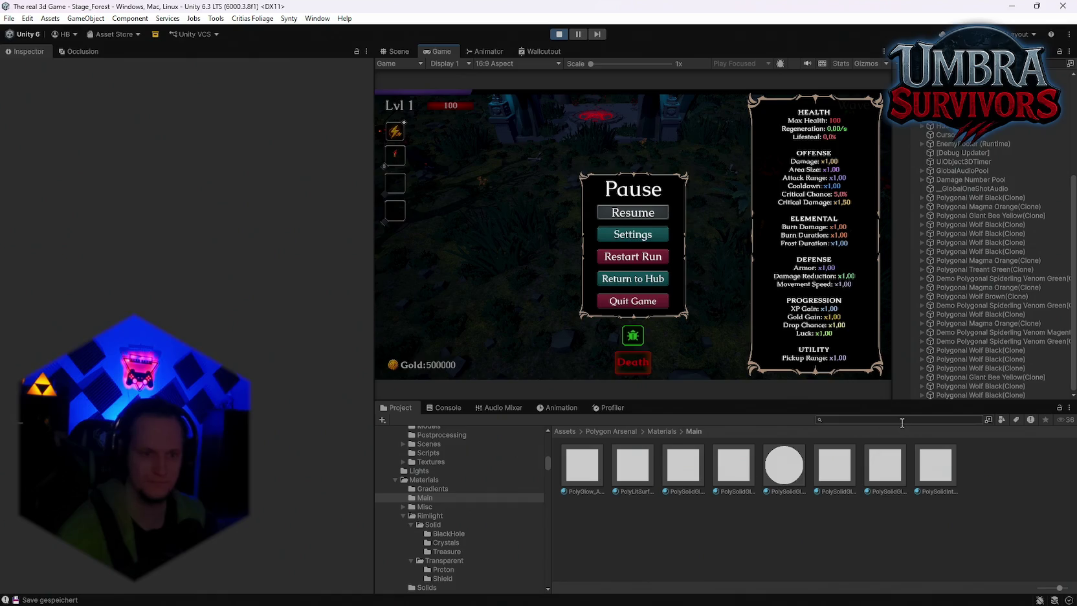
left_click_drag(547, 467, 519, 583)
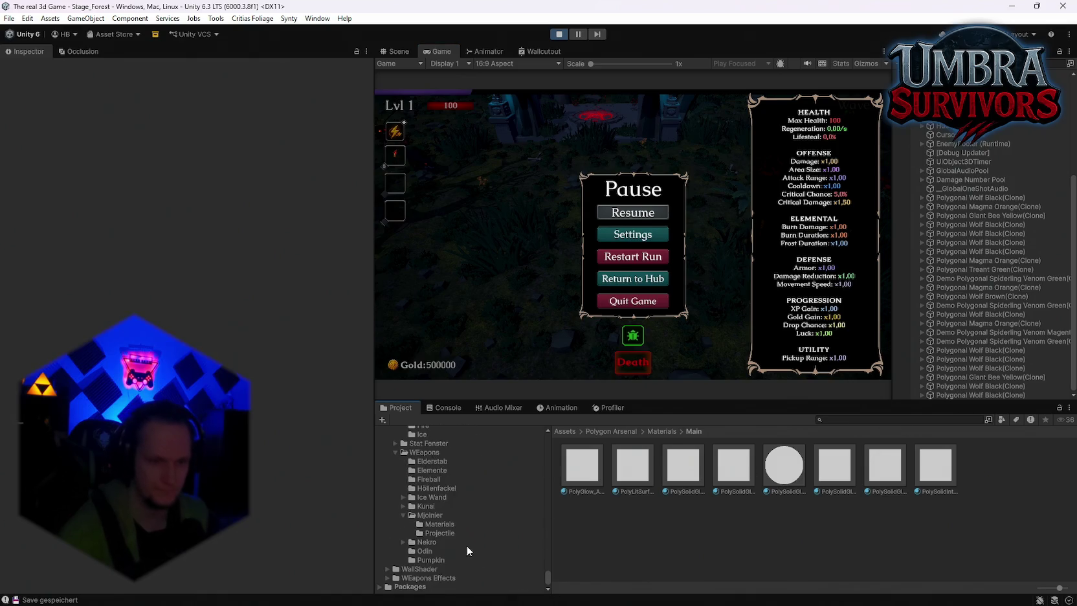
scroll(450, 541, "up", 3)
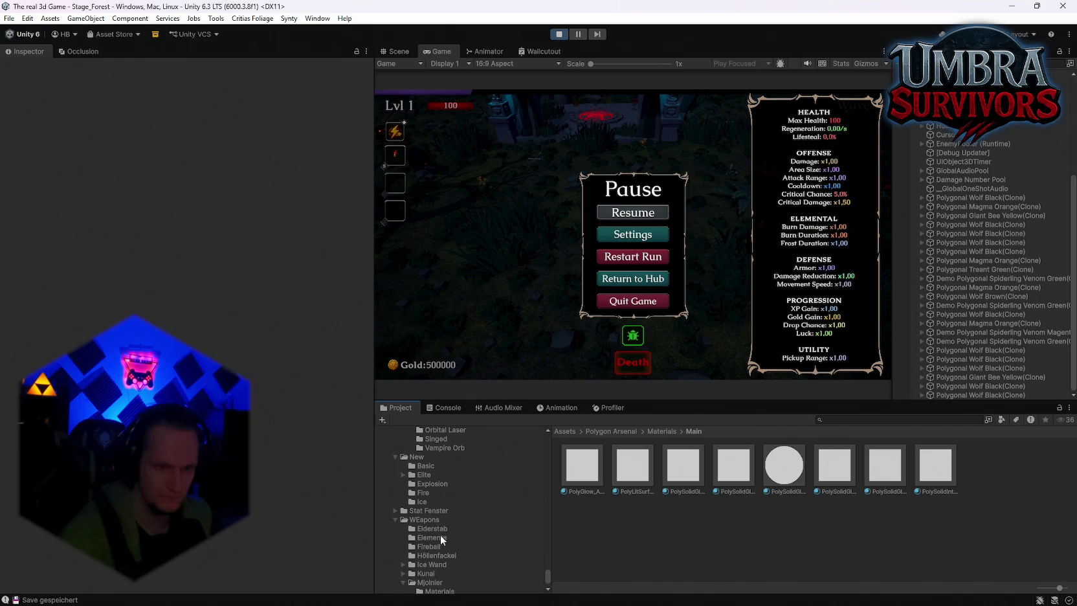
Open the UPGRADES/WEapons/Fireball folder and open the FireballRed NEW prefab for editing.
left_click(430, 547)
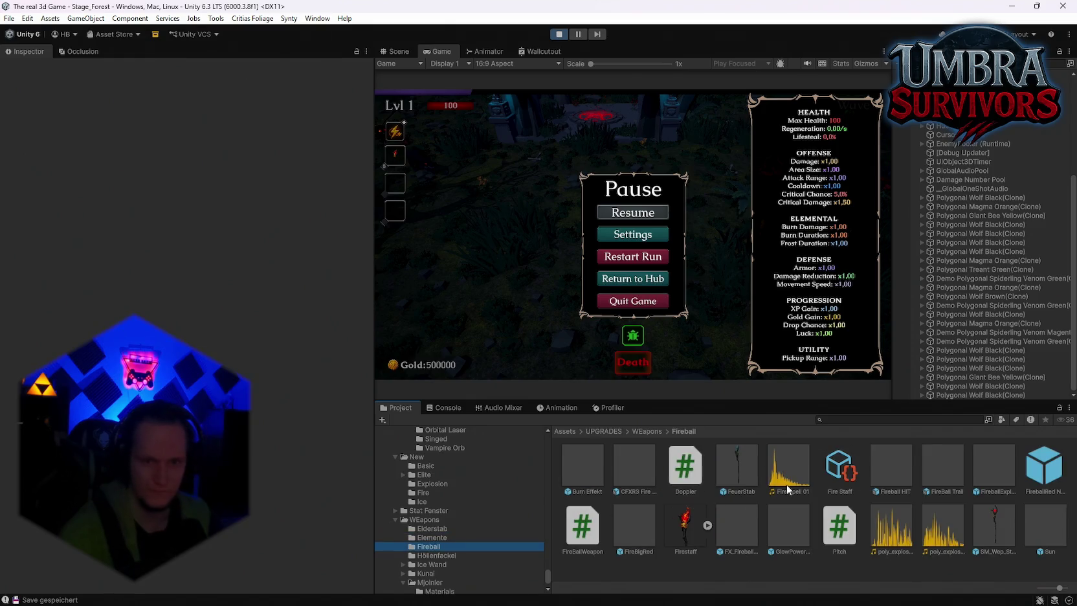
left_click(989, 472)
left_click(946, 470)
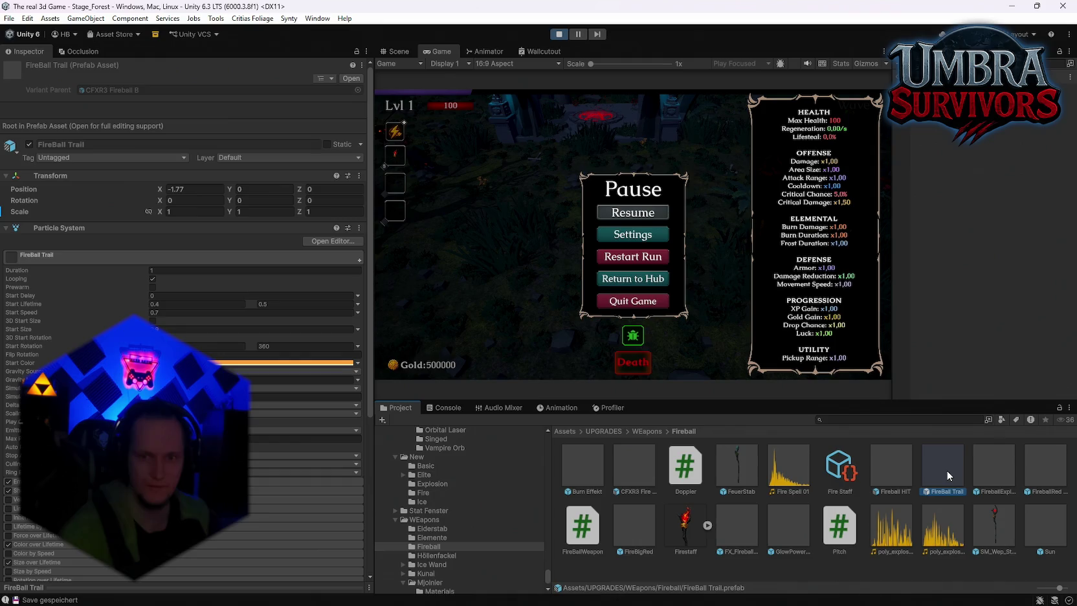
double_click(1055, 472)
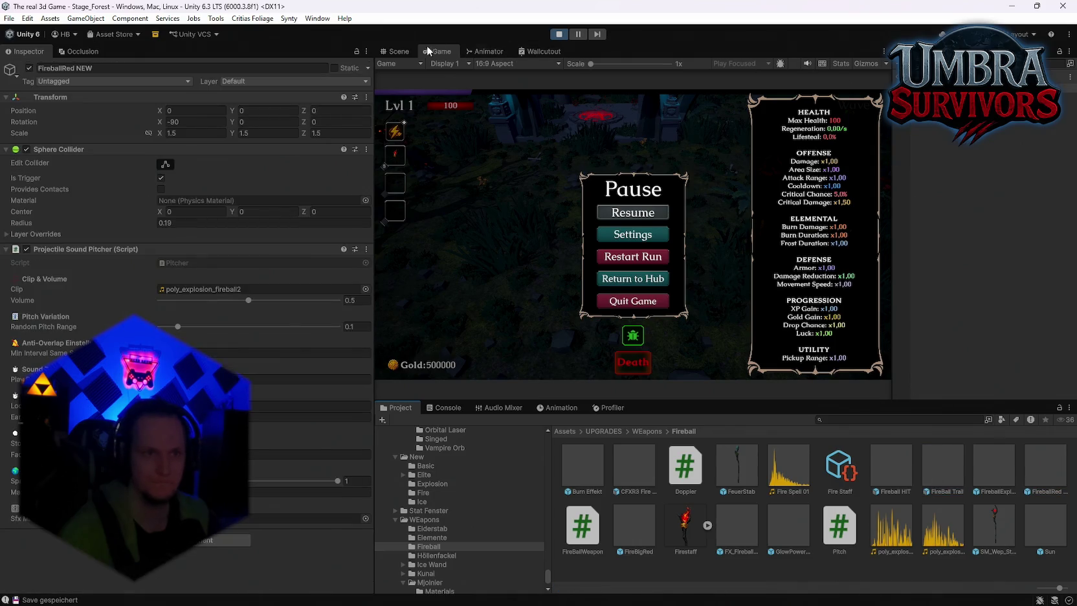
scroll(187, 291, "down", 3)
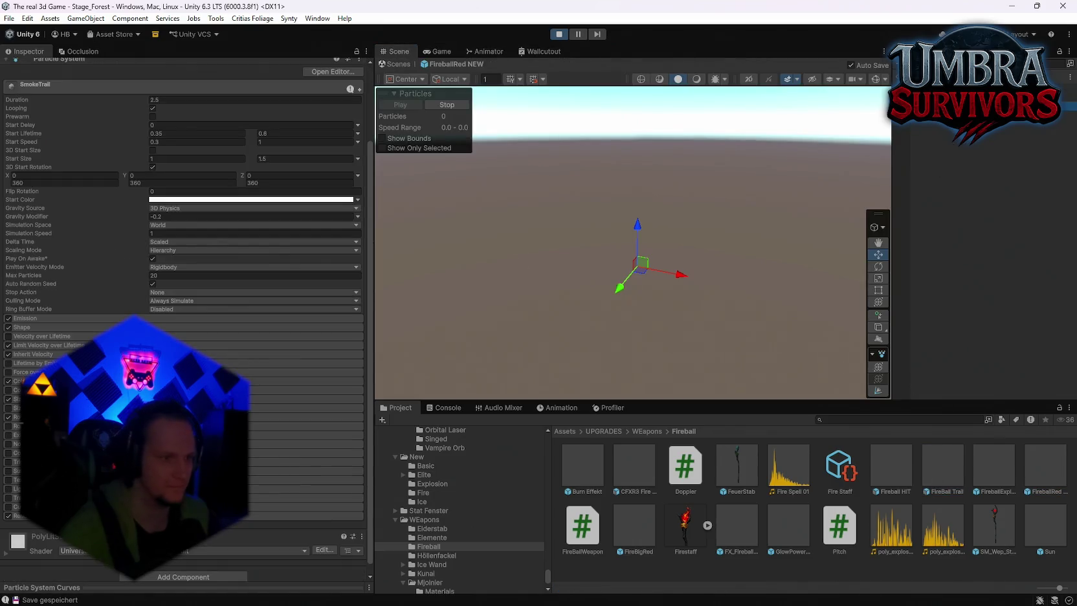
Set SmokeTrail's 2.2% colour key to black and delete the 60.4% key.
left_click(258, 391)
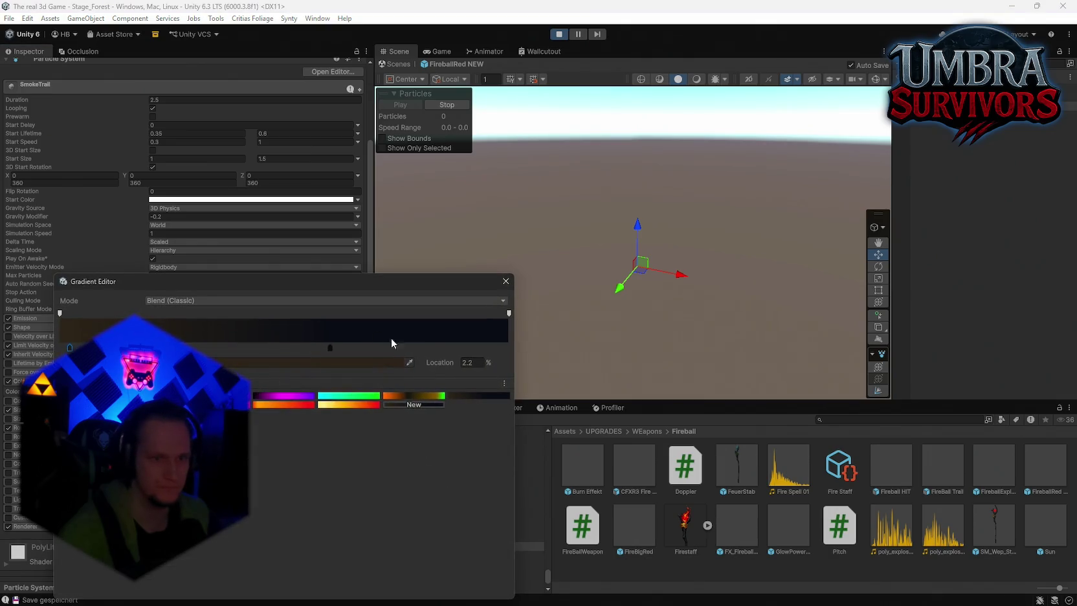
left_click(509, 313)
left_click(60, 313)
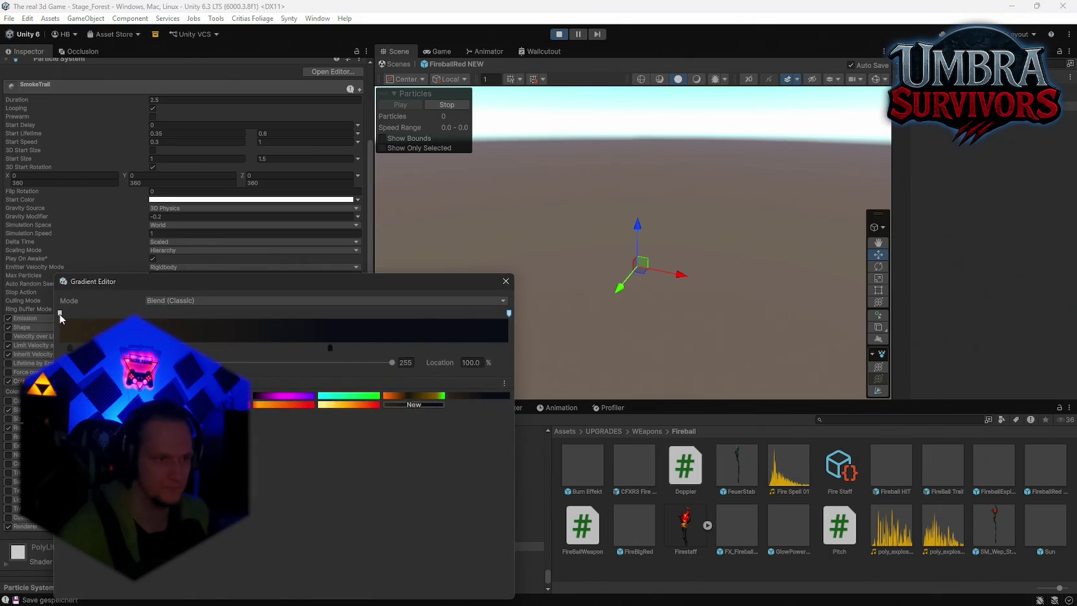
left_click(70, 348)
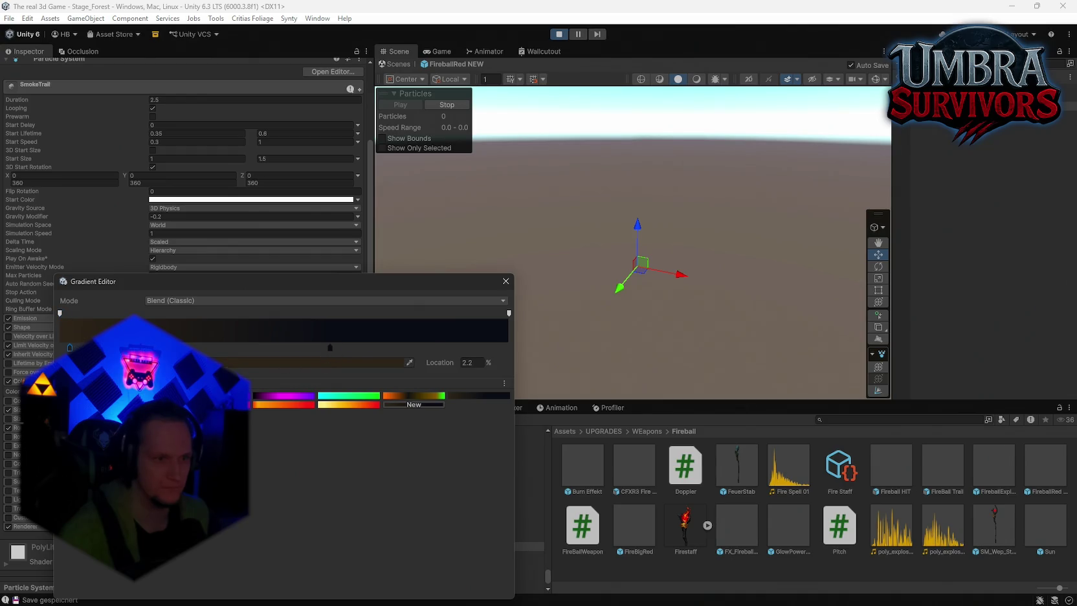
left_click(233, 362)
left_click(191, 382)
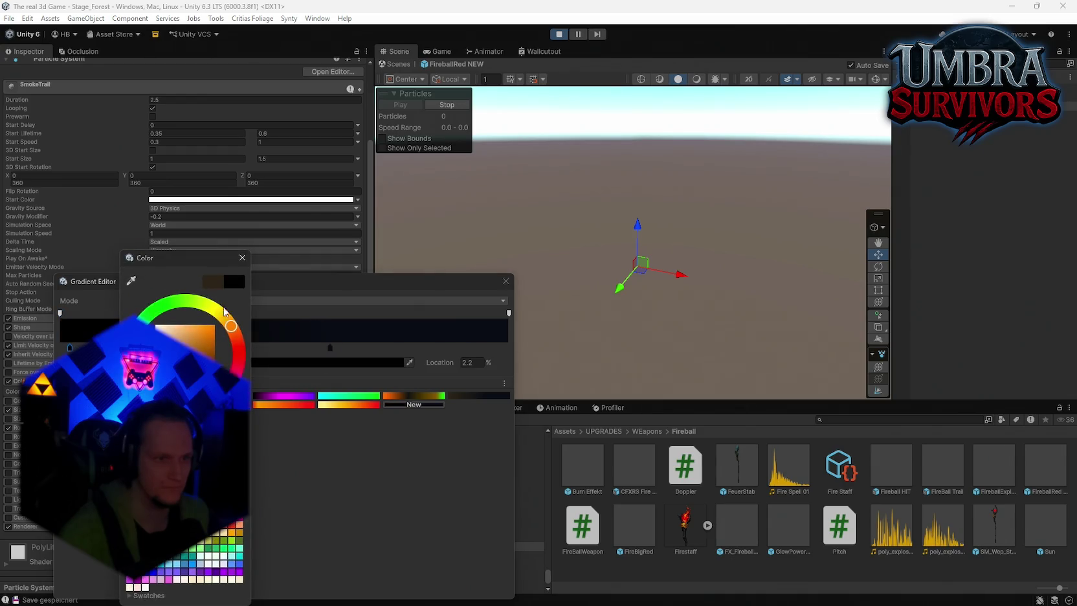
left_click(330, 347)
key("Delete")
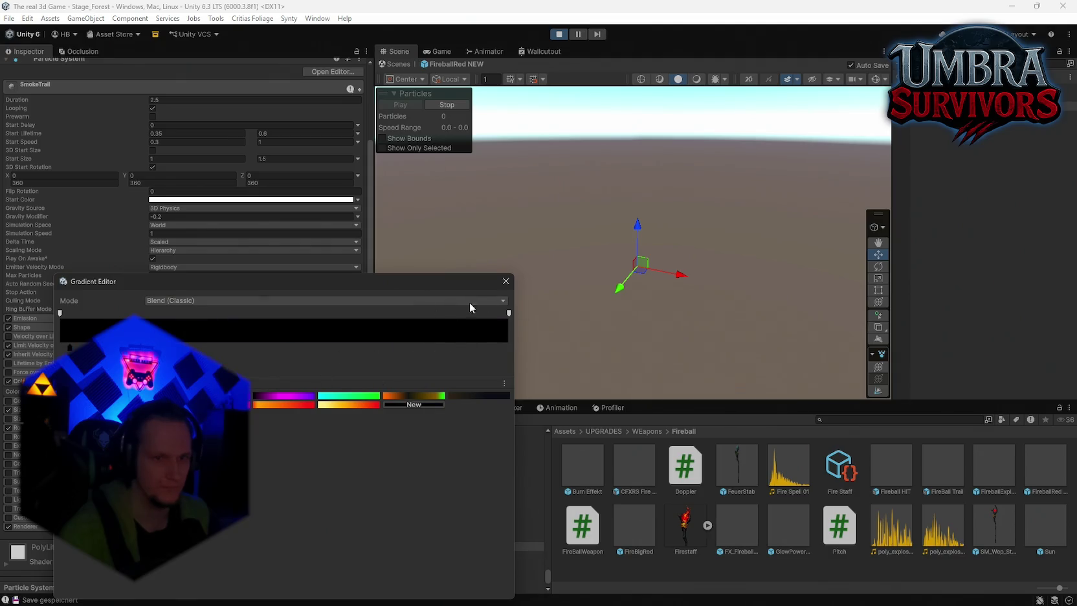
left_click(508, 282)
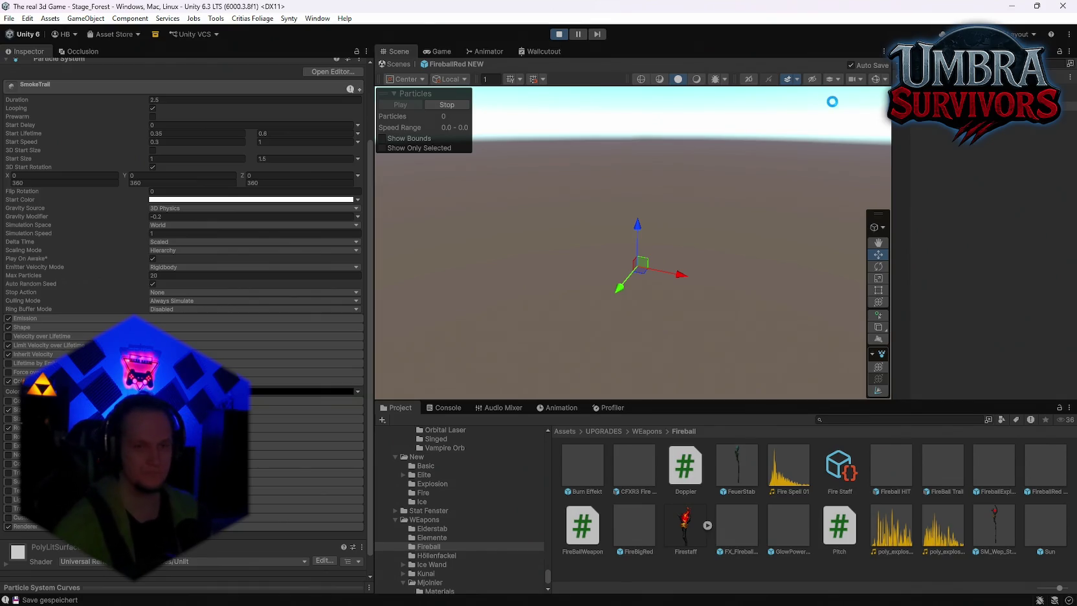
key("alt+Tab")
key("alt+Tab")
key("alt+Tab")
key("alt+Tab")
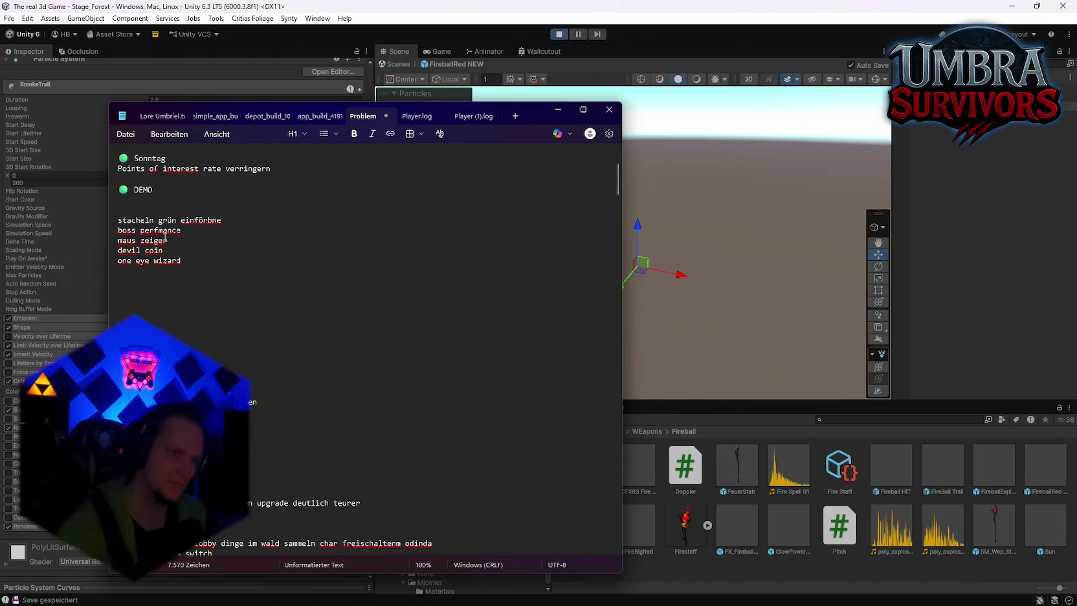
Move the 'maus zeiger' line below 'stacheln grün einförbne' in Notepad, then return to Unity.
mouse_move(184, 240)
left_mouse_down()
mouse_move(119, 228)
mouse_move(129, 210)
mouse_move(158, 212)
mouse_move(117, 213)
mouse_move(132, 243)
left_mouse_up()
left_click(197, 256)
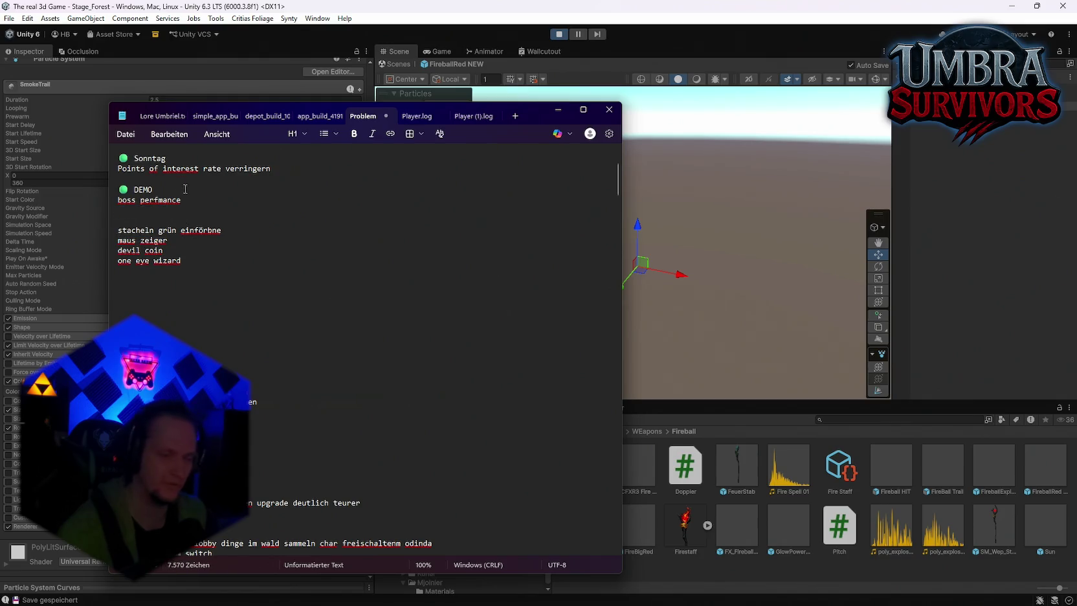
key("alt+Tab")
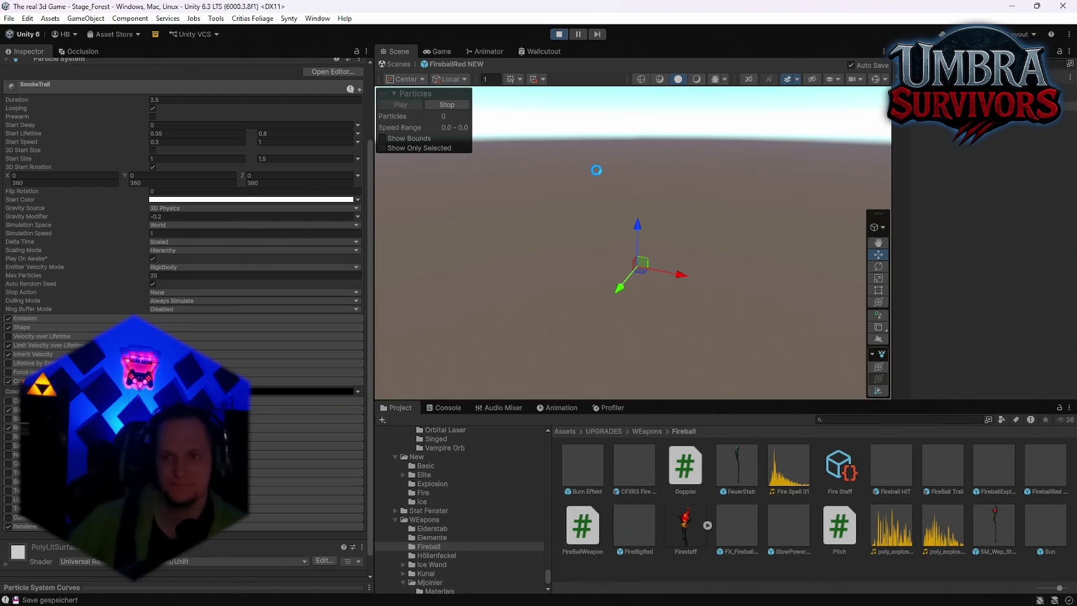
key("alt+Tab")
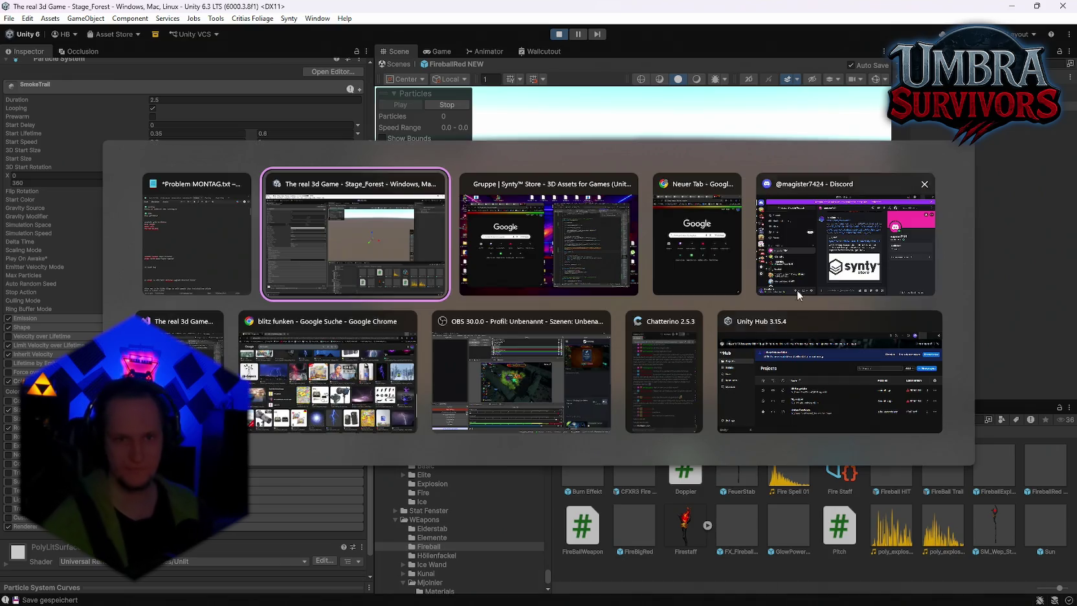
mouse_move(822, 336)
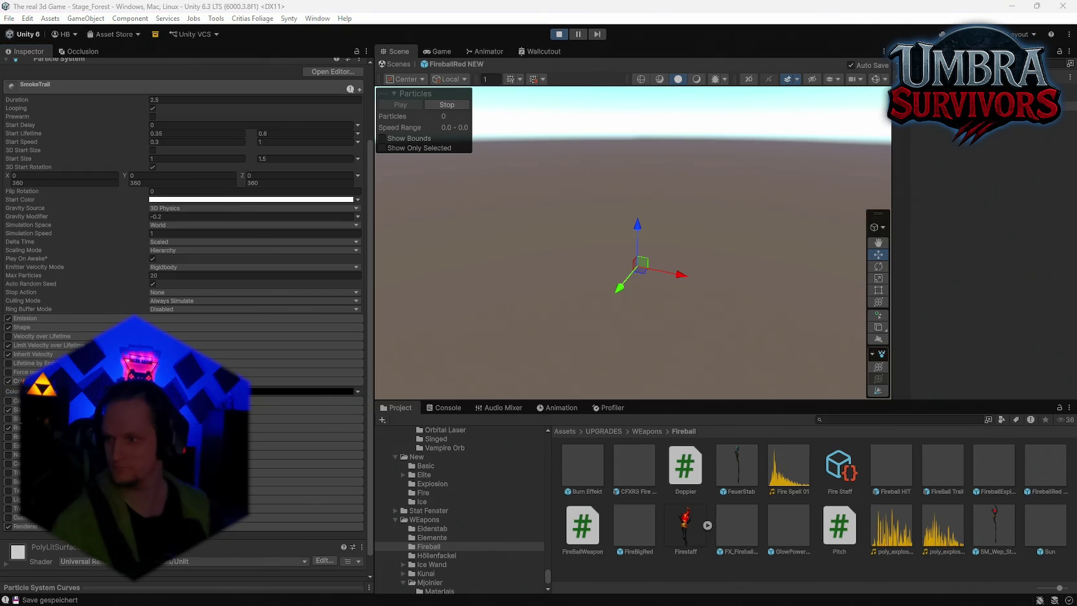
left_click(441, 51)
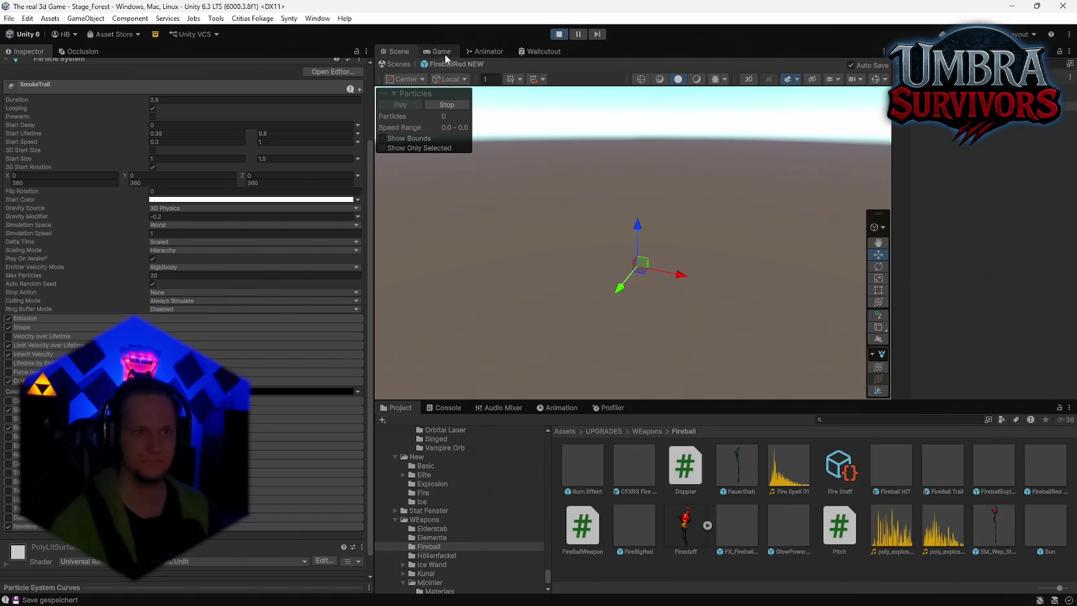
Resume the game briefly to watch the fireballs, pause again, and exit Play mode with Ctrl+P.
key("Escape")
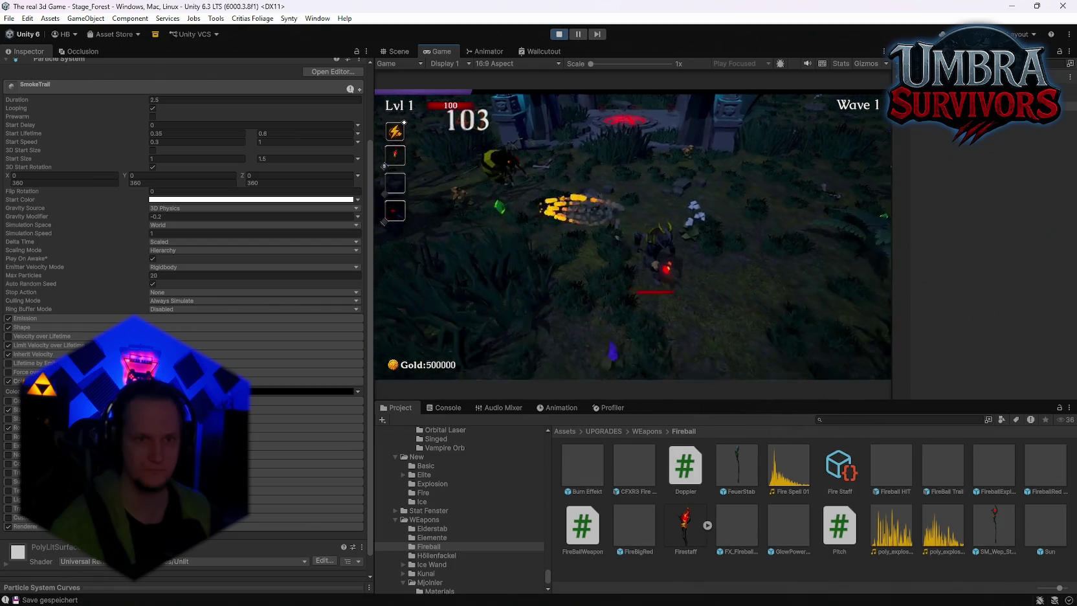
key("Escape")
key("ctrl+p")
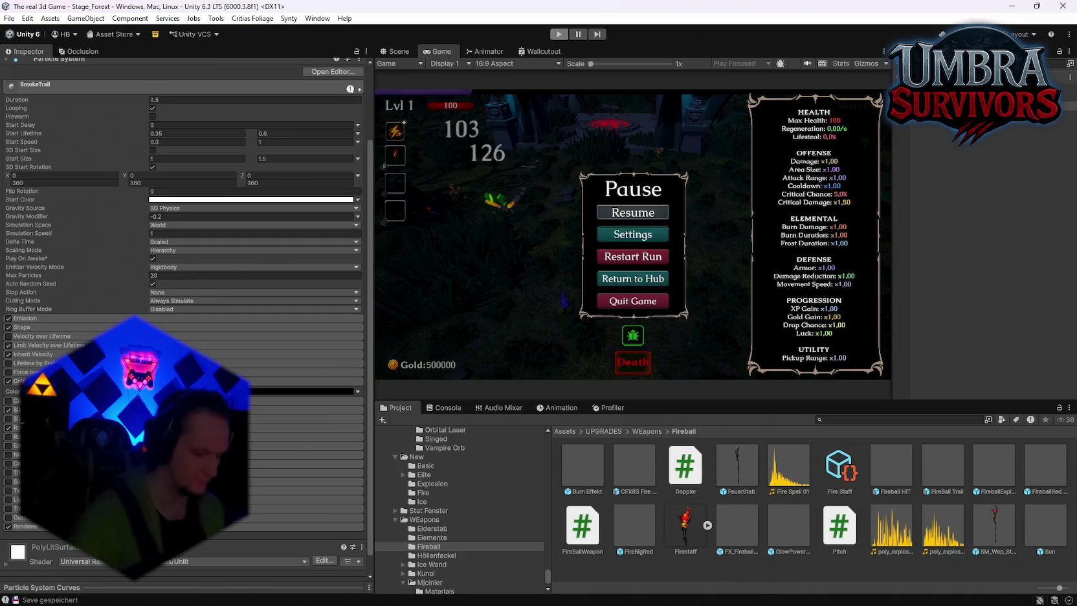
key("ctrl+p")
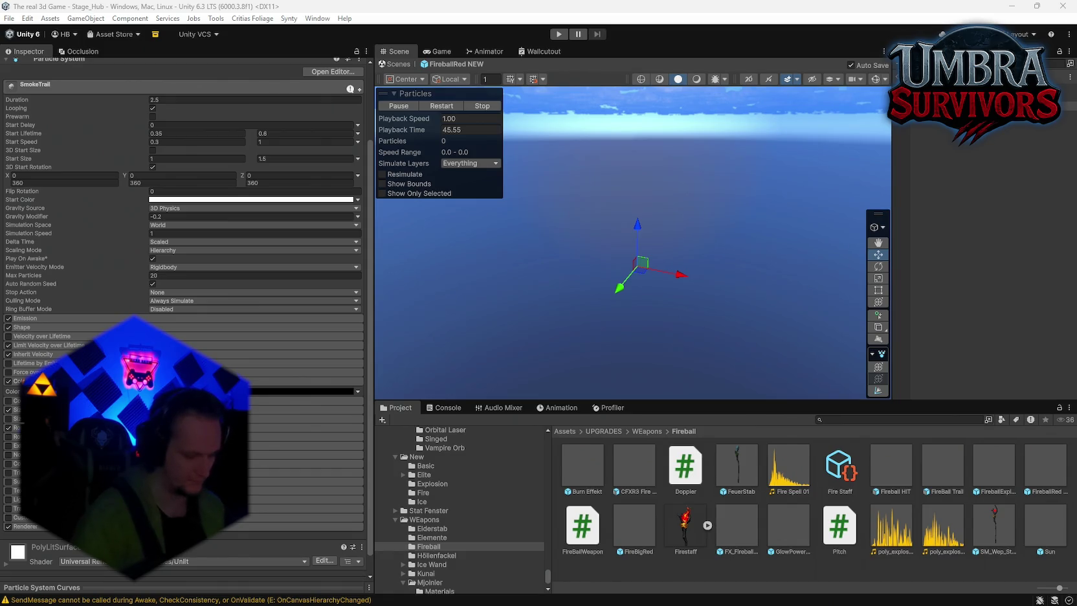
Enter Play mode to load the hub, with the player at level 1 and 500000 gold.
key("shift")
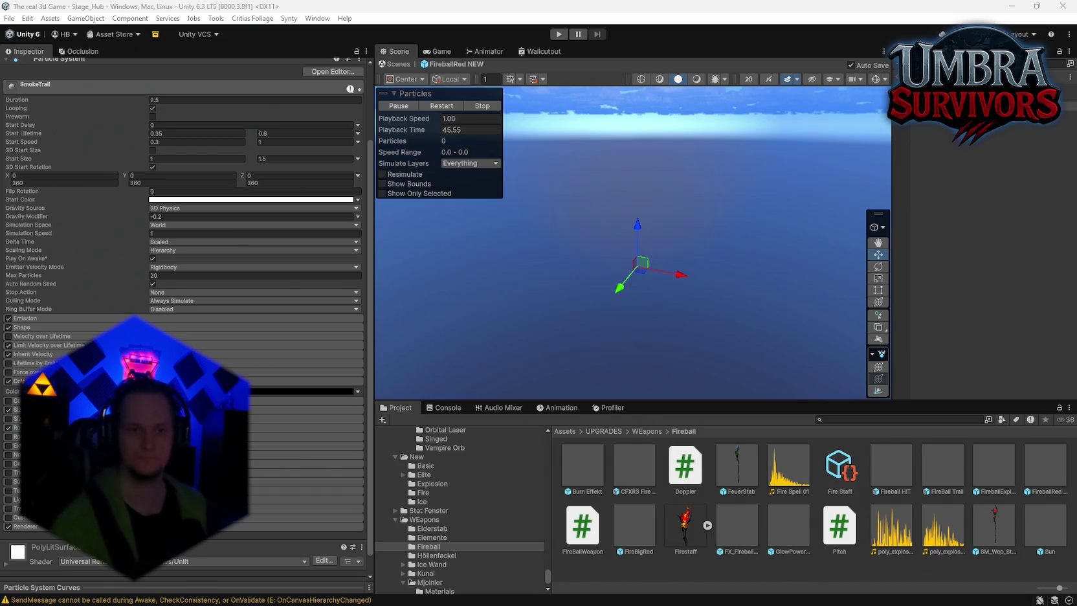
left_click(558, 33)
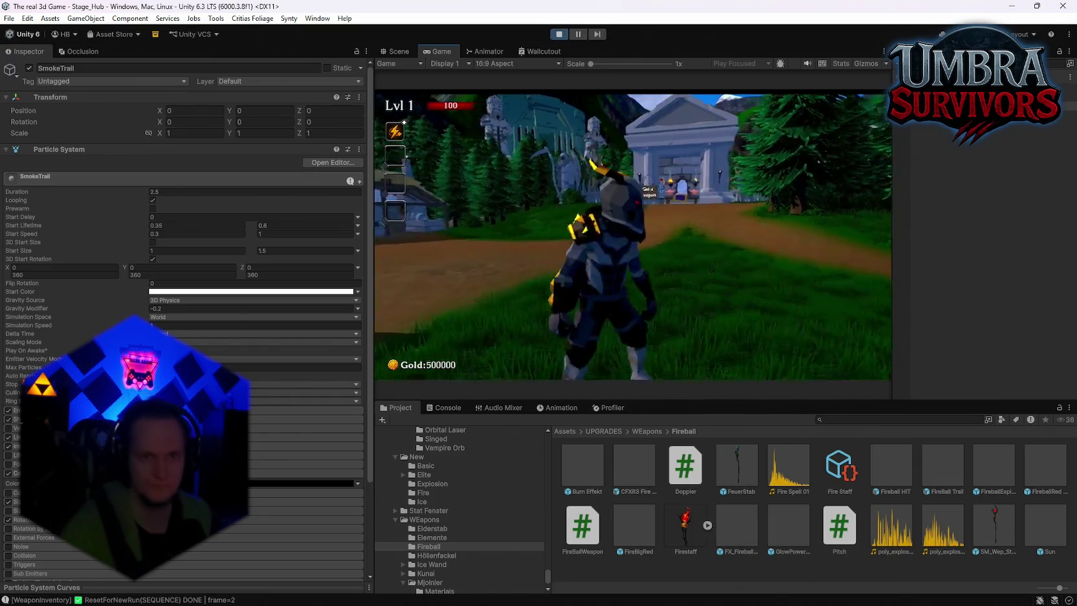
Run to the Get a Weapon shrine and dismiss the weapon book.
key("w")
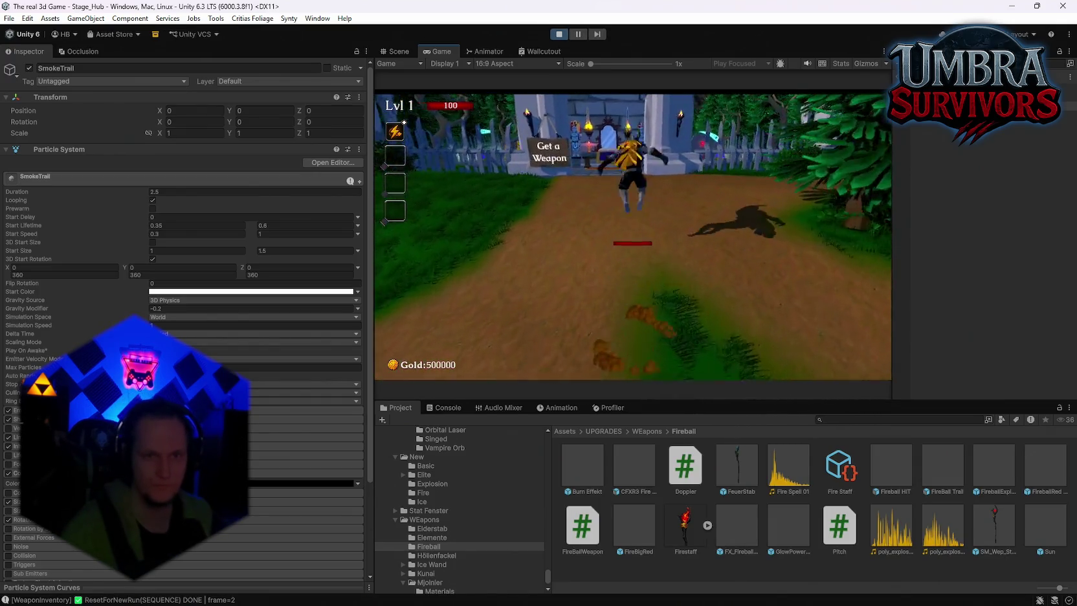
key("w")
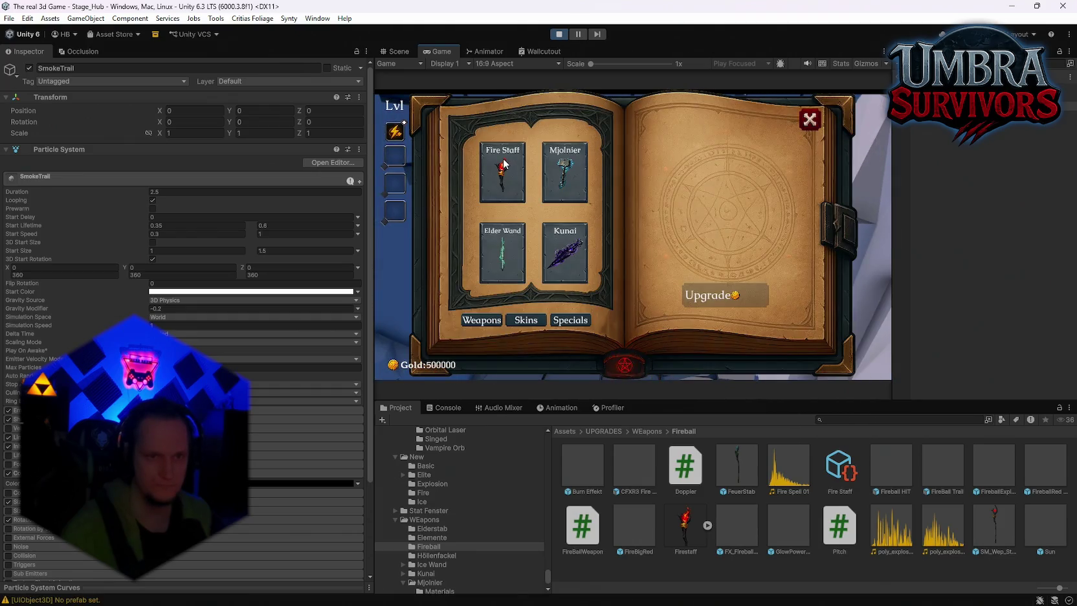
left_click(810, 120)
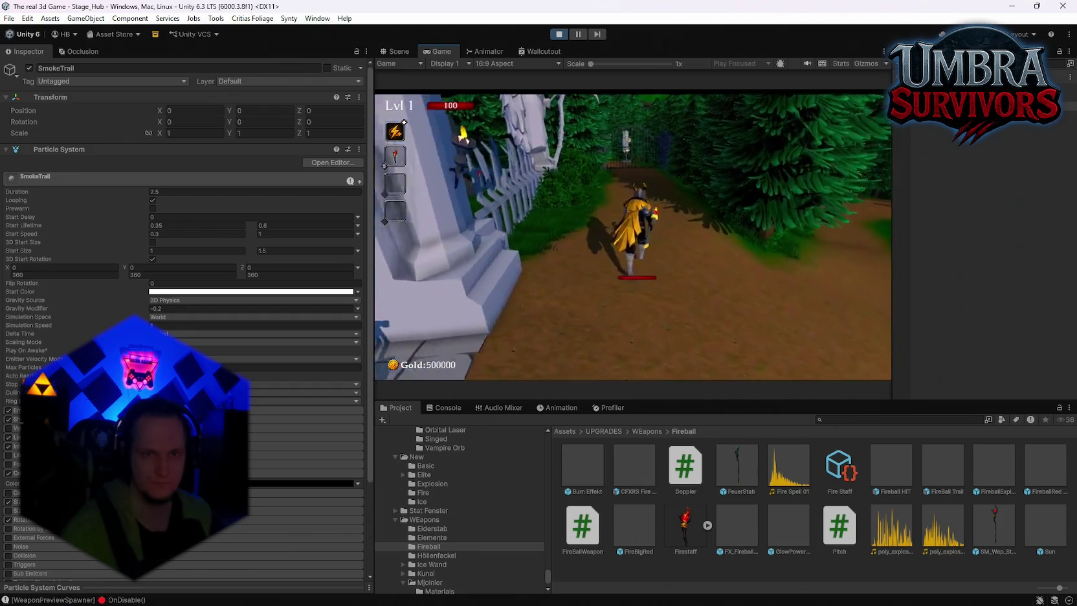
Run through the forest gate and circle the hub enemies so fireballs hit them.
key("w")
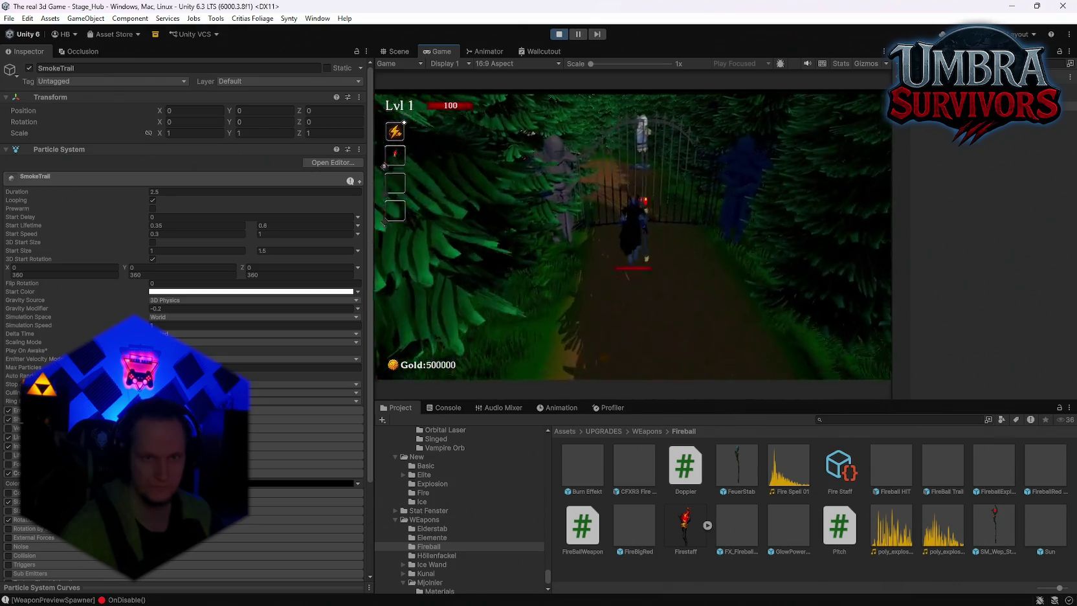
key("w")
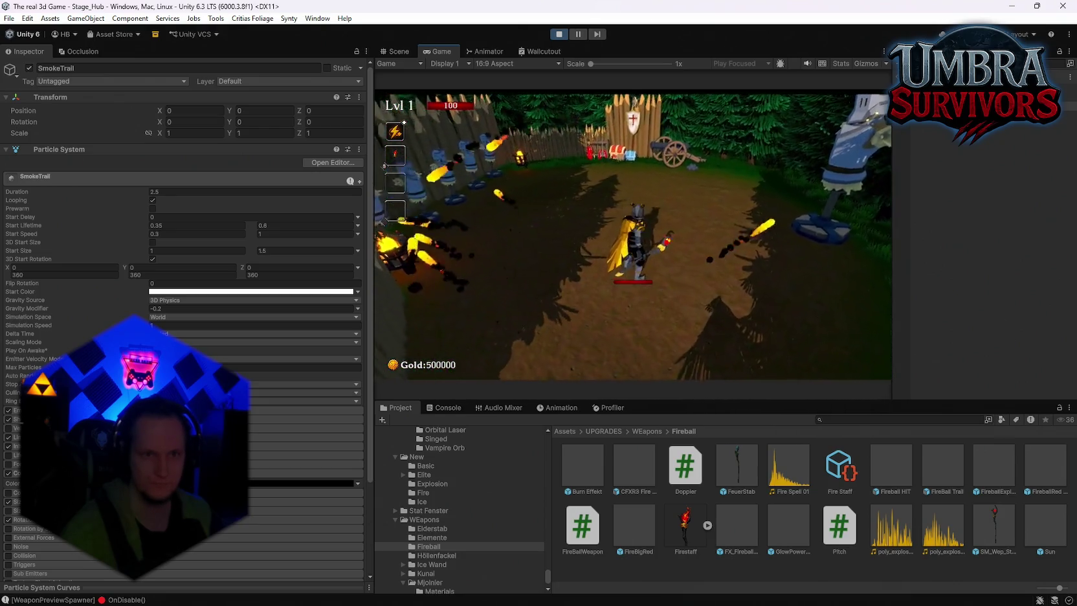
key("w")
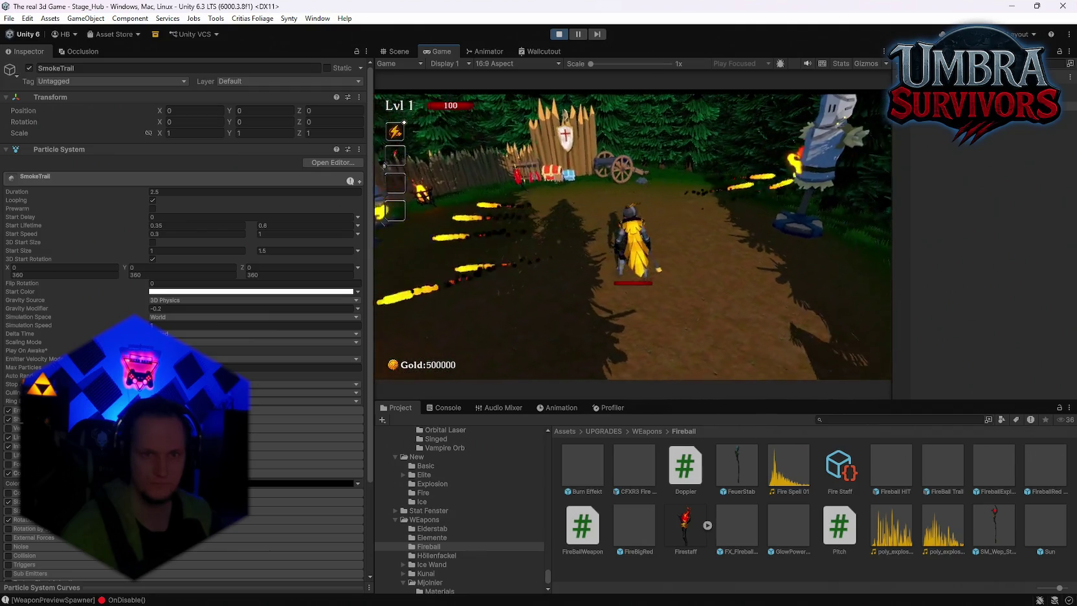
key("a")
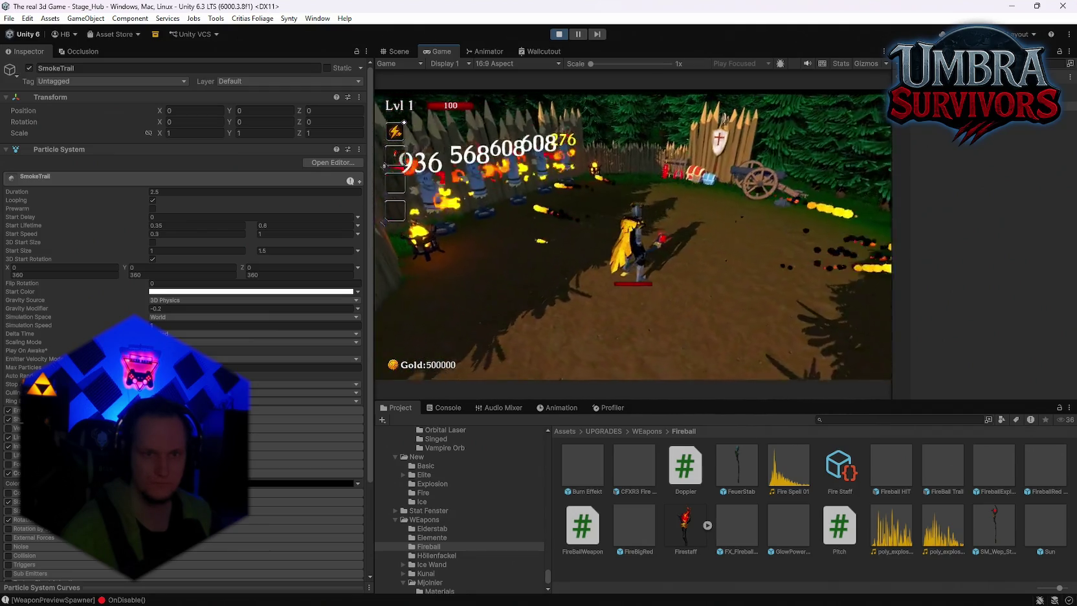
key("a")
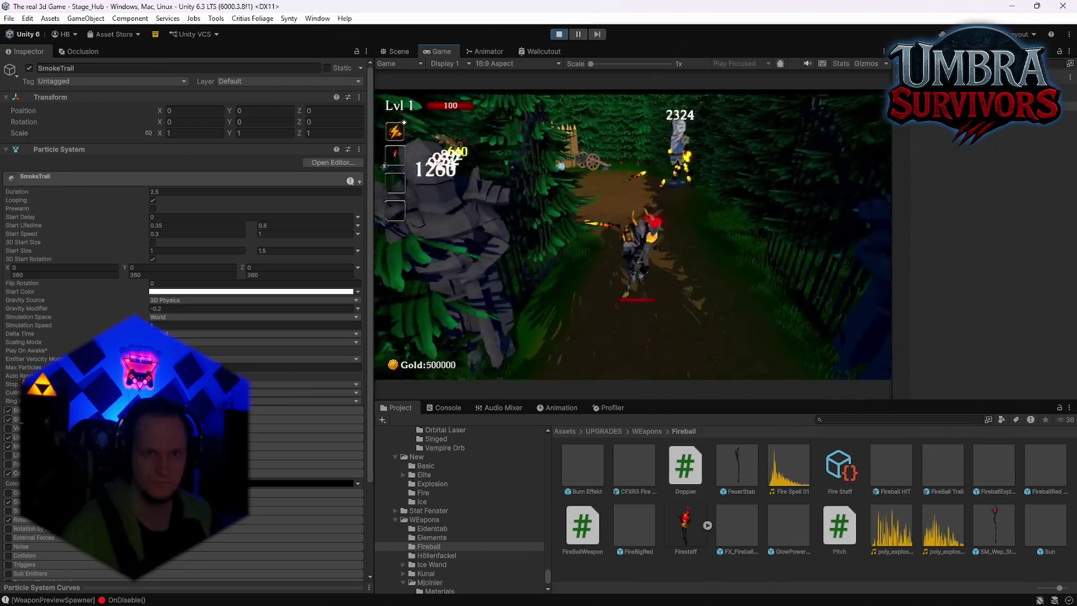
key("s")
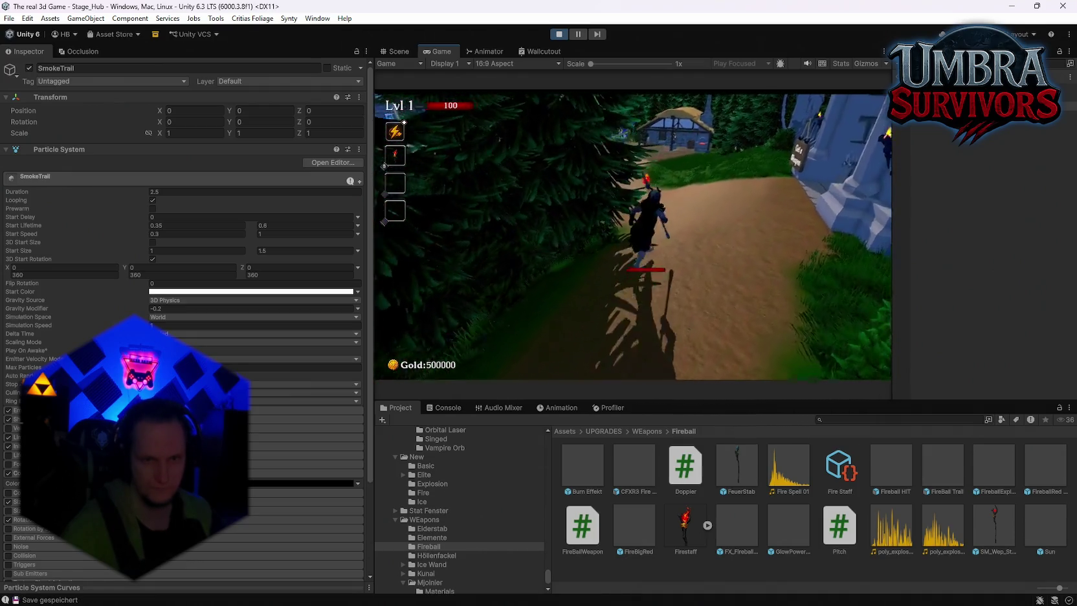
Start Stage 1, fight forest enemies with fireballs, then pause and exit Play mode.
key("w")
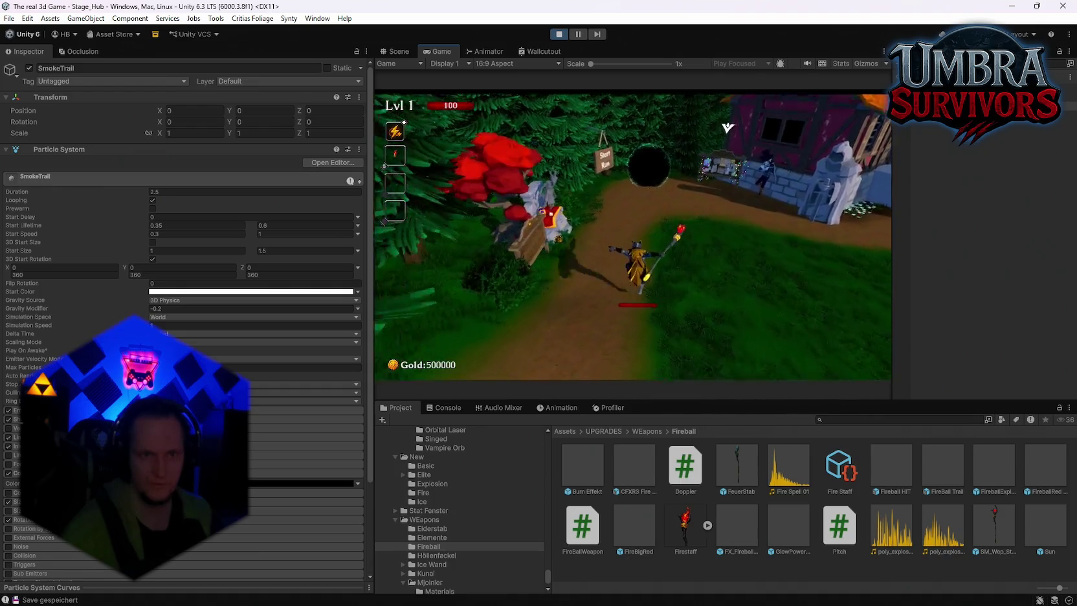
key("w")
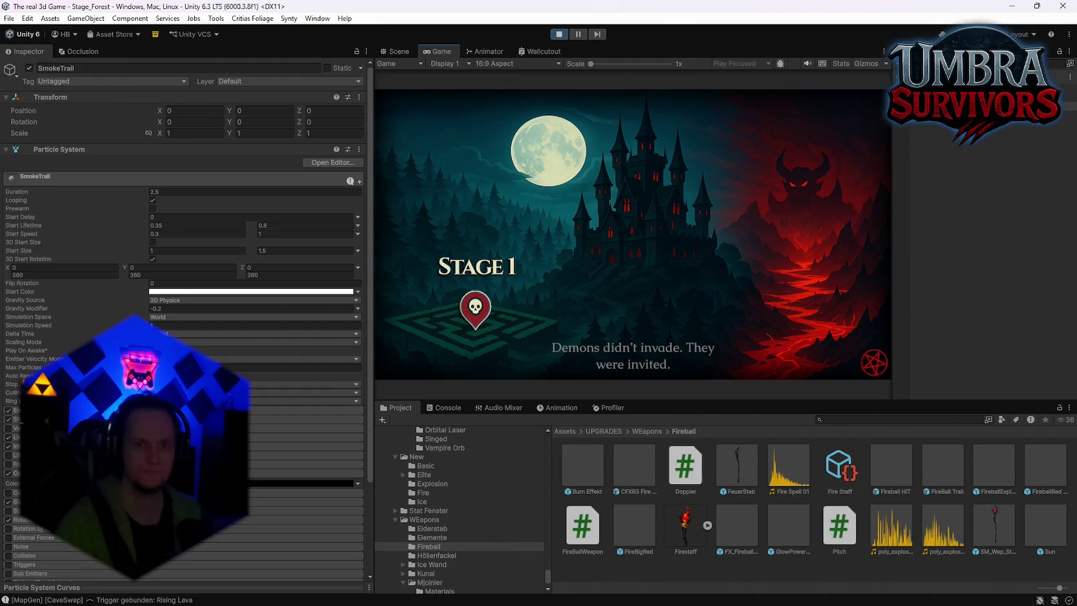
key("w")
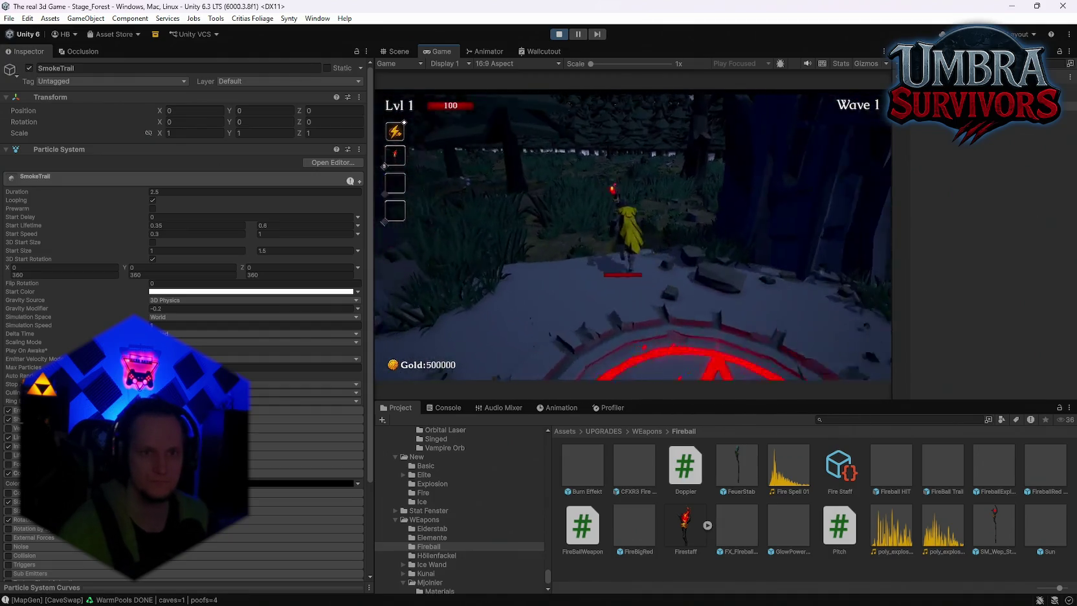
key("w")
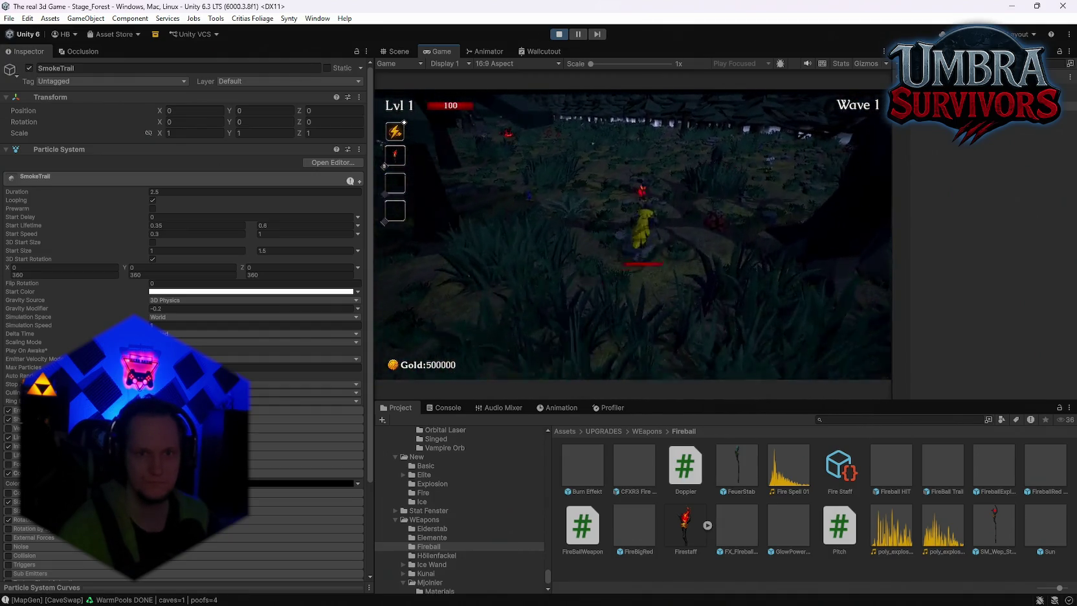
key("w")
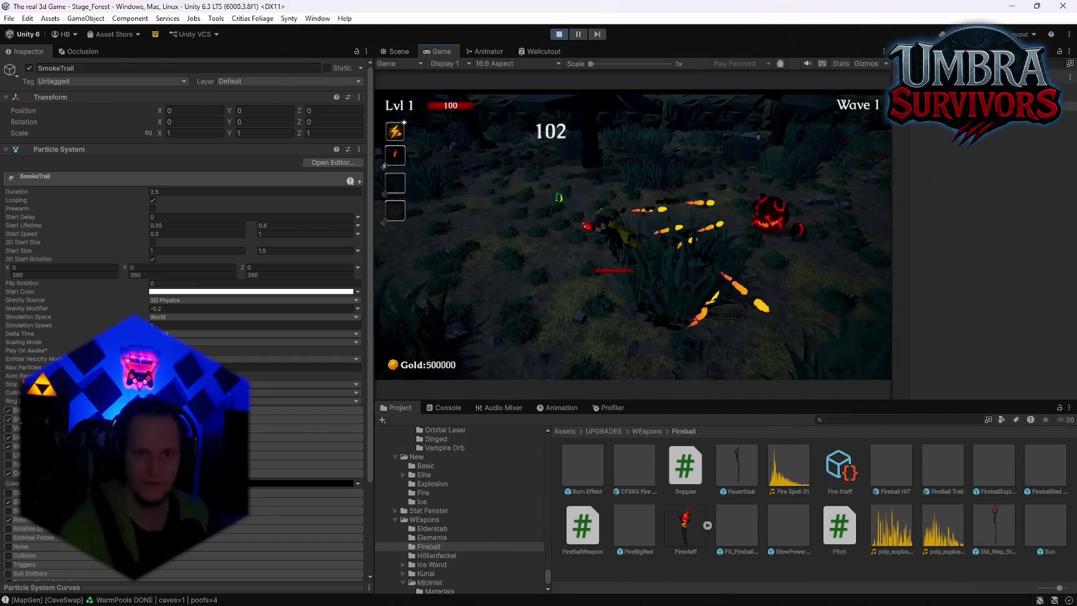
key("Escape")
key("ctrl+p")
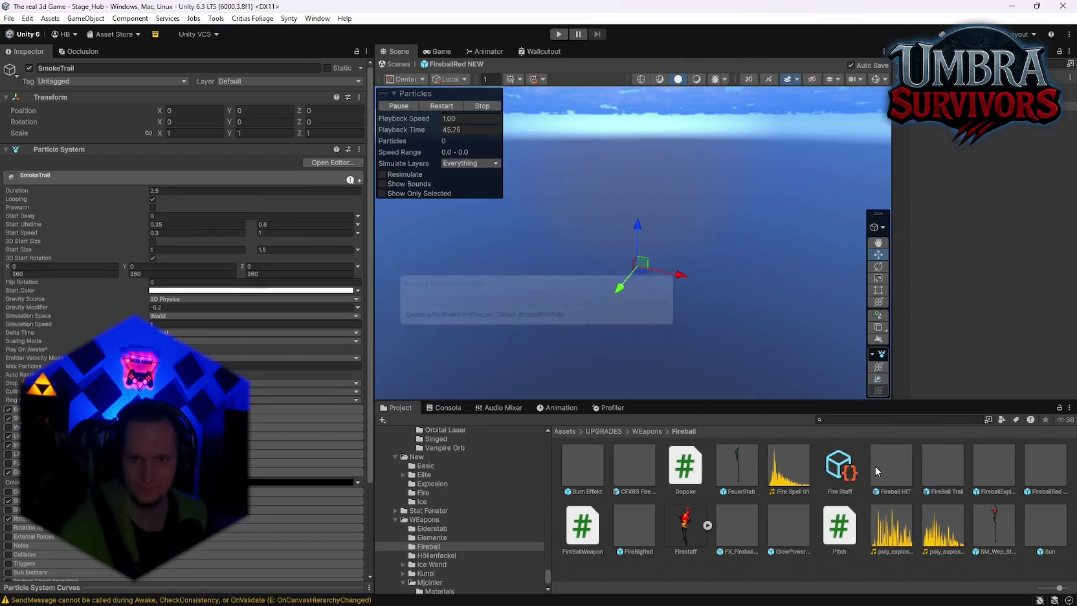
Search the assets for 'fireballred' and open the original FireballRed prefab.
left_click(883, 420)
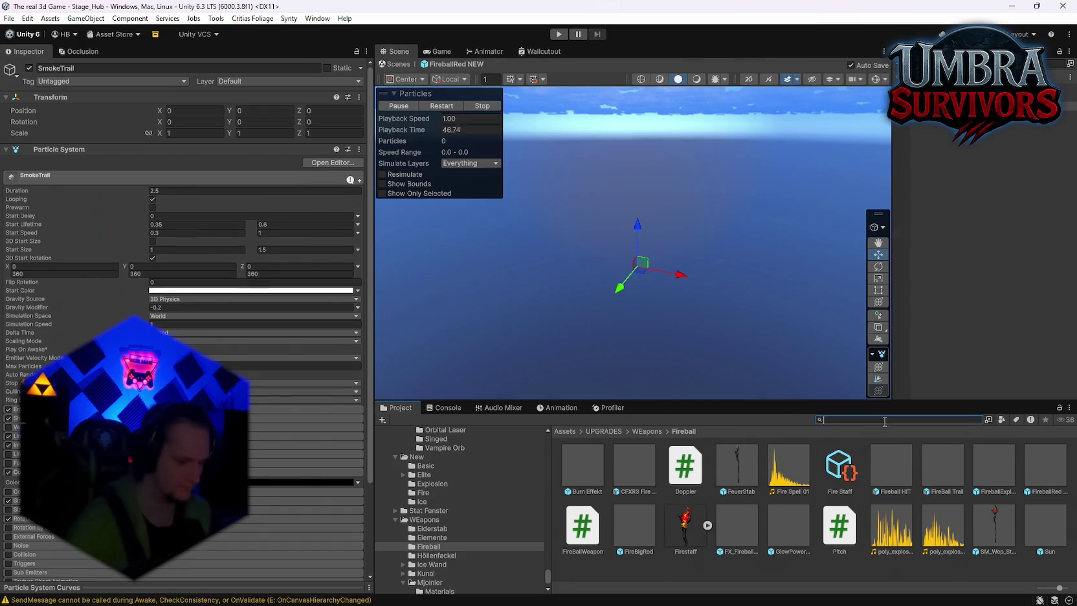
type("fireballre")
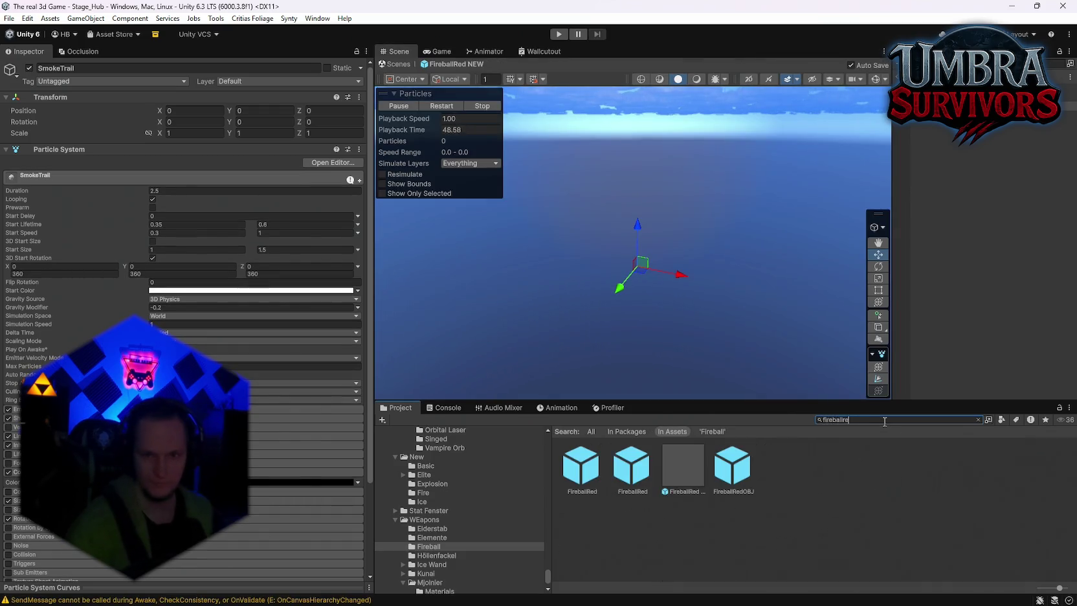
key("BackSpace")
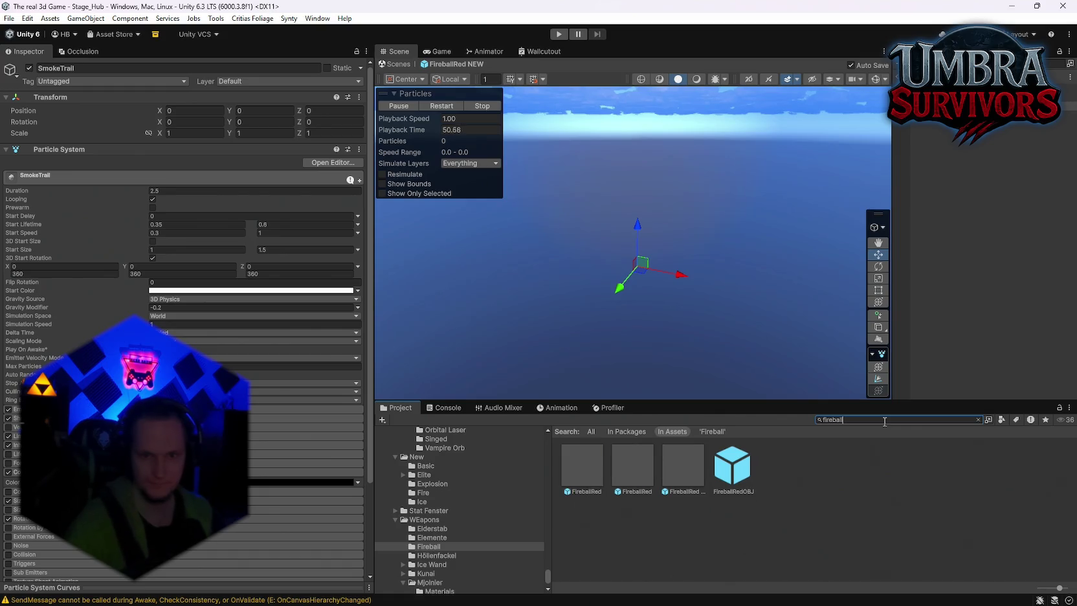
type("d")
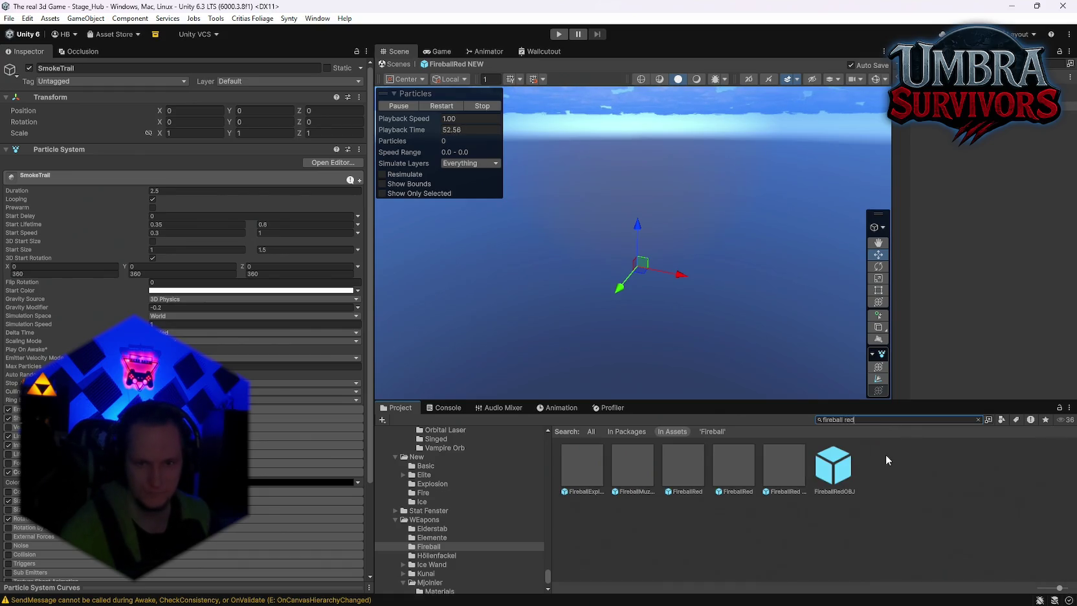
left_click(767, 466)
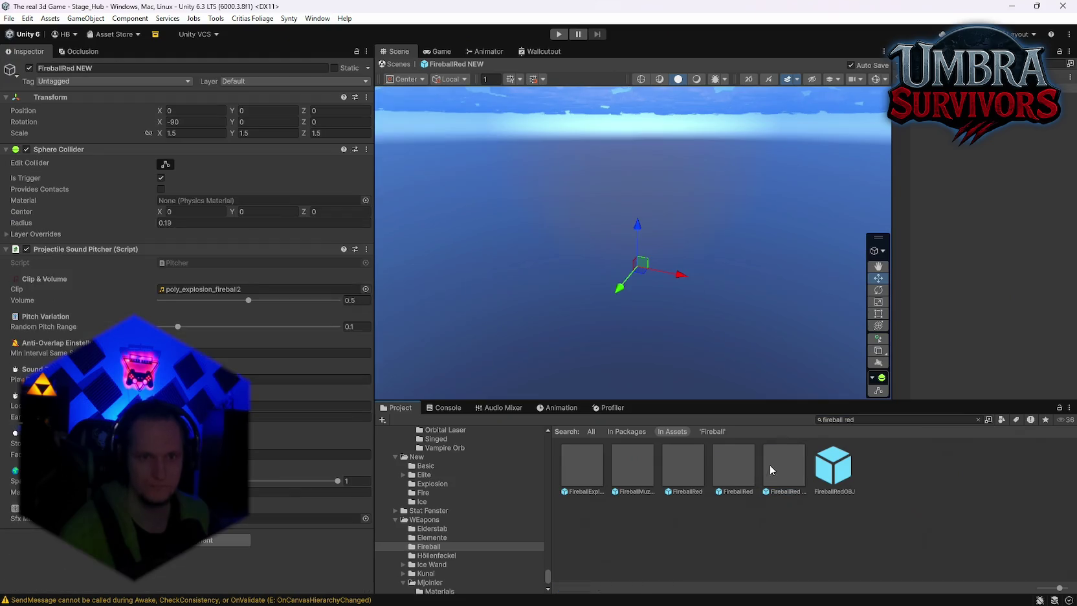
double_click(747, 456)
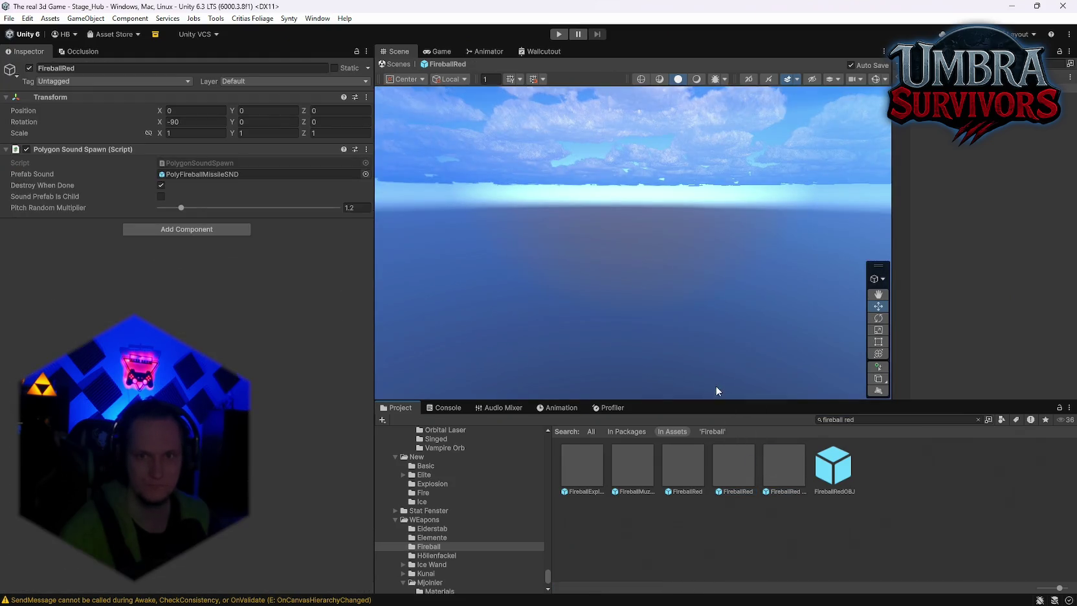
Orbit the prefab, peek into FireballMuzzleRed, then return to FireballRed.
mouse_move(649, 247)
left_mouse_down()
mouse_move(516, 267)
mouse_move(380, 240)
mouse_move(887, 239)
left_mouse_up()
mouse_move(682, 222)
left_mouse_down()
mouse_move(760, 97)
mouse_move(442, 202)
mouse_move(415, 257)
left_mouse_up()
double_click(637, 467)
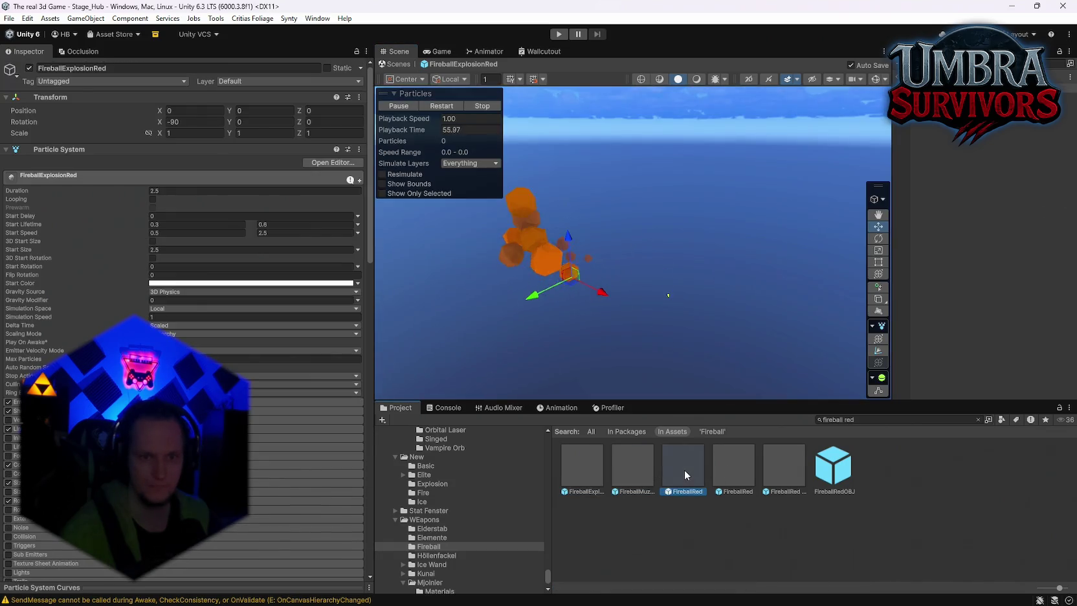
double_click(684, 469)
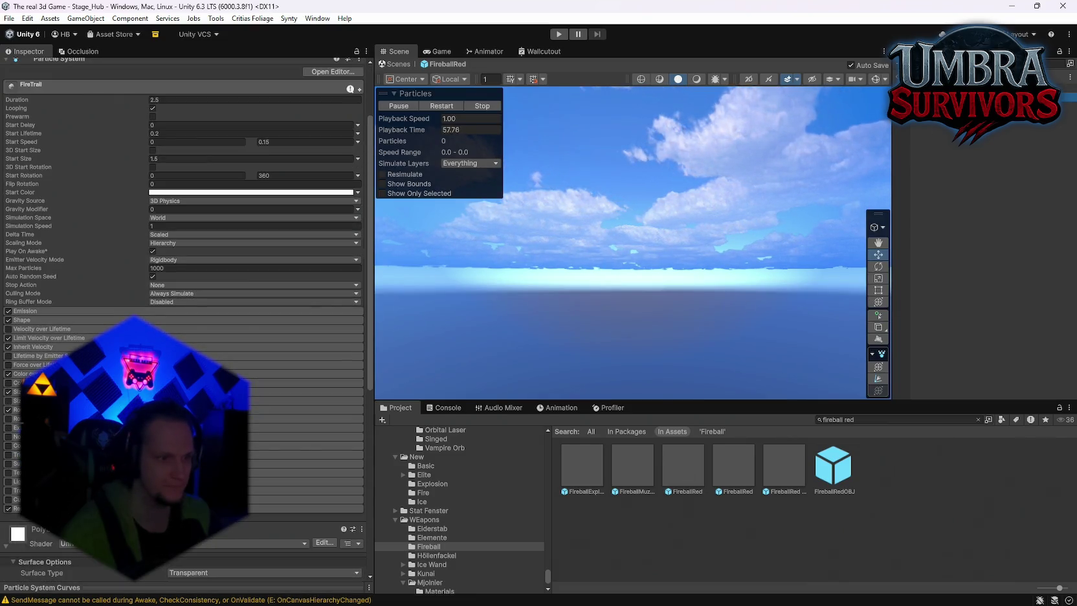
scroll(181, 285, "down", 5)
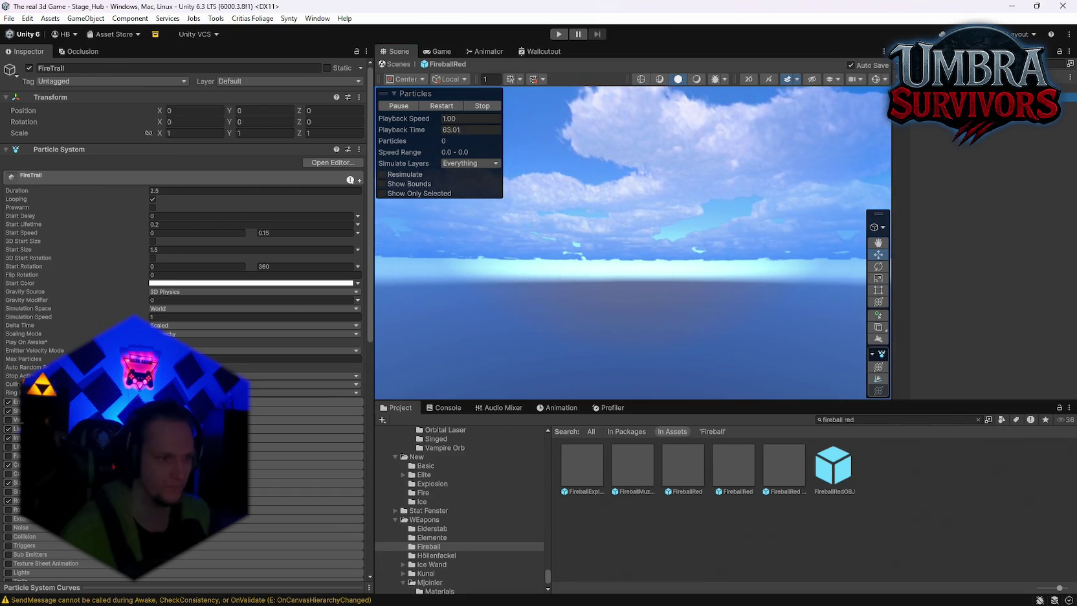
Save the FireTrail, SmokeTrail and SparkTrail Color over Lifetime gradients as presets.
left_click(32, 464)
left_click(304, 474)
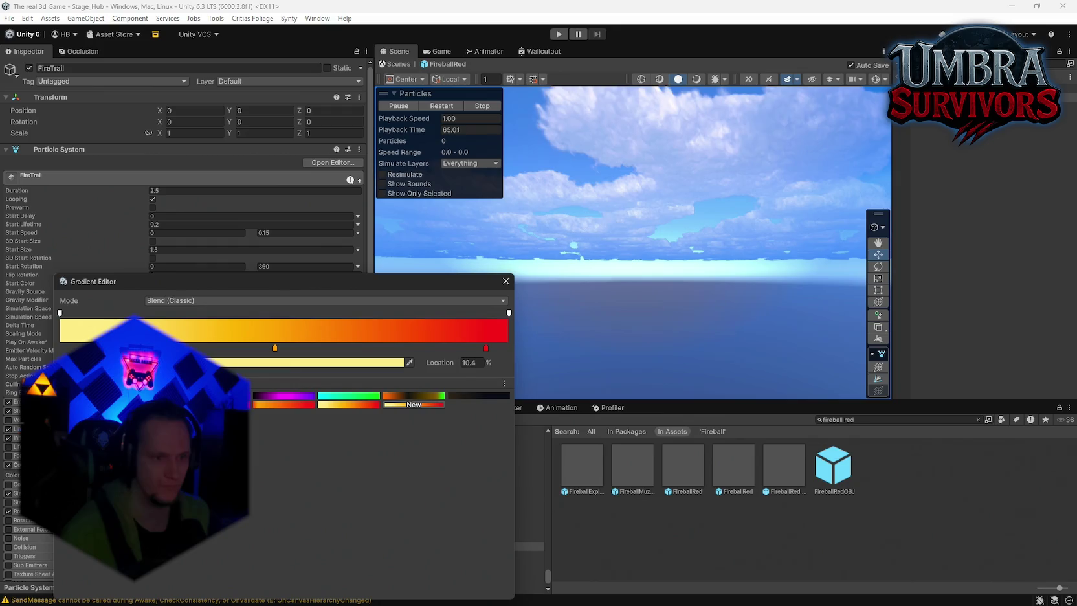
left_click(506, 281)
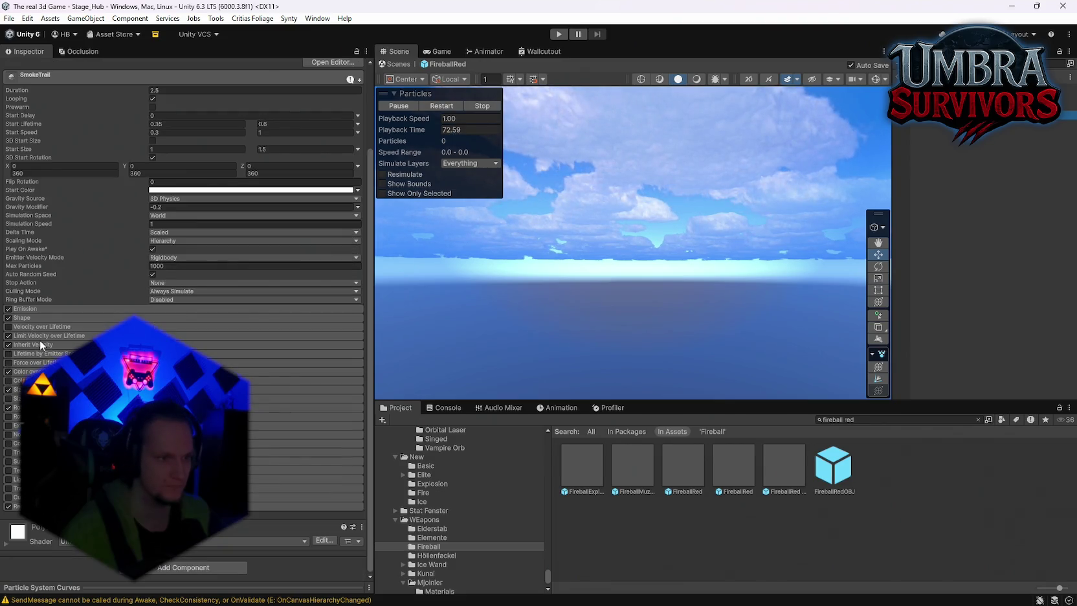
left_click(29, 371)
left_click(291, 382)
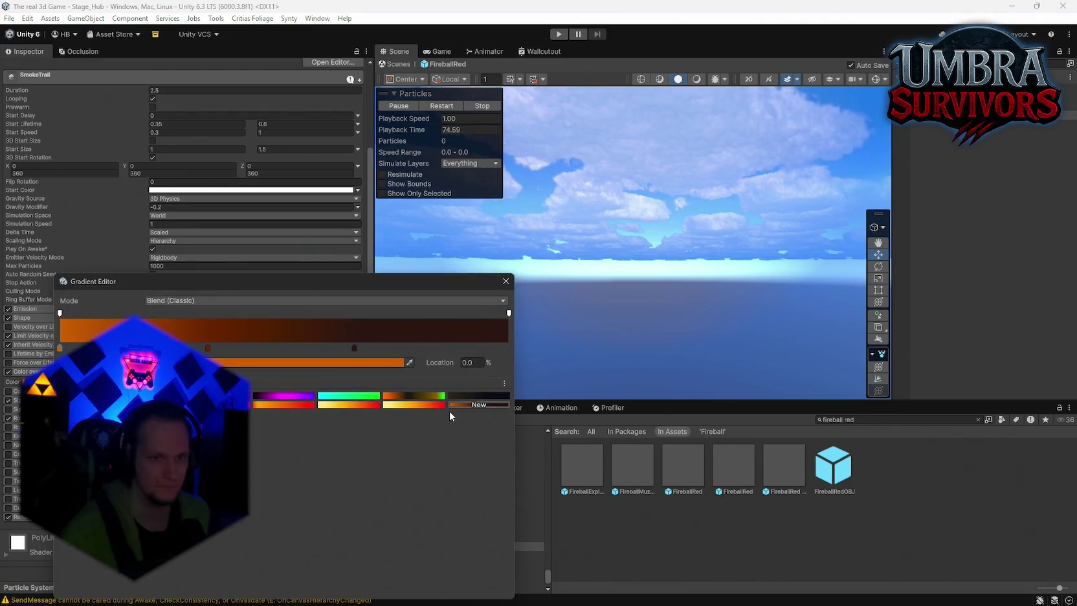
left_click(505, 281)
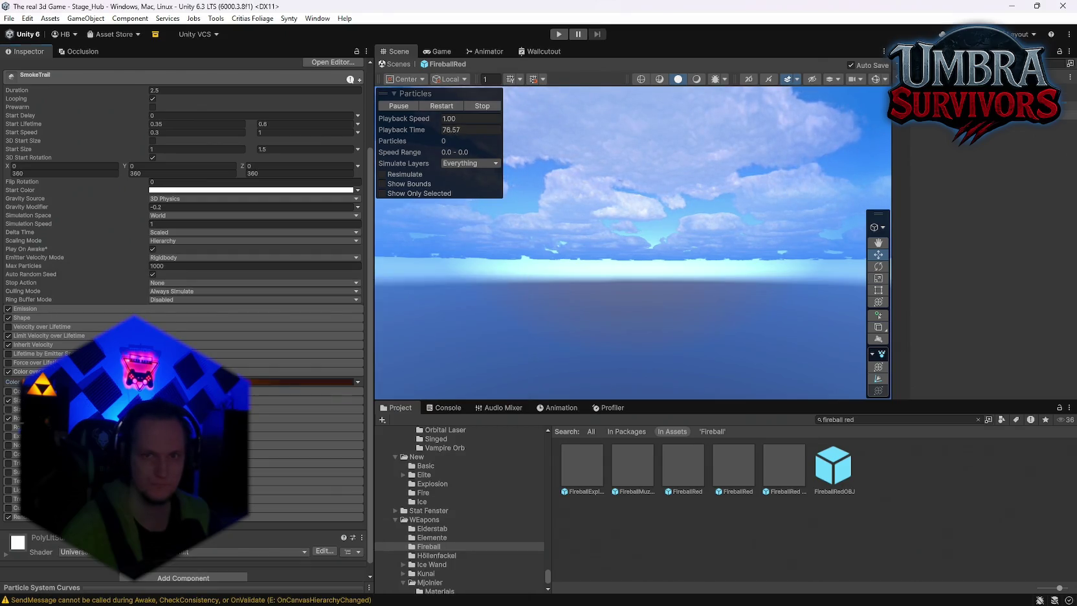
left_click(26, 363)
left_click(259, 374)
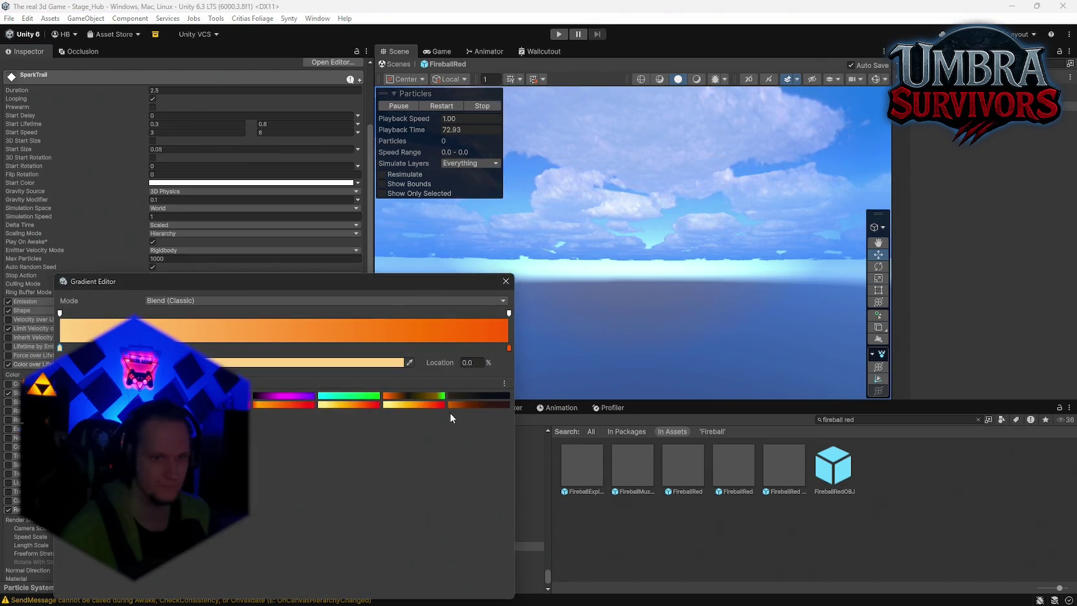
left_click(505, 281)
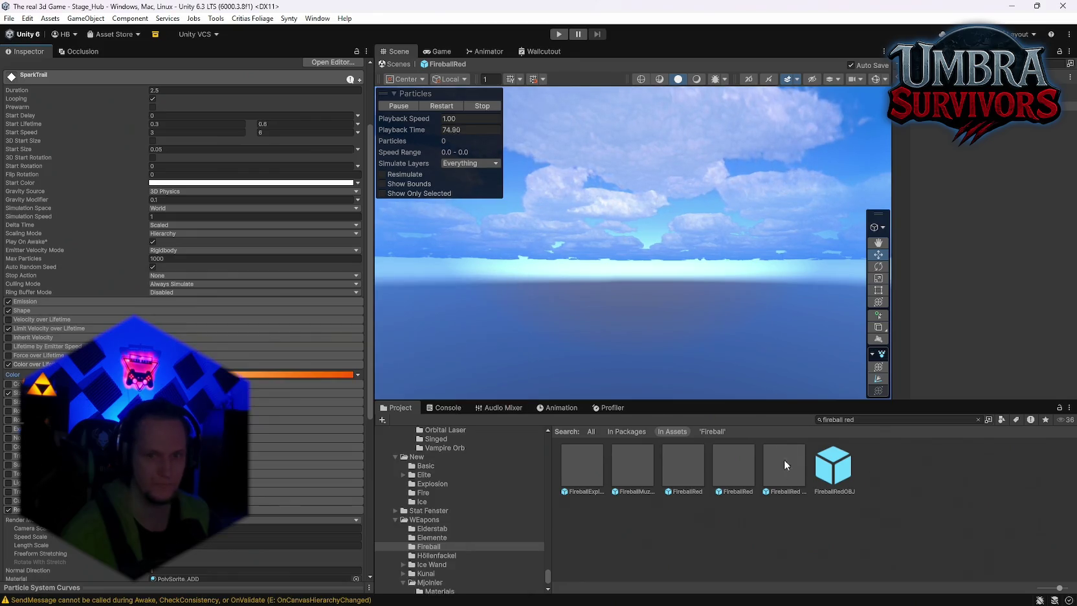
double_click(785, 468)
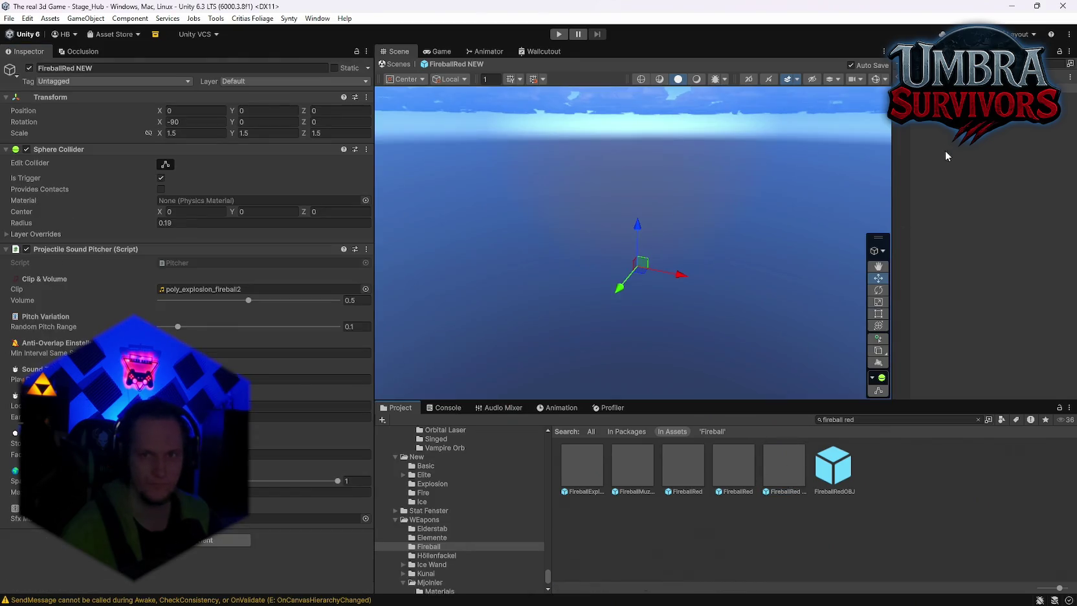
Select SparkTrail in FireballRed NEW and check its colour gradient, leaving it unchanged.
left_click(963, 173)
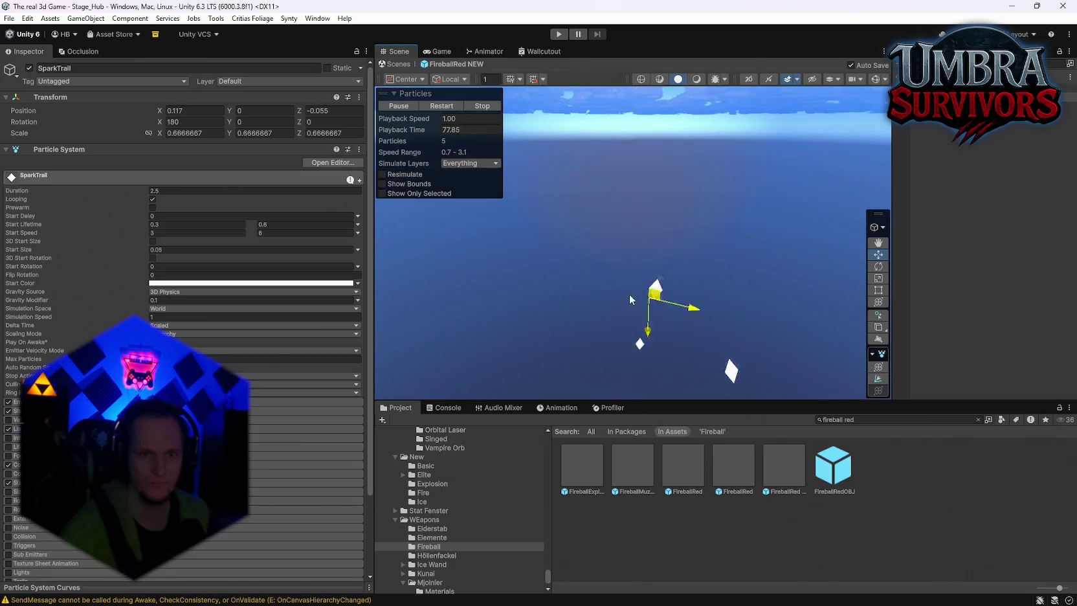
left_click(601, 280)
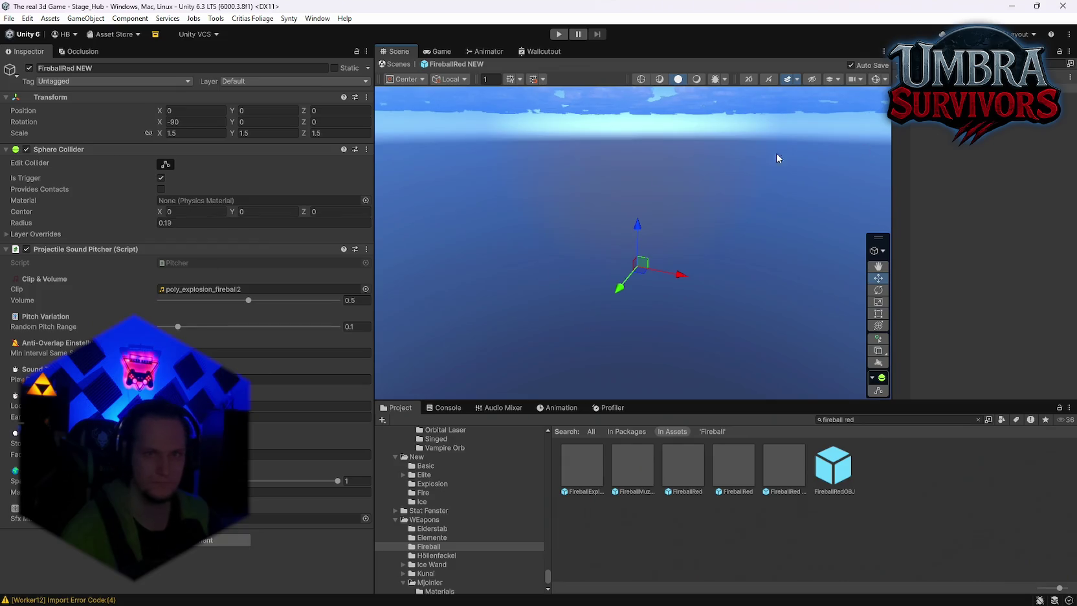
left_click(1065, 96)
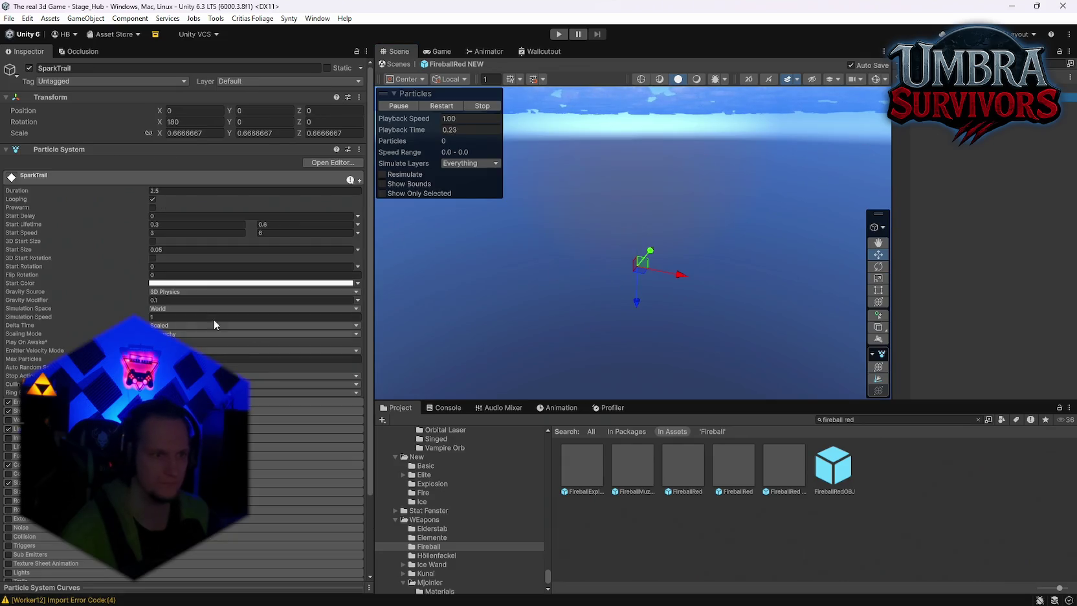
scroll(196, 315, "down", 10)
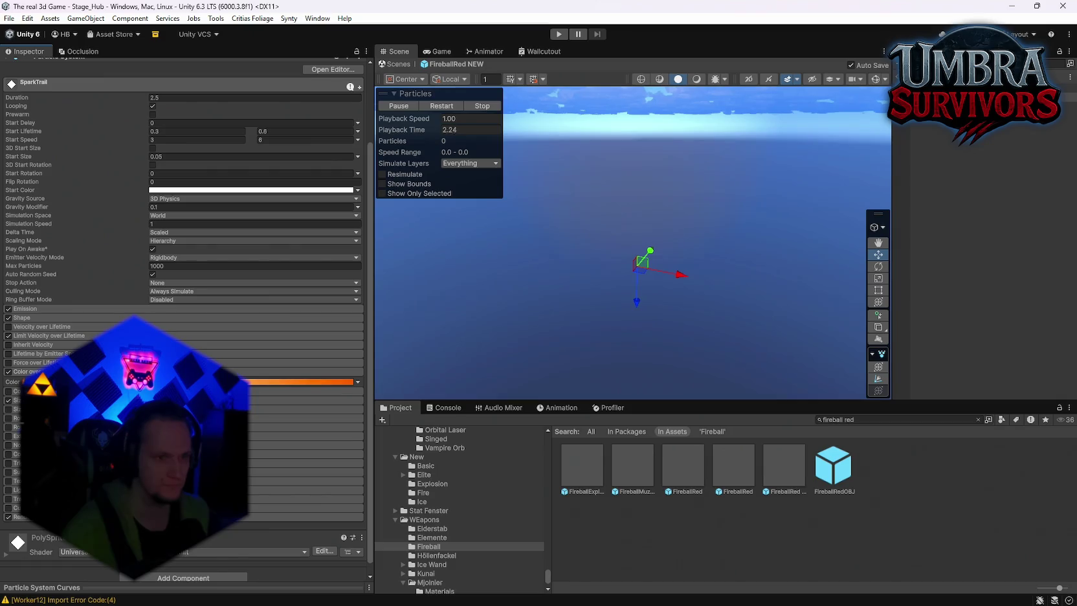
left_click(268, 381)
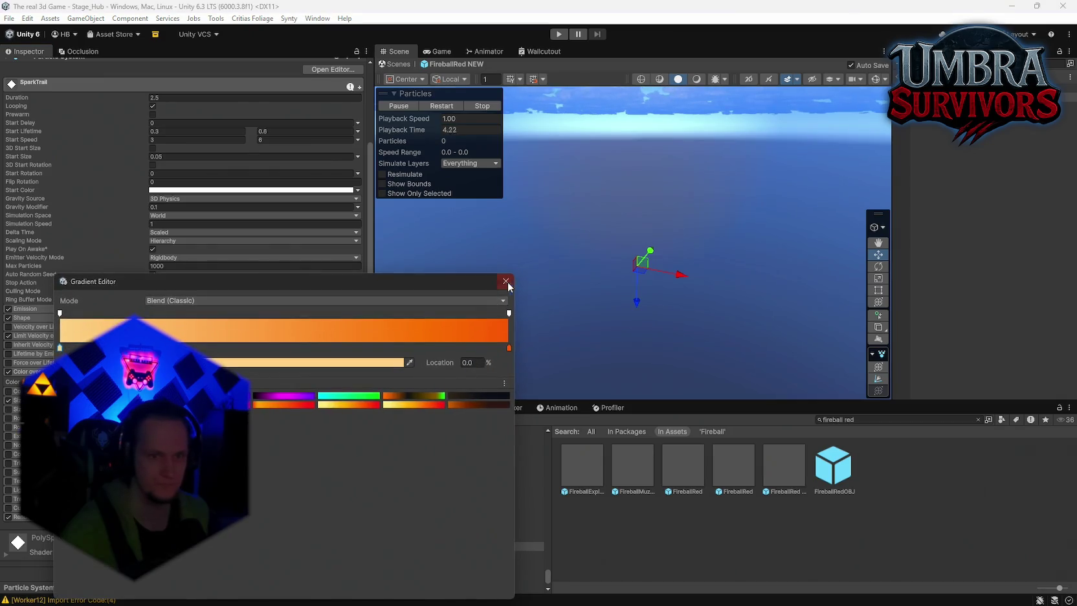
left_click(506, 282)
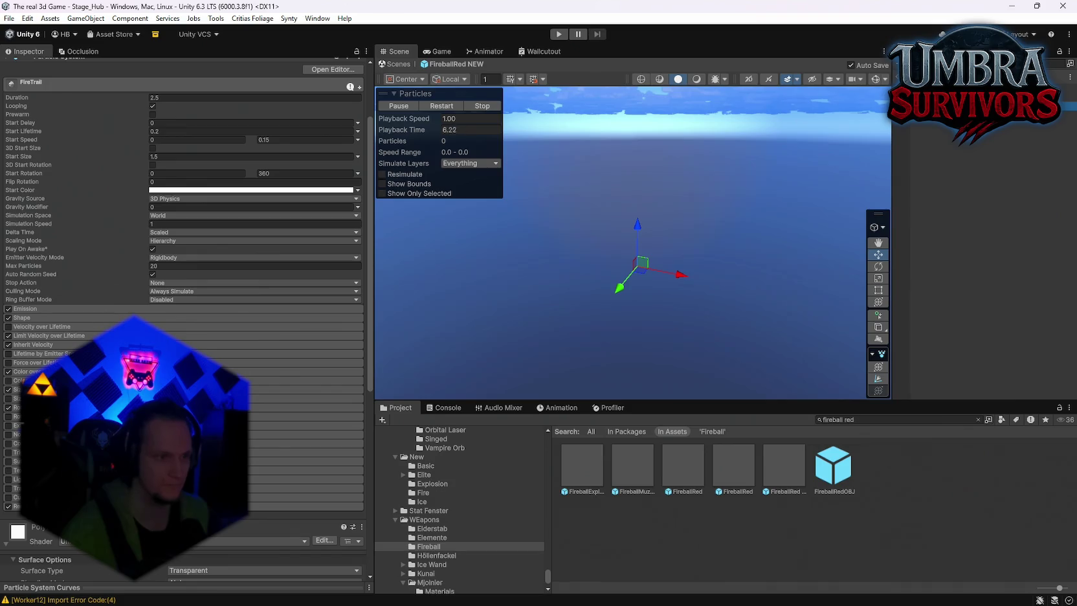
Apply the yellow-to-red preset to FireTrail and the dark orange preset to SmokeTrail.
left_click(35, 371)
left_click(268, 381)
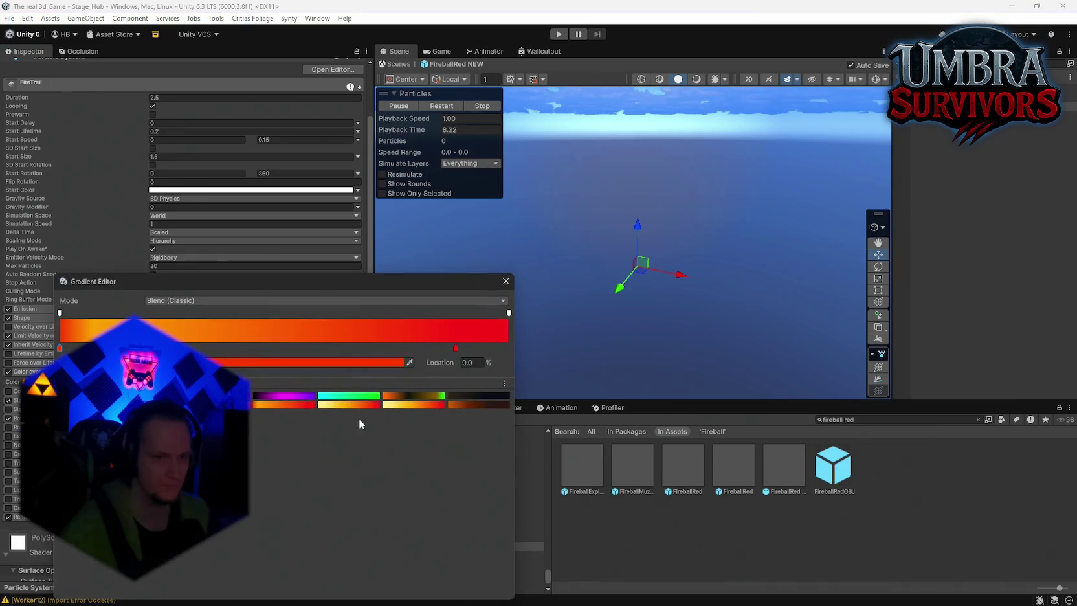
left_click(417, 404)
left_click(506, 282)
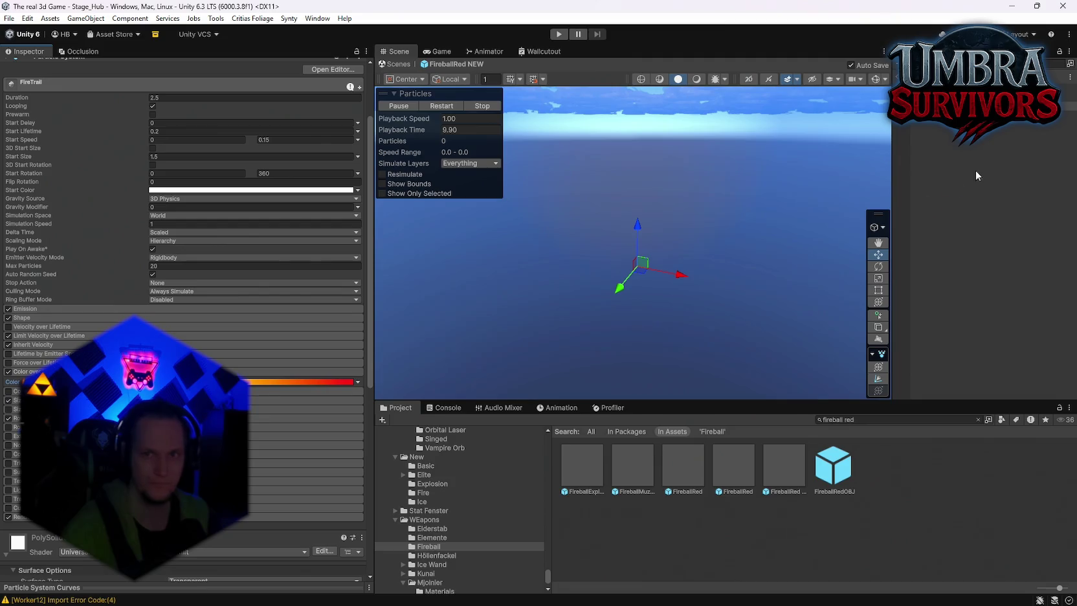
key("Down")
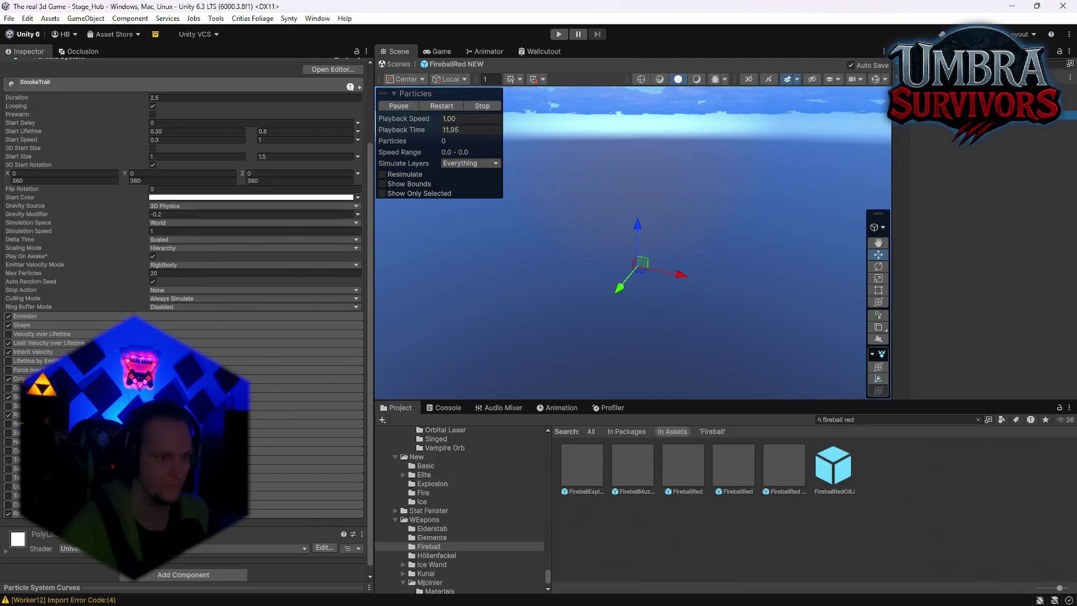
left_click(259, 389)
left_click(481, 400)
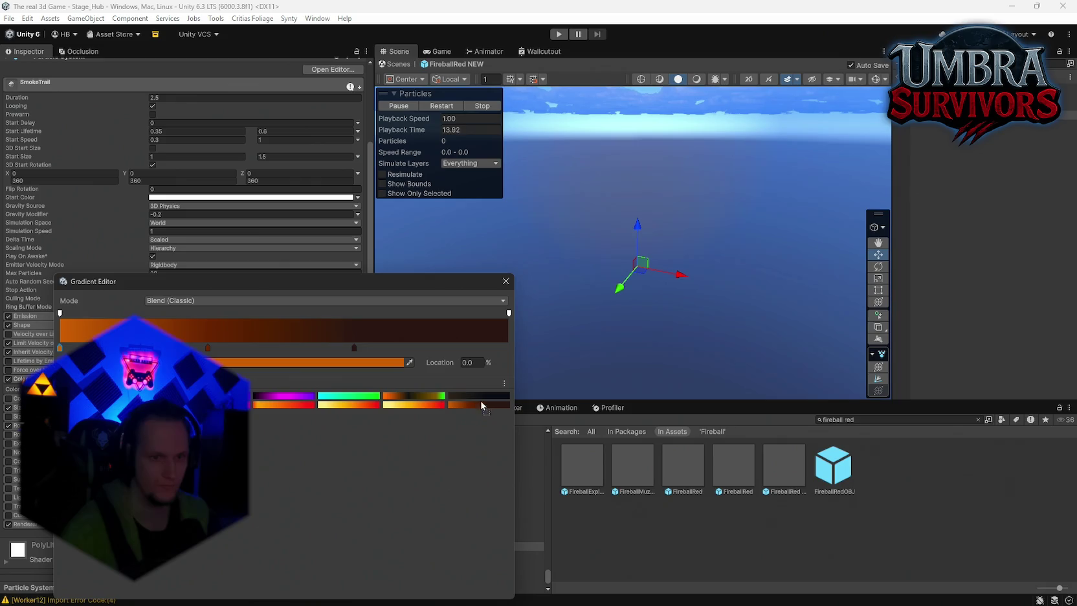
left_click(506, 283)
Move the FireballRed NEW root to preview its trail, then start Play mode.
key("Up")
key("Up")
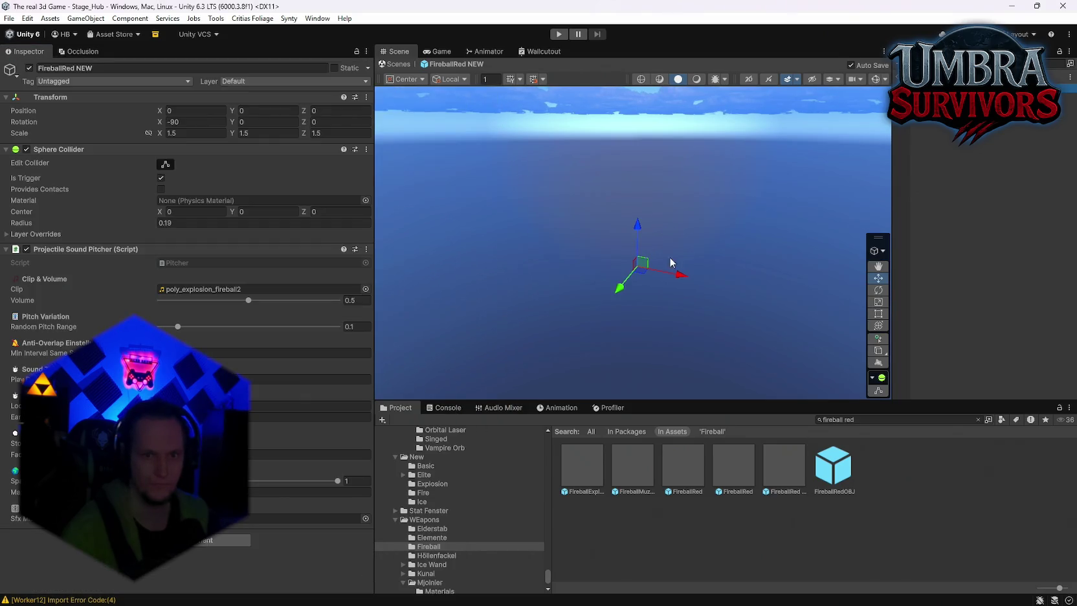
mouse_move(583, 248)
left_mouse_down()
mouse_move(576, 299)
mouse_move(492, 214)
mouse_move(578, 314)
mouse_move(409, 346)
mouse_move(769, 264)
mouse_move(576, 301)
mouse_move(689, 280)
left_mouse_up()
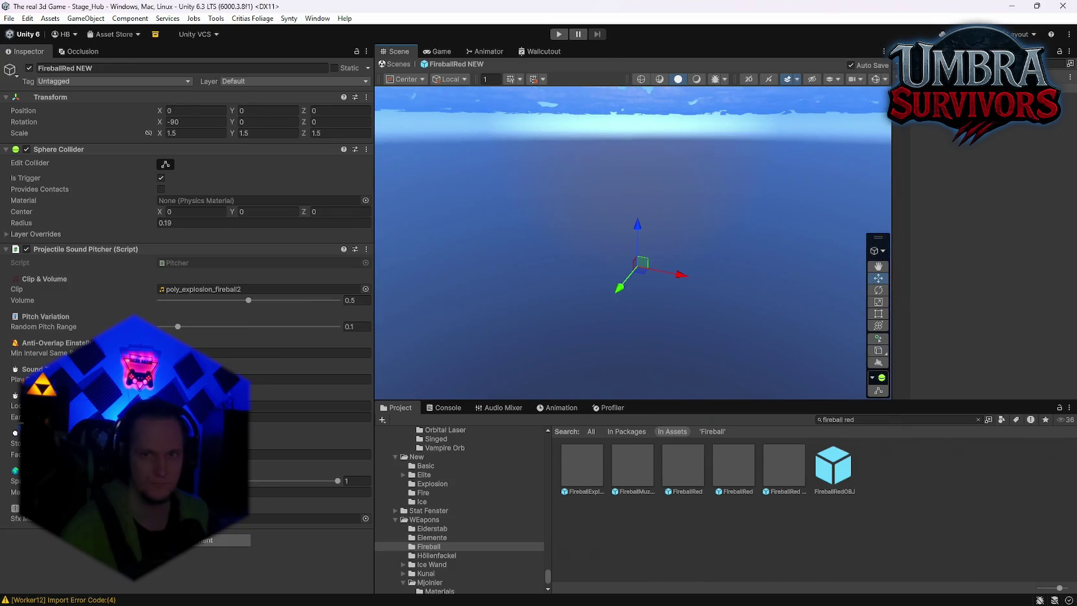
key("ctrl+p")
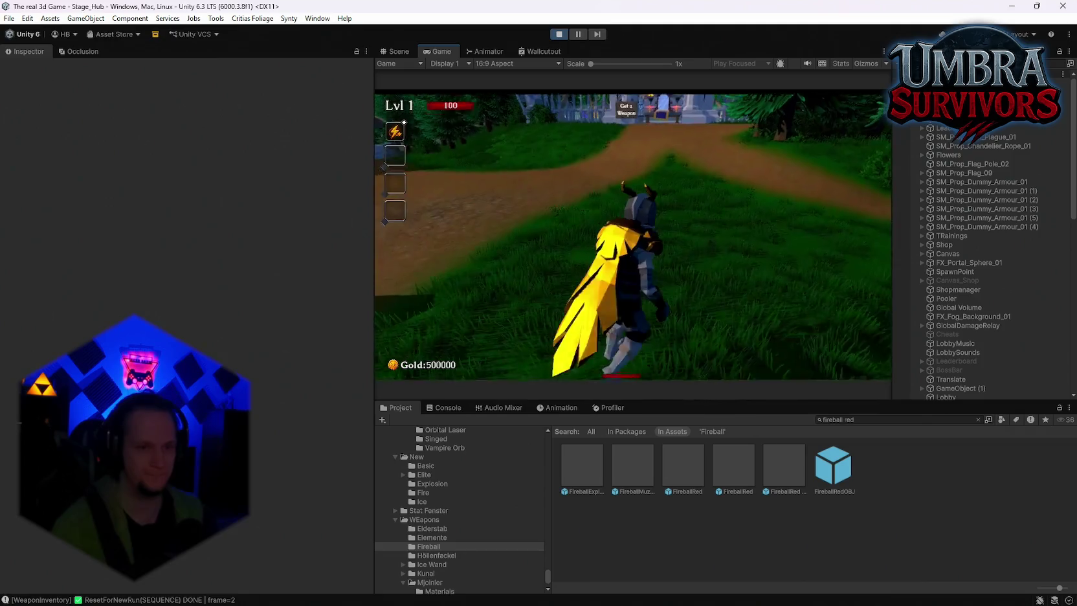
Equip the Fire Staff from the weapon vendor's book.
key("w")
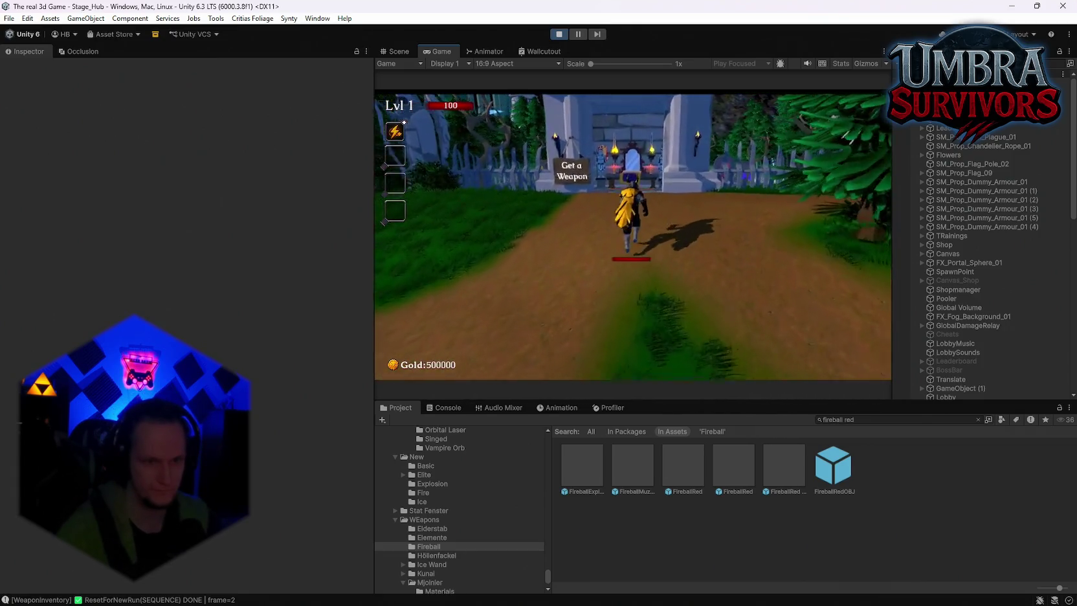
left_click(502, 167)
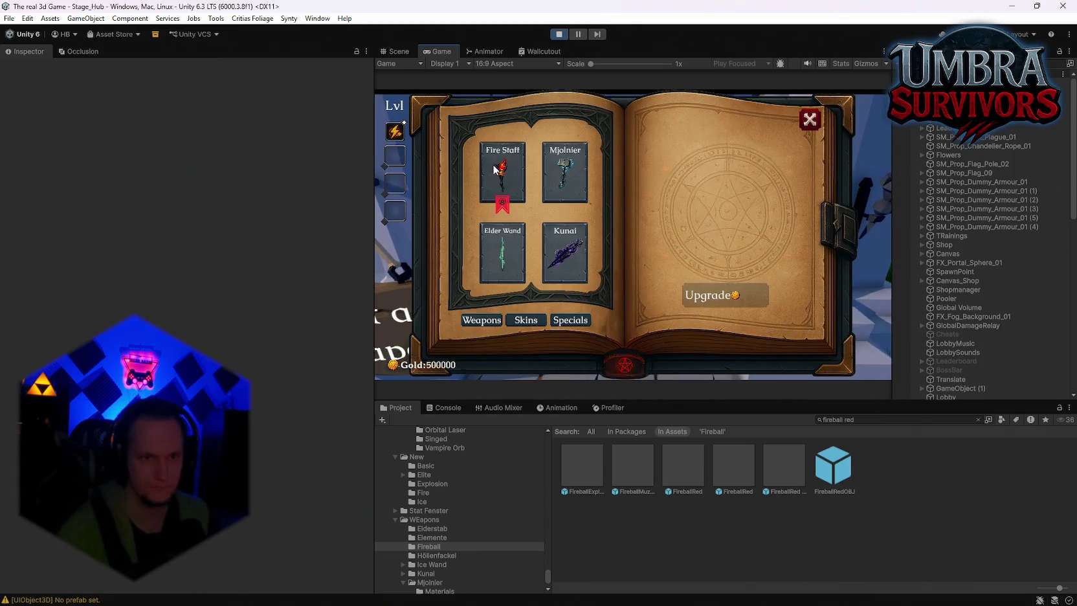
left_click(809, 120)
Run through the gate and around the fenced training area, then back toward the village.
key("w")
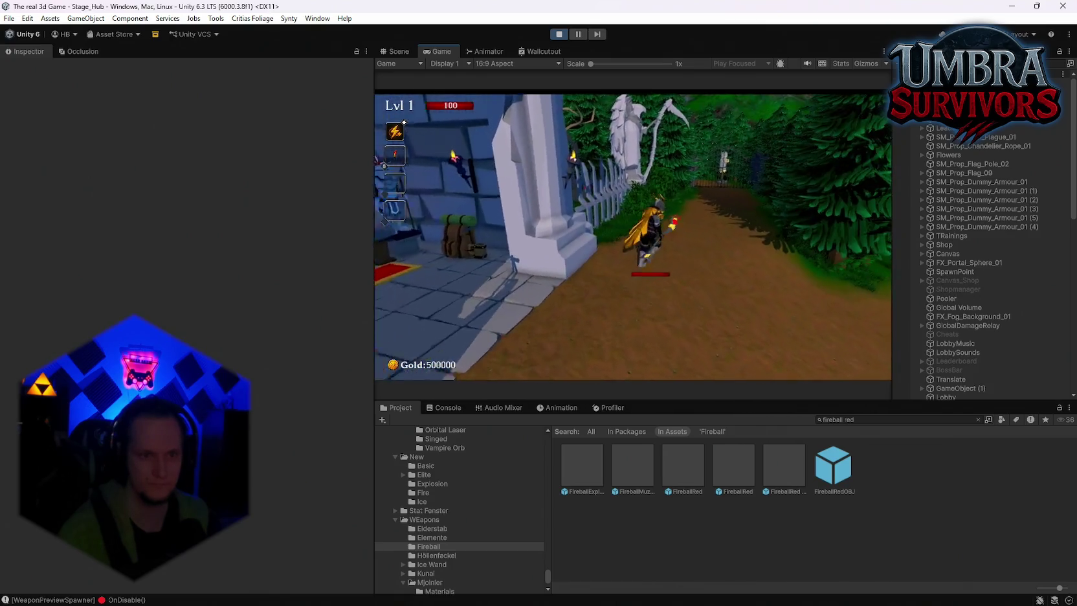
key("w")
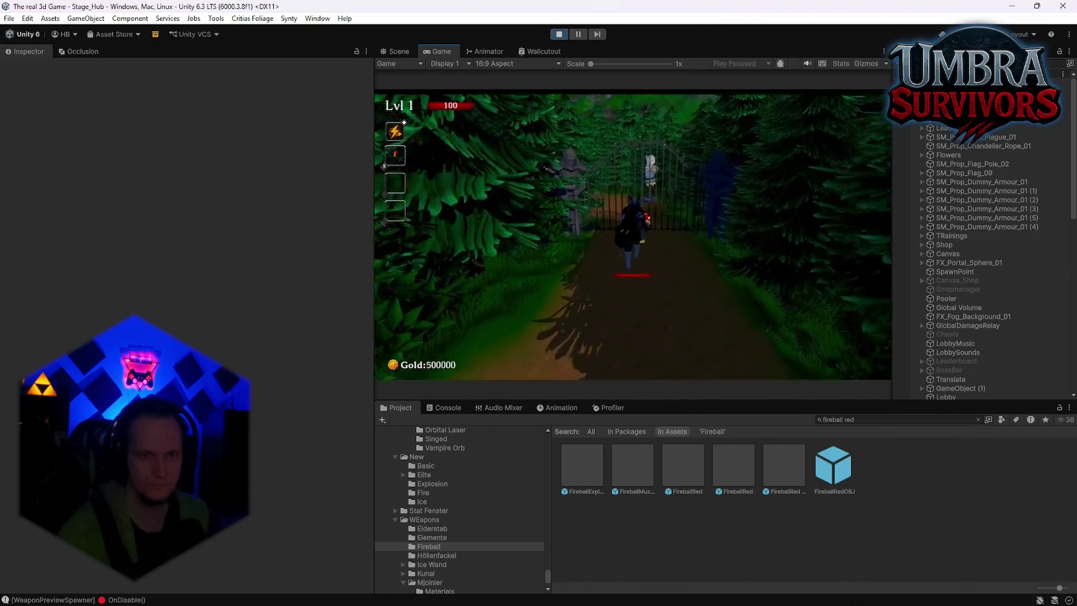
key("w")
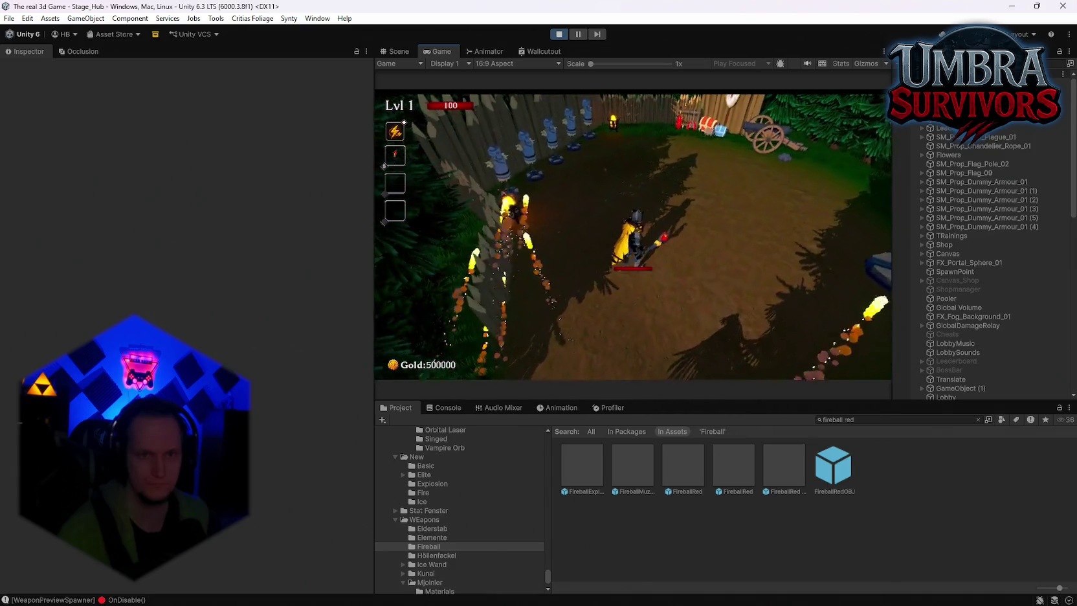
key("d")
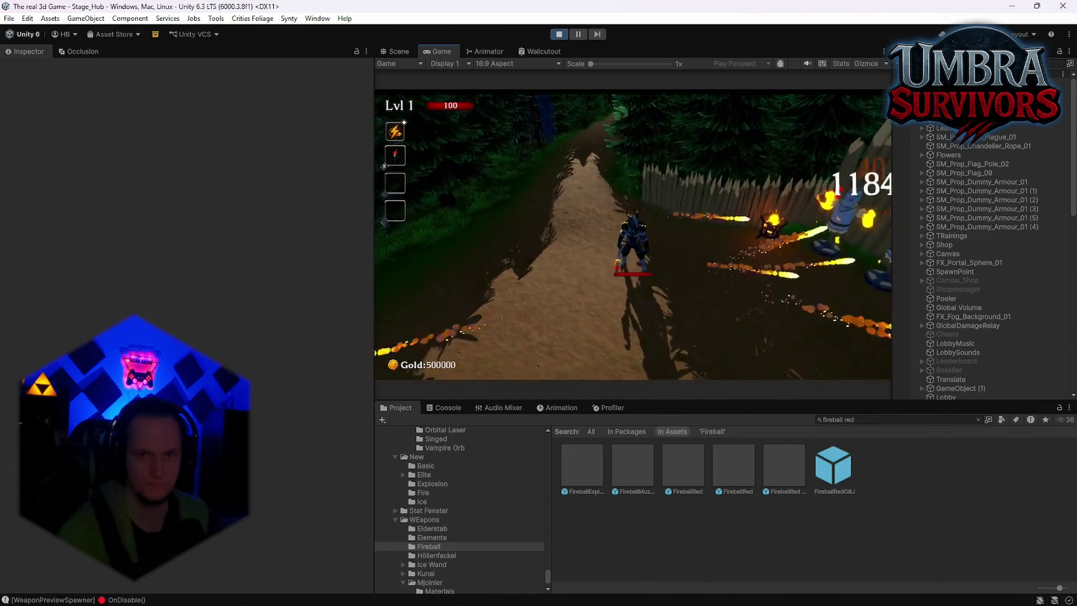
key("s")
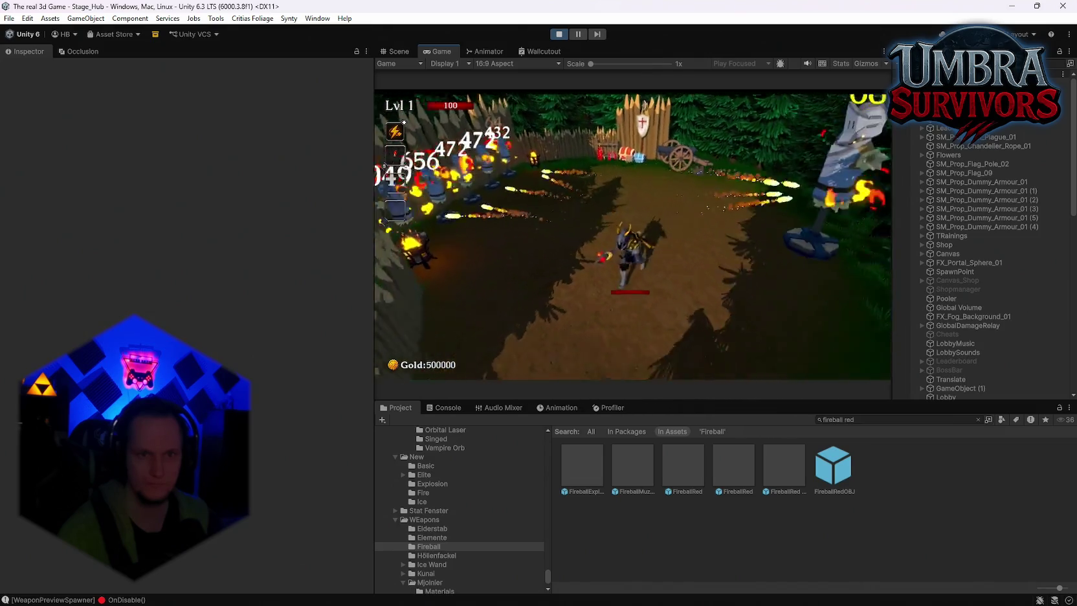
key("s")
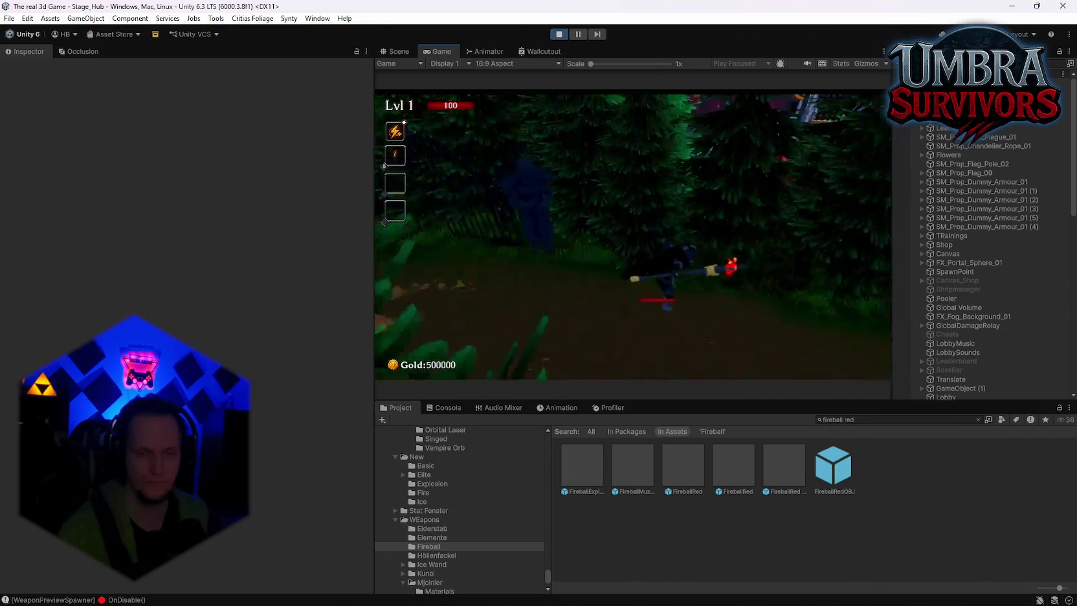
key("w")
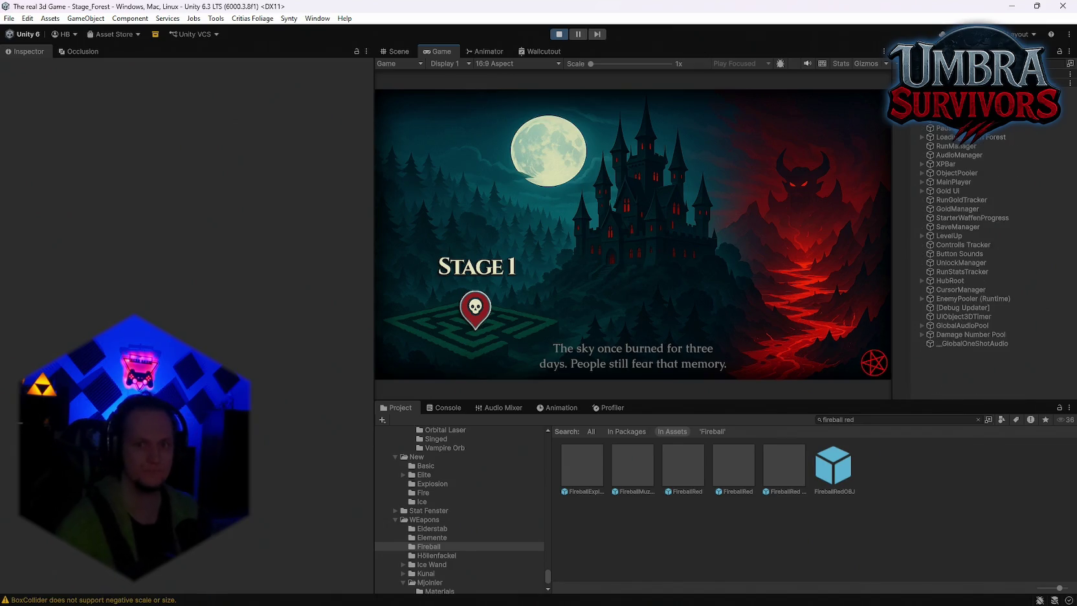
Continue into Stage 1, fire at forest enemies briefly, then pause and stop Play mode.
left_click(653, 317)
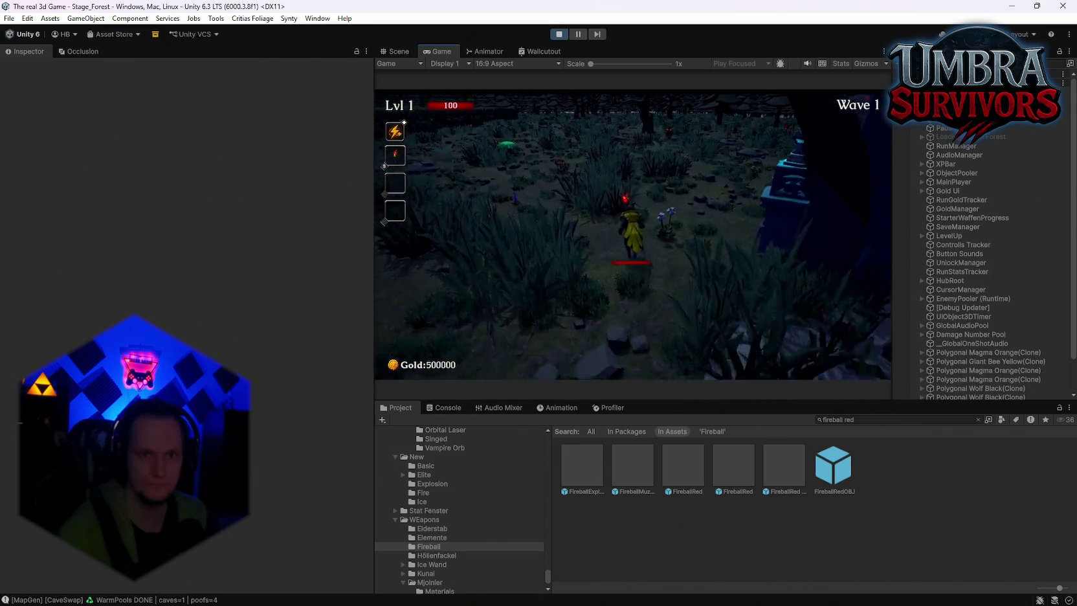
key("w")
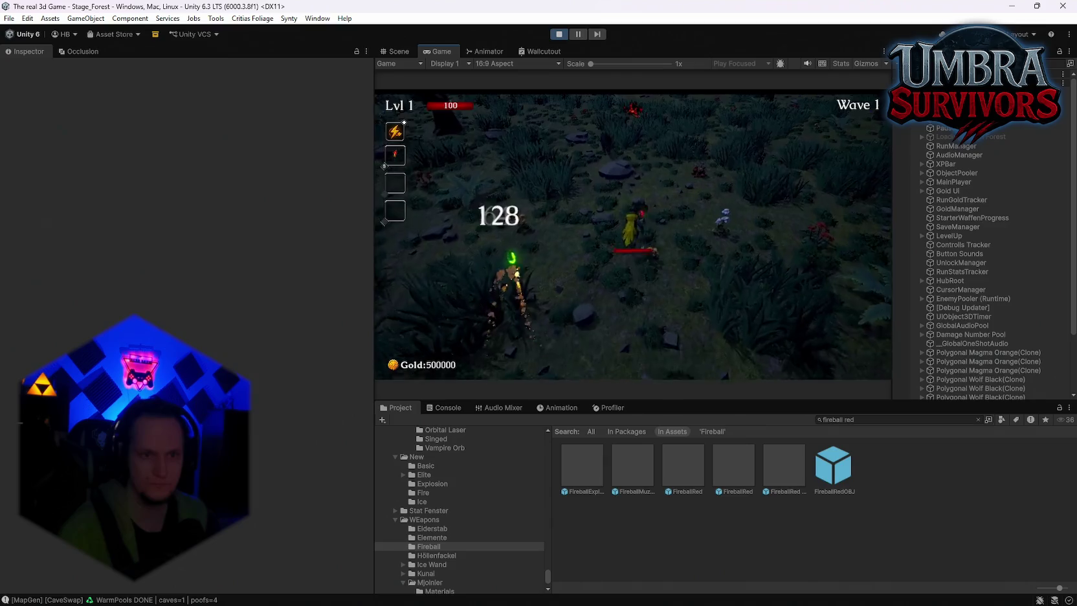
key("w")
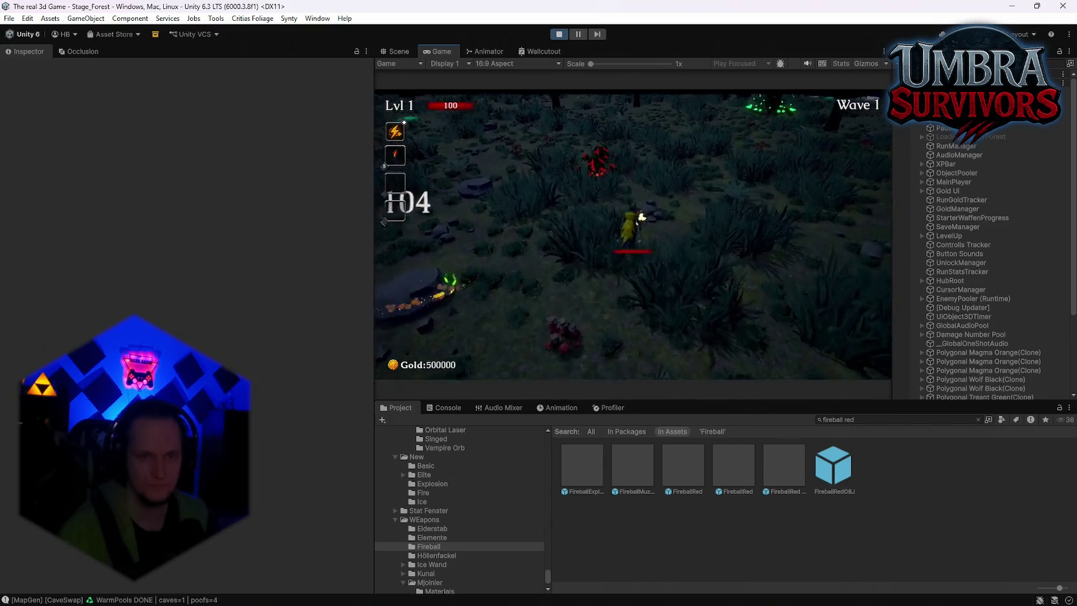
key("Escape")
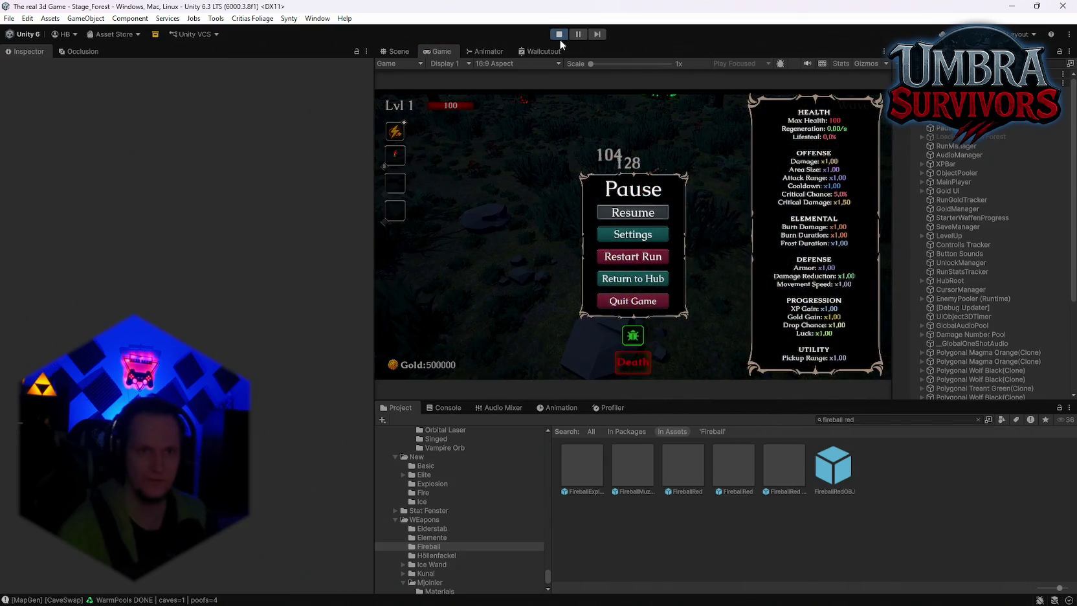
left_click(559, 36)
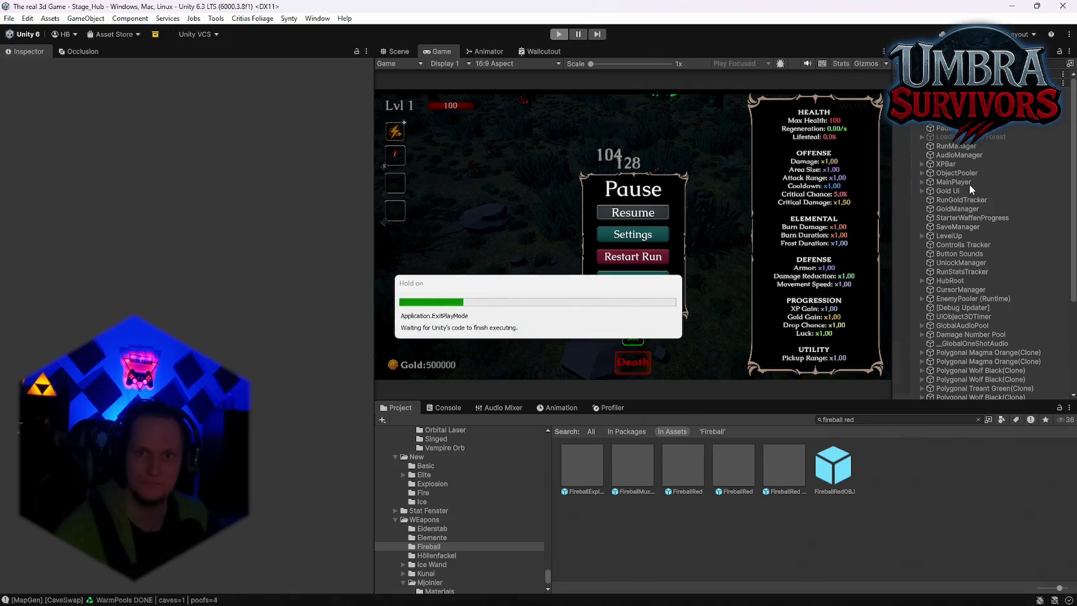
double_click(777, 473)
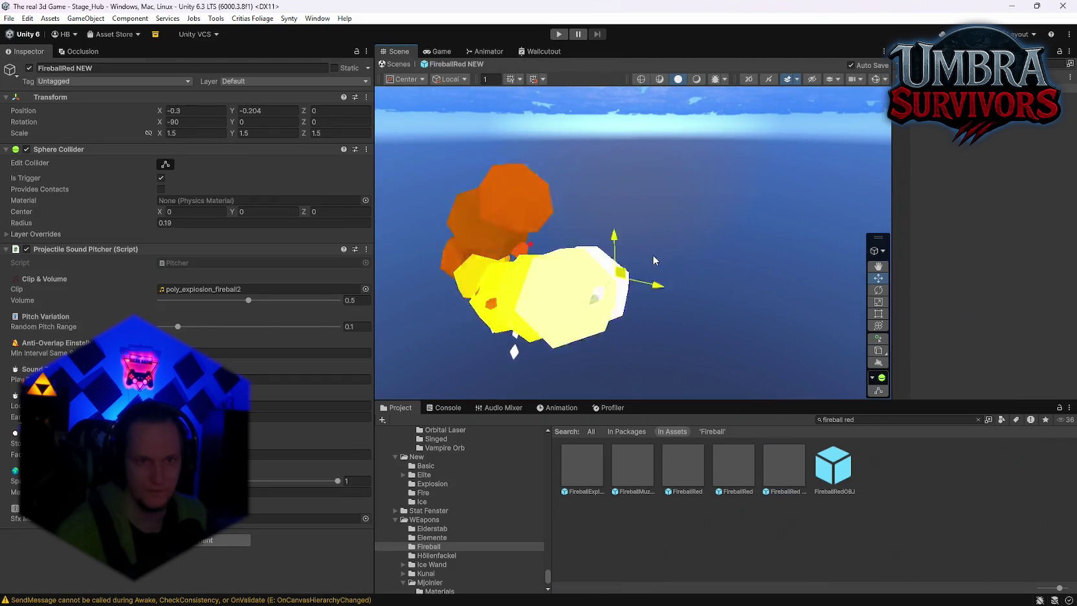
Select SparkTrail, locate its Renderer material, and open PolySolidGlow's shader list.
left_click(517, 389)
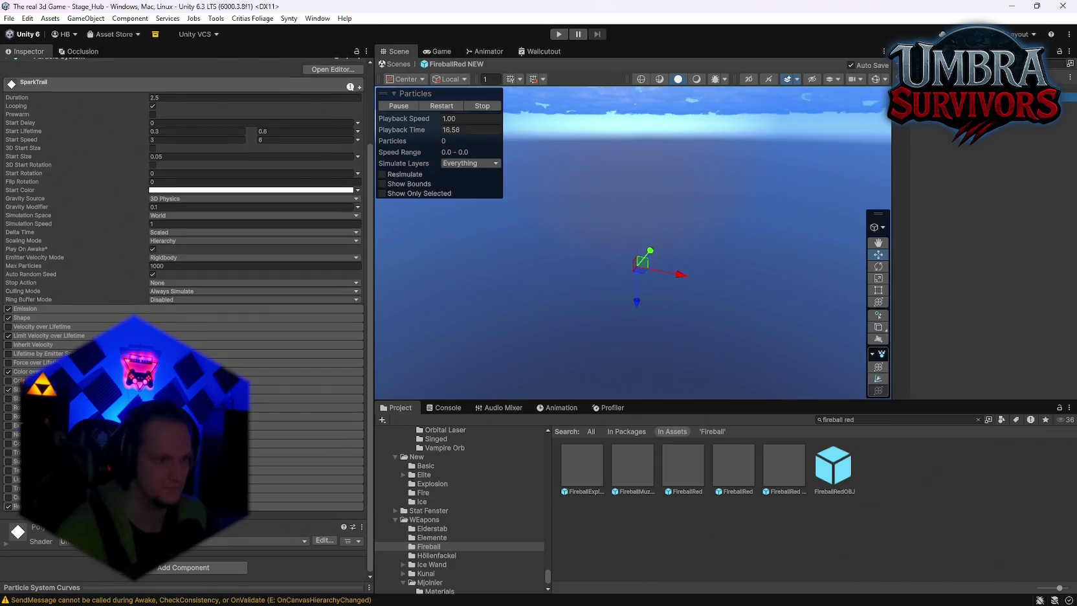
scroll(192, 310, "down", 10)
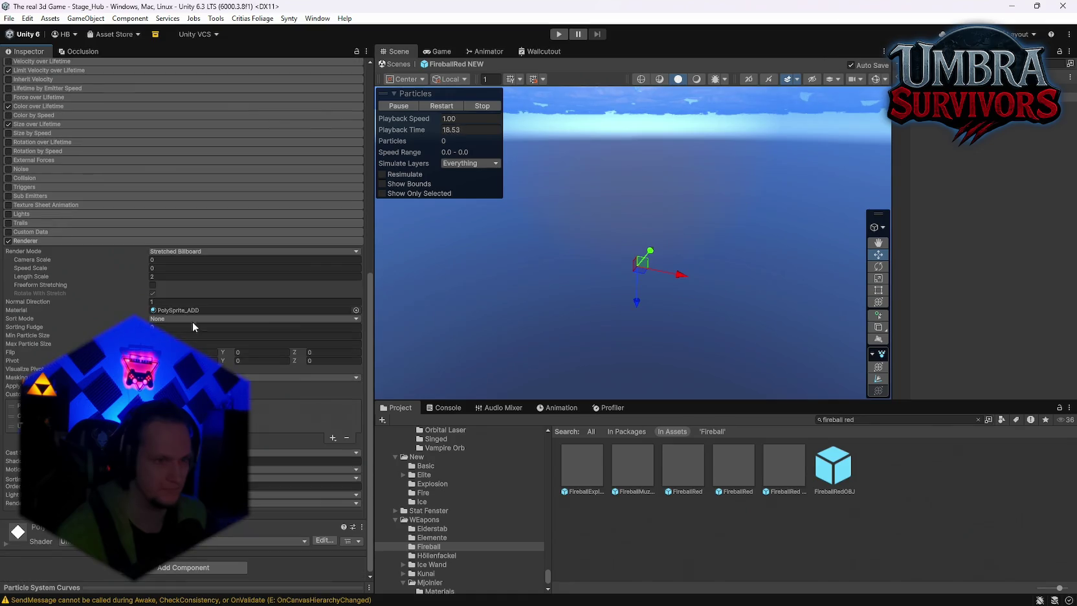
left_click(191, 311)
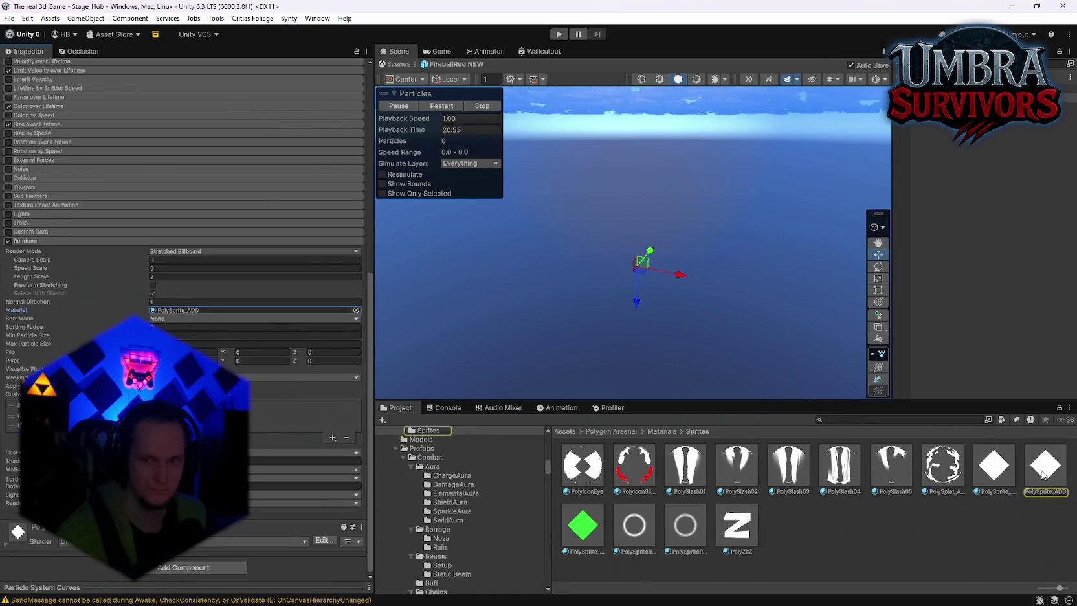
key("ctrl+z")
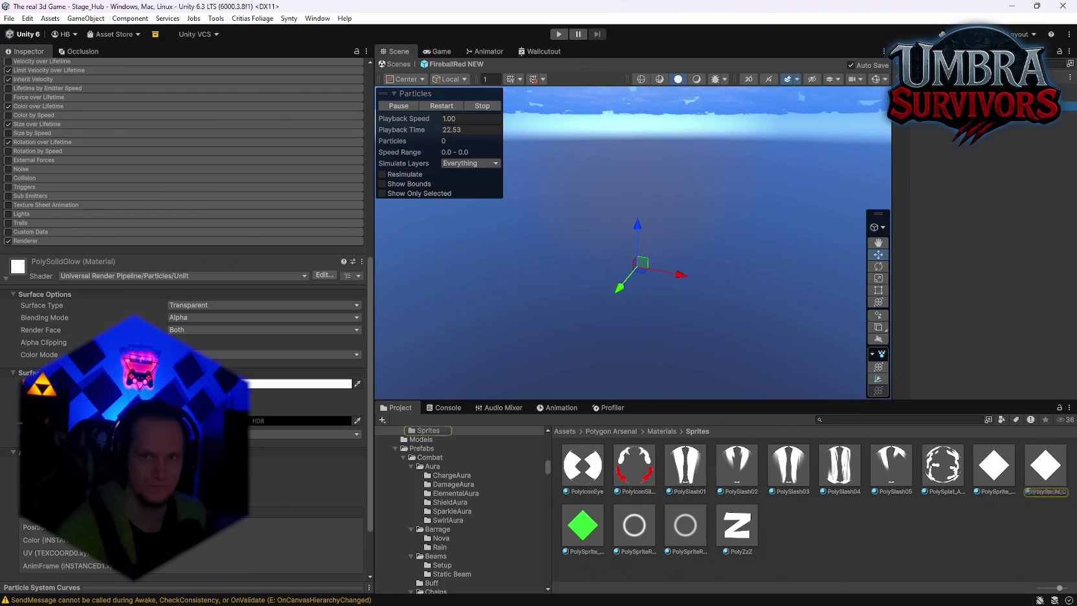
scroll(250, 417, "down", 3)
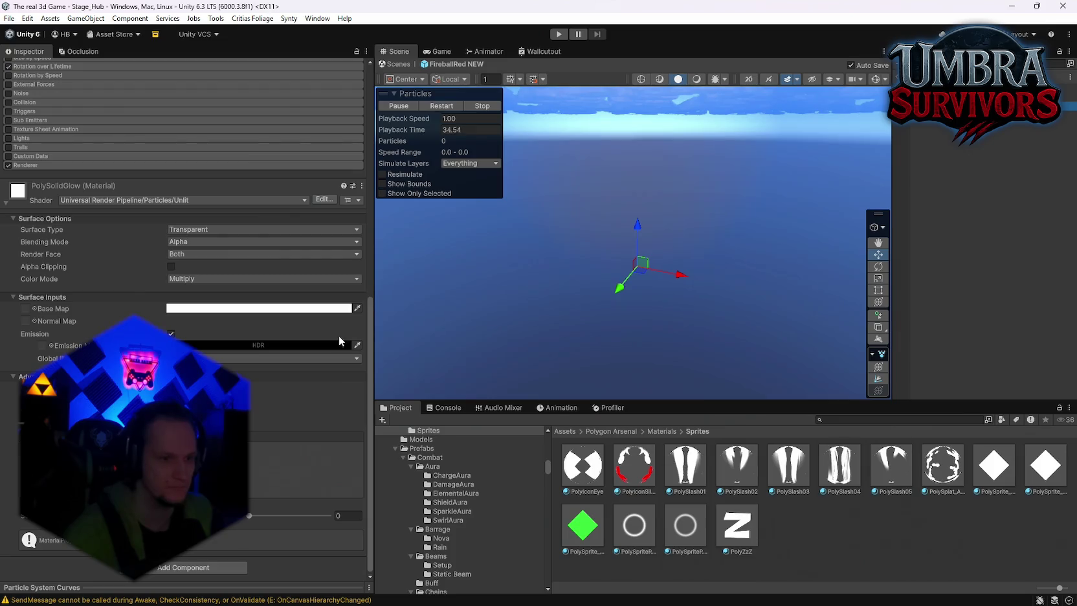
left_click(119, 202)
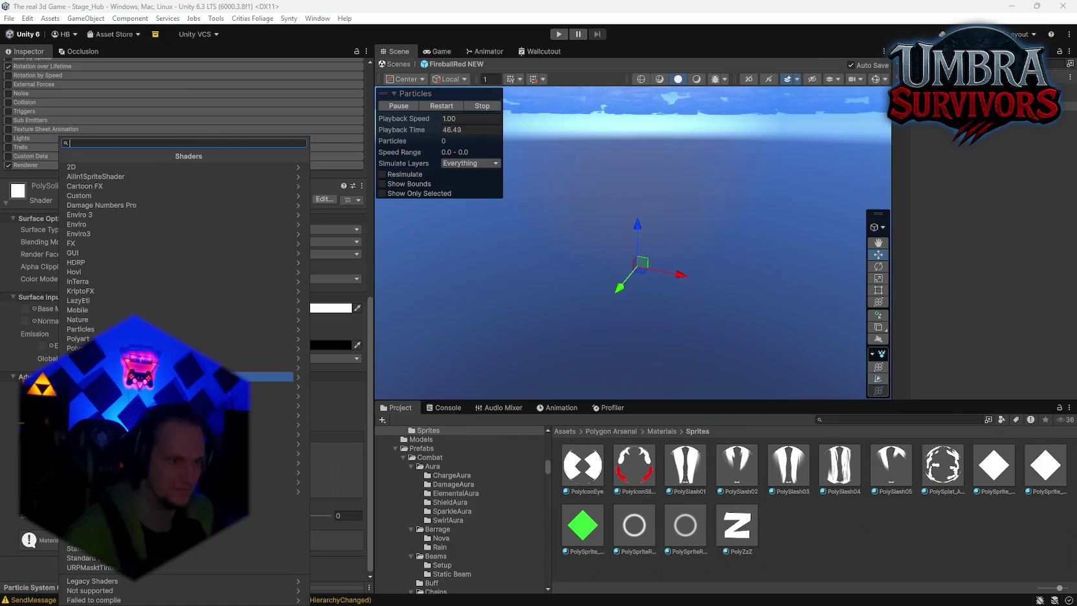
left_click(177, 348)
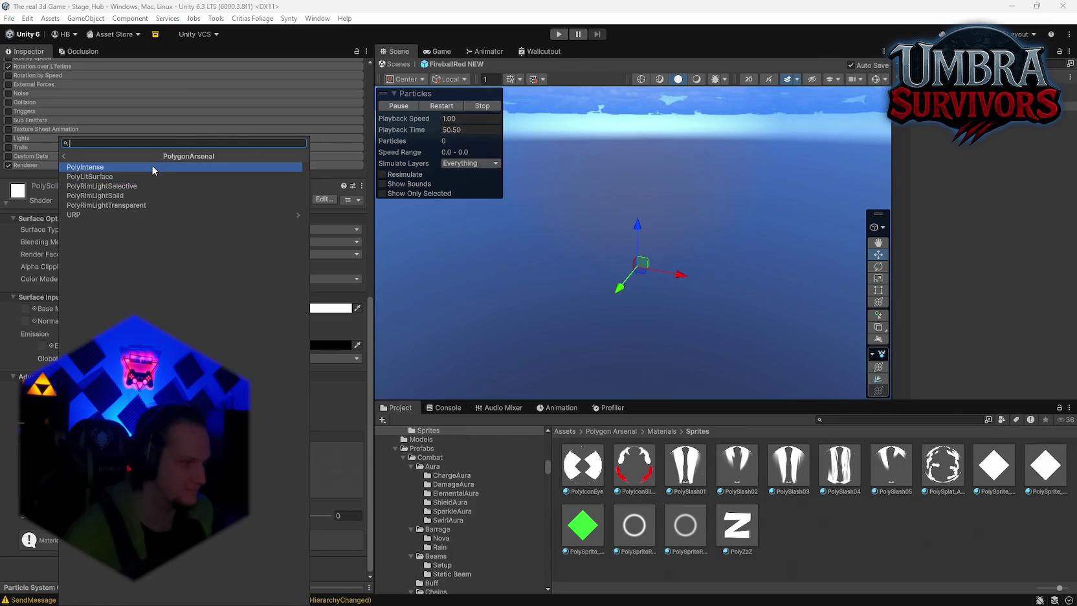
left_click(144, 214)
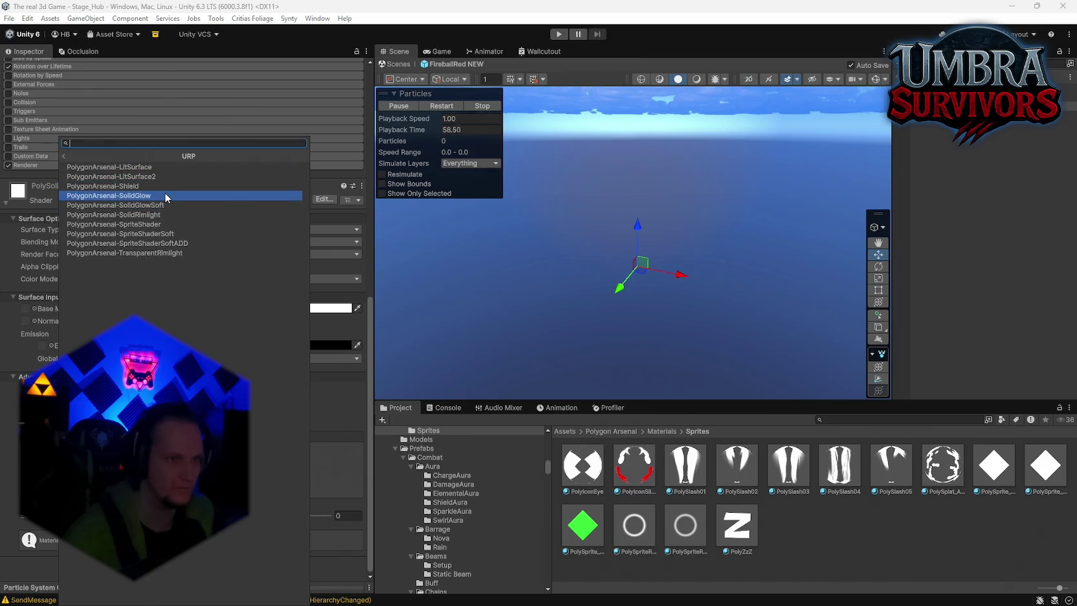
left_click(164, 194)
left_click(836, 159)
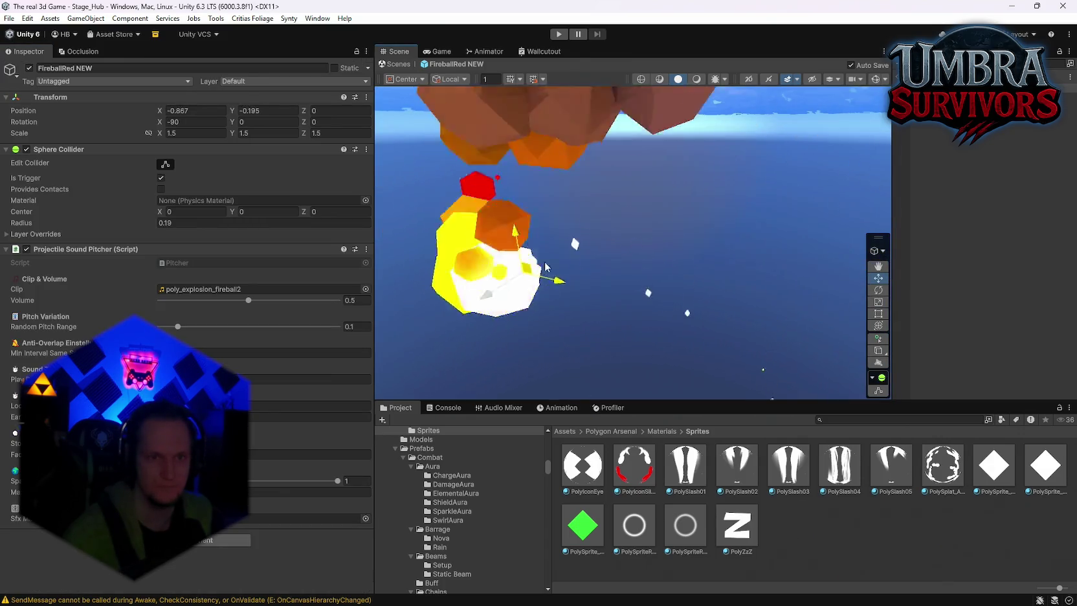
left_click(760, 331)
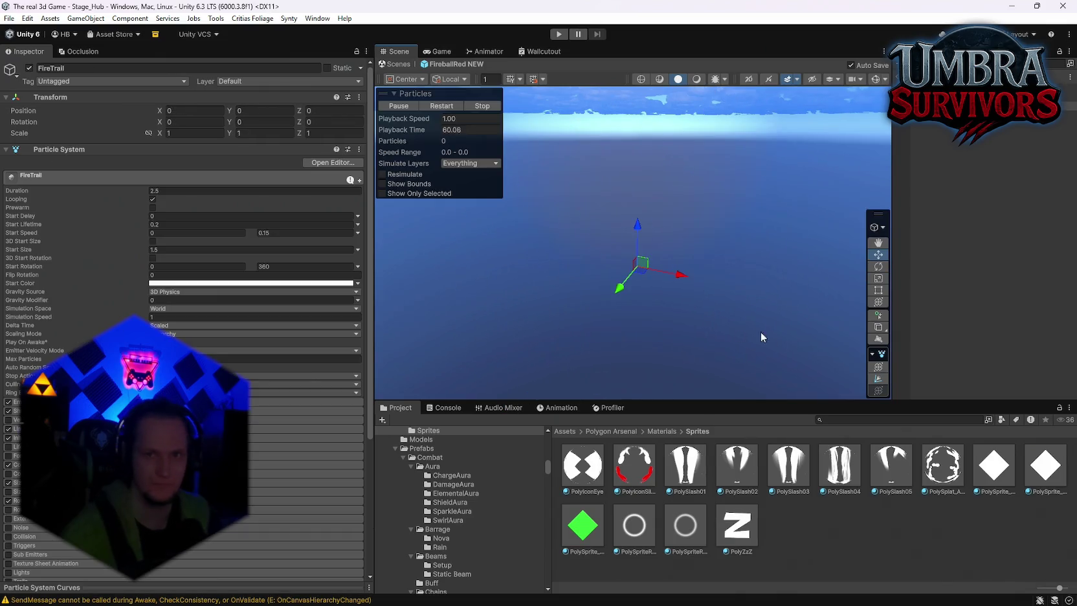
scroll(181, 259, "down", 5)
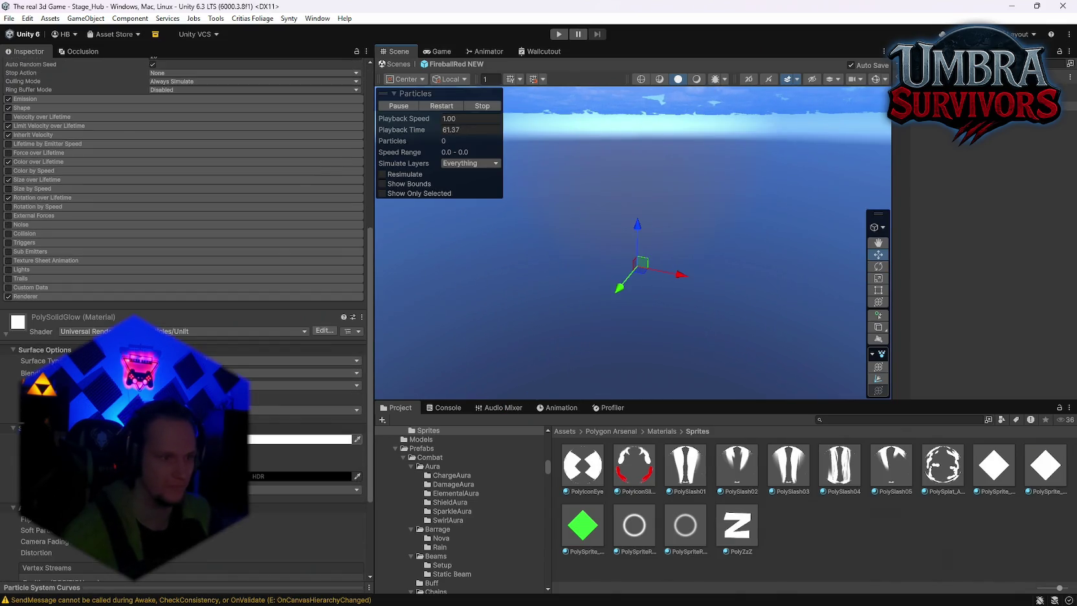
scroll(181, 258, "down", 5)
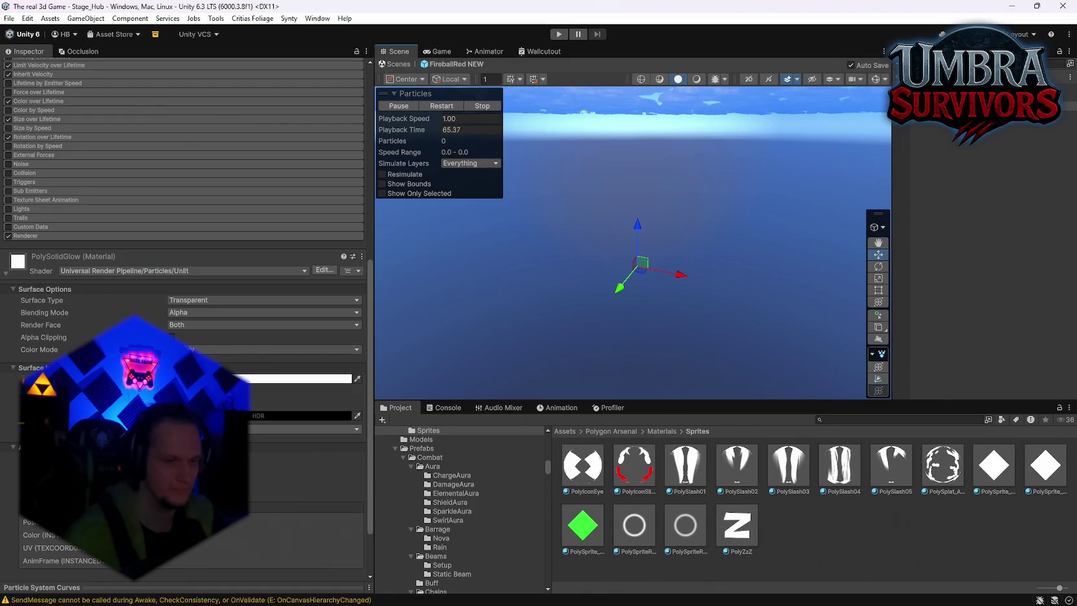
scroll(285, 288, "up", 5)
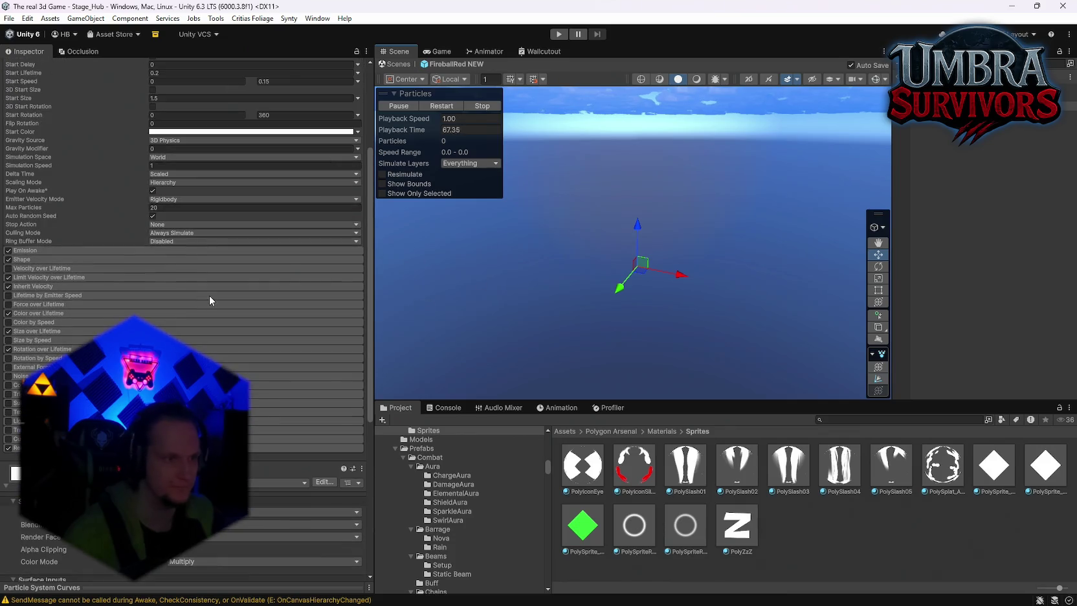
left_click(39, 312)
left_click(251, 322)
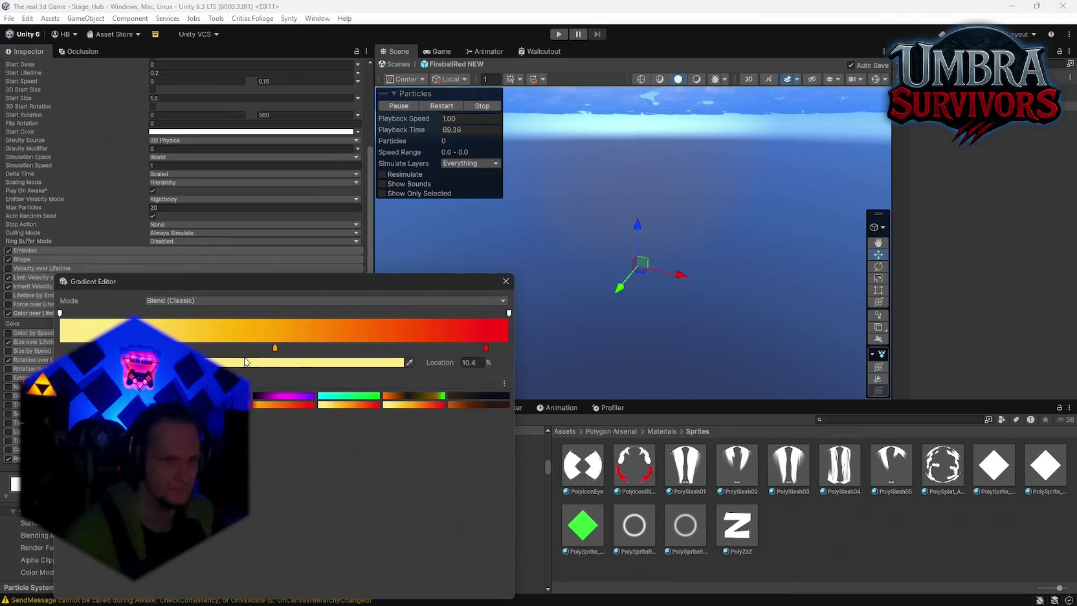
left_click(276, 348)
left_click(268, 362)
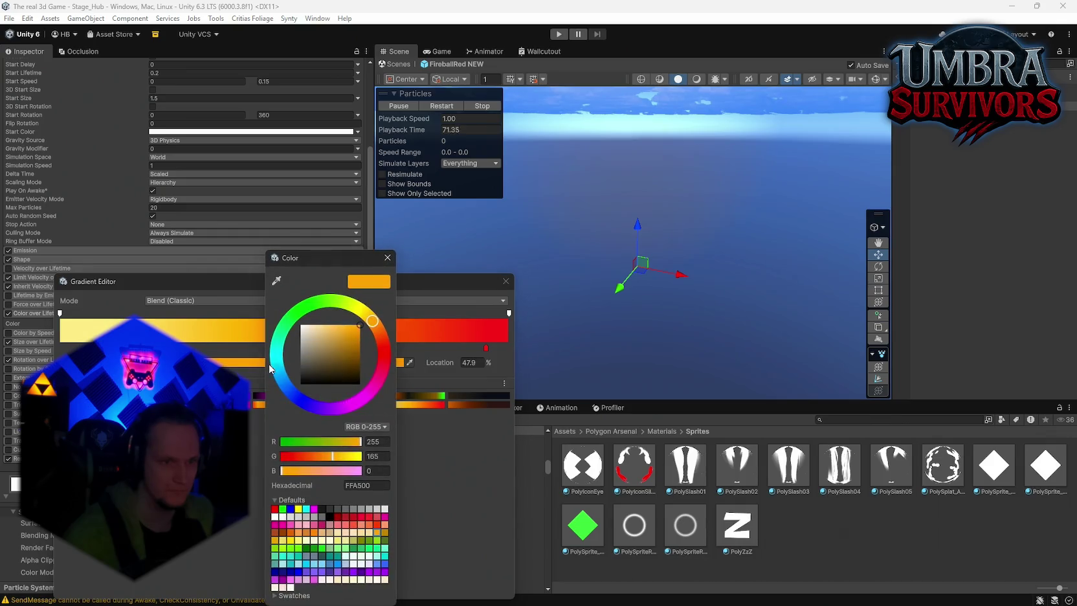
left_click(387, 258)
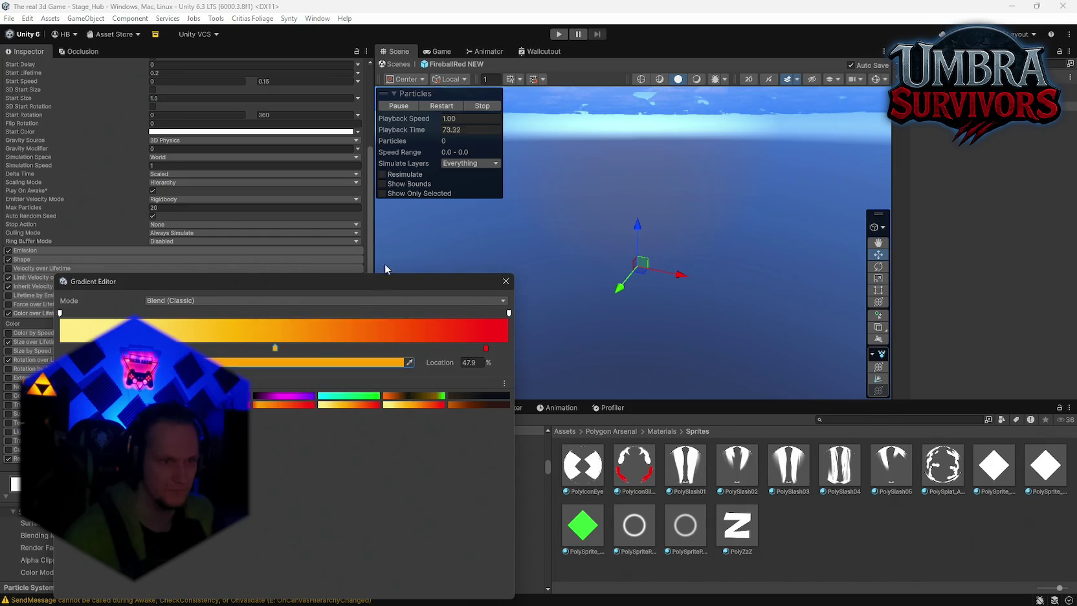
left_click(60, 313)
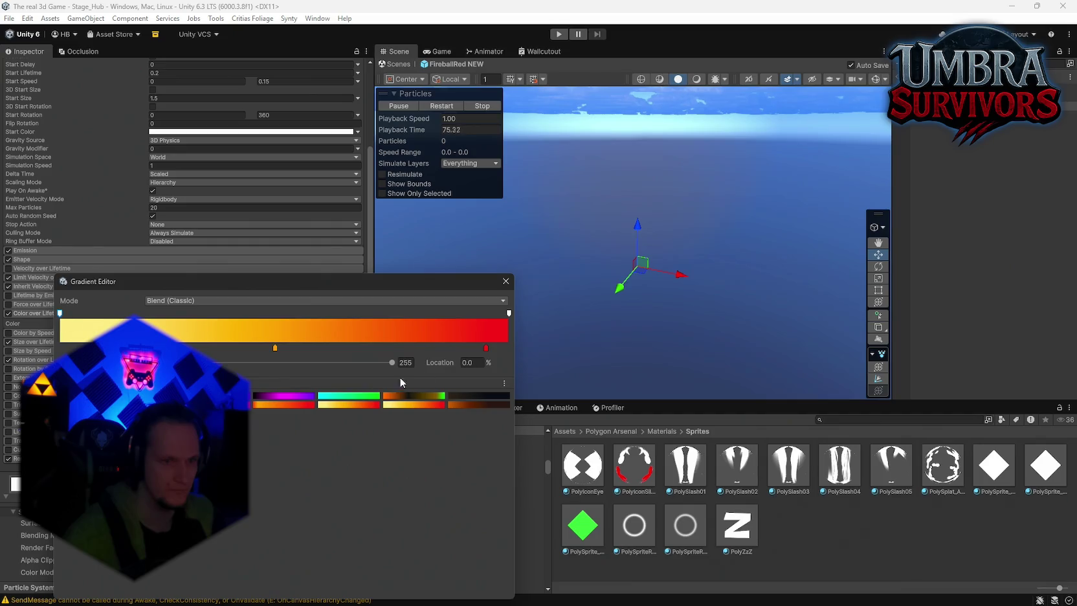
left_click(508, 315)
left_click(505, 282)
scroll(121, 320, "up", 3)
scroll(121, 320, "down", 2)
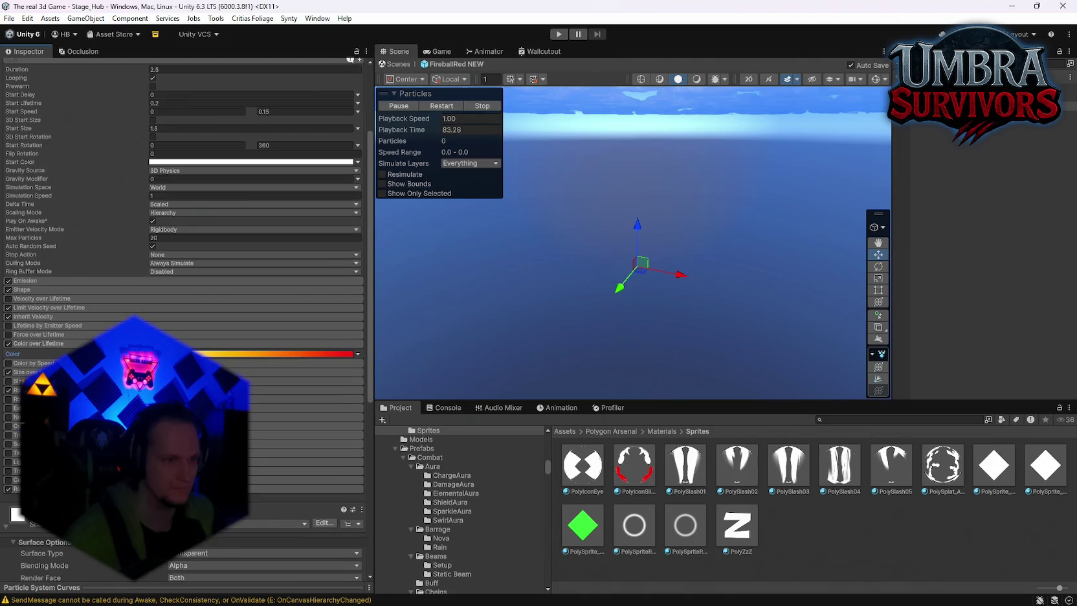
scroll(181, 320, "down", 2)
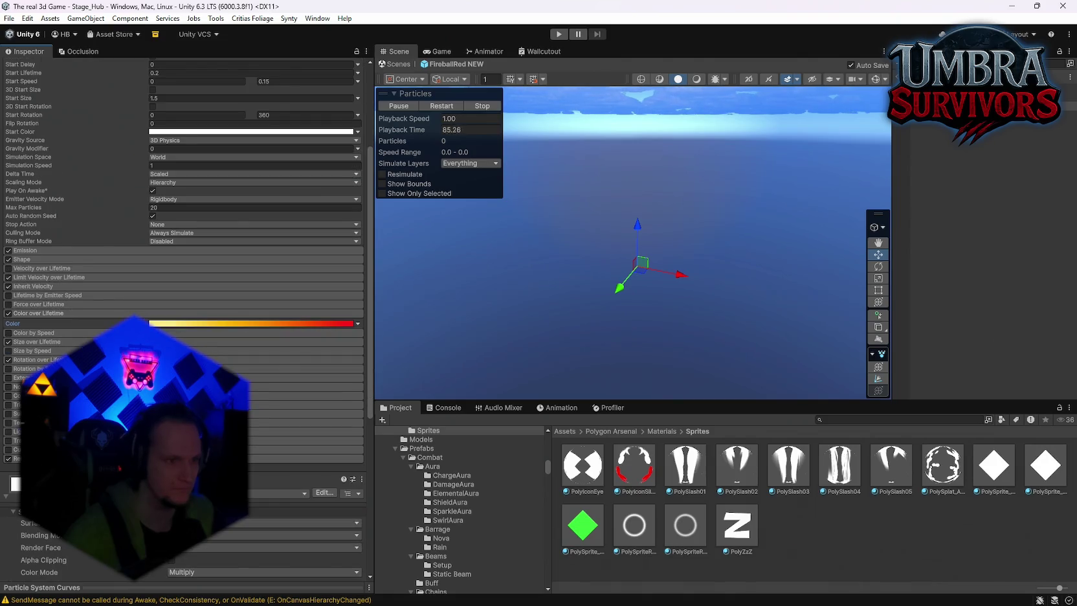
scroll(181, 259, "down", 4)
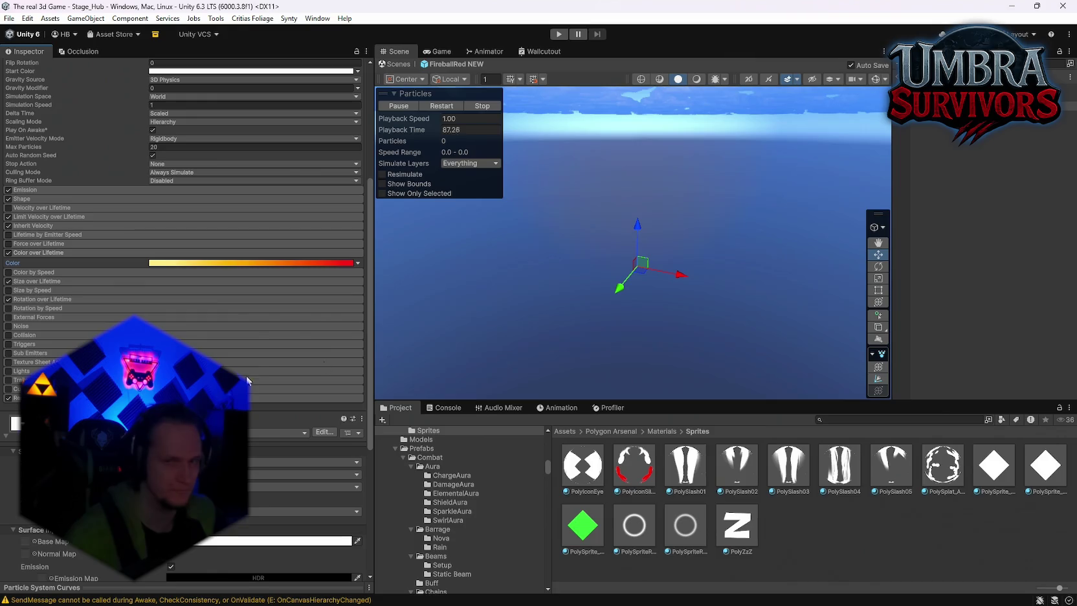
scroll(281, 300, "up", 8)
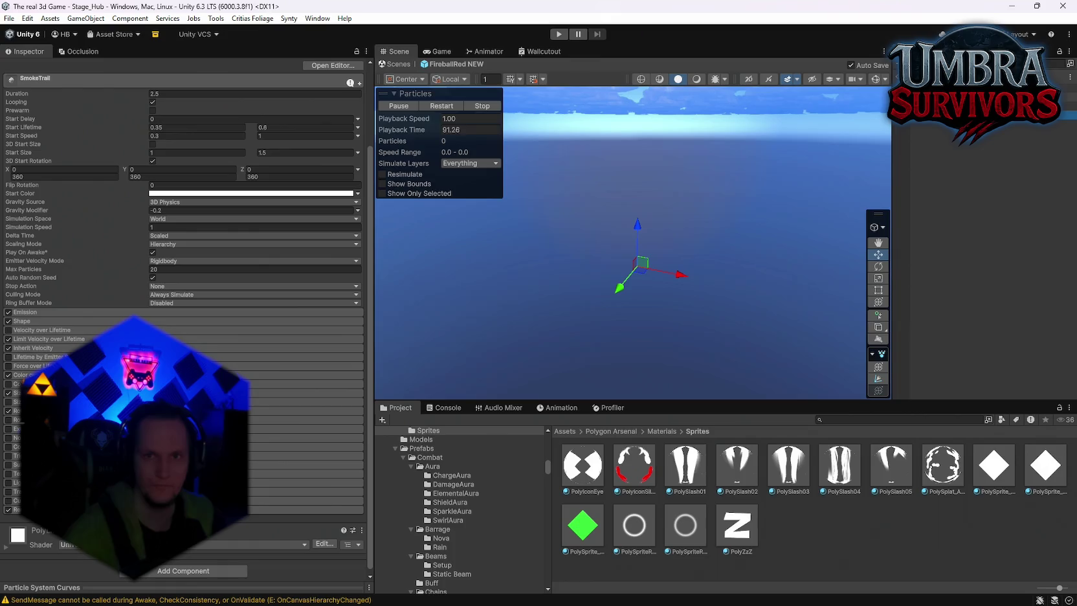
Exit Prefab Mode, browse to UPGRADES/WEapons/Fireball, and open FireballRed NEW.
left_click(641, 265)
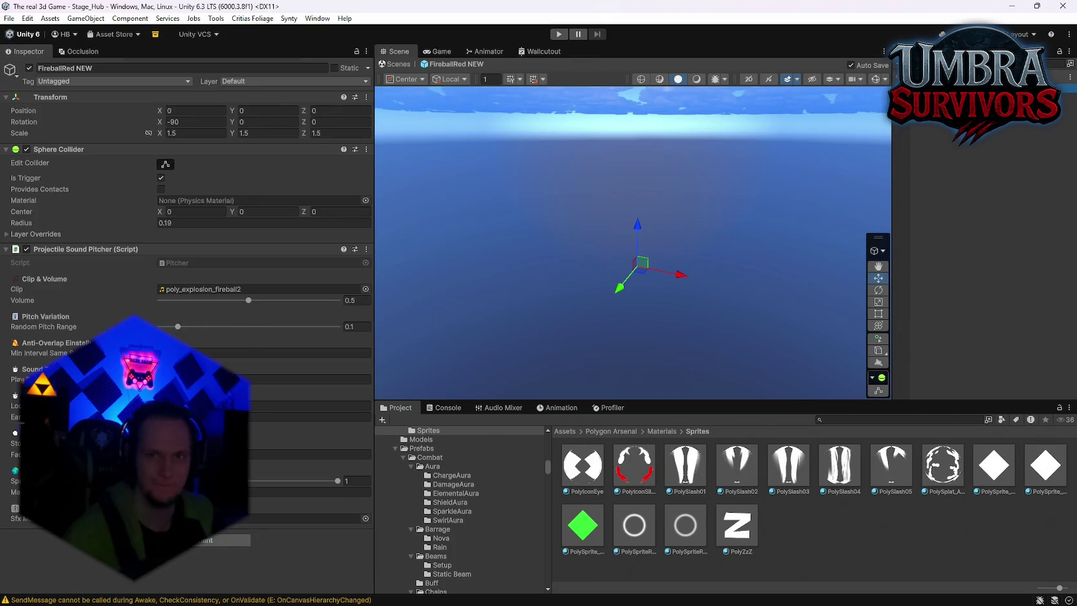
left_click(396, 64)
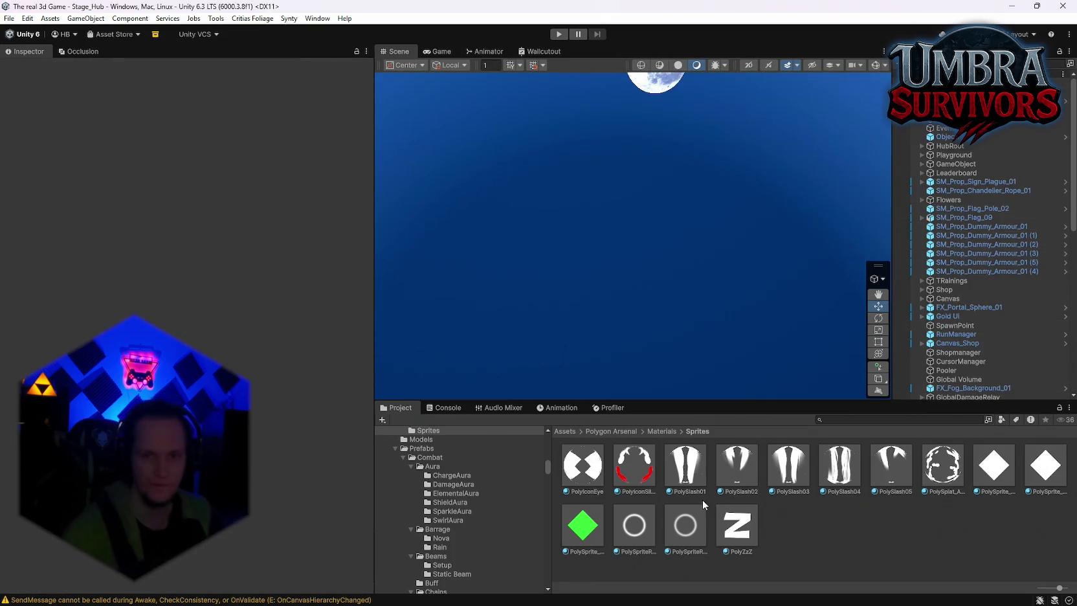
left_click(843, 420)
scroll(539, 464, "down", 15)
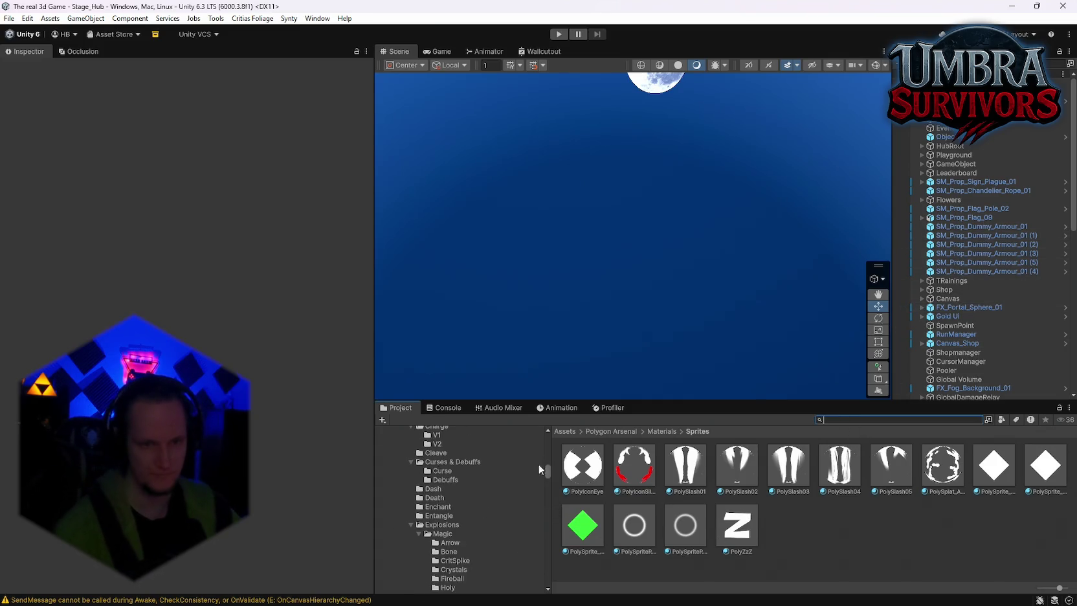
scroll(436, 557, "up", 10)
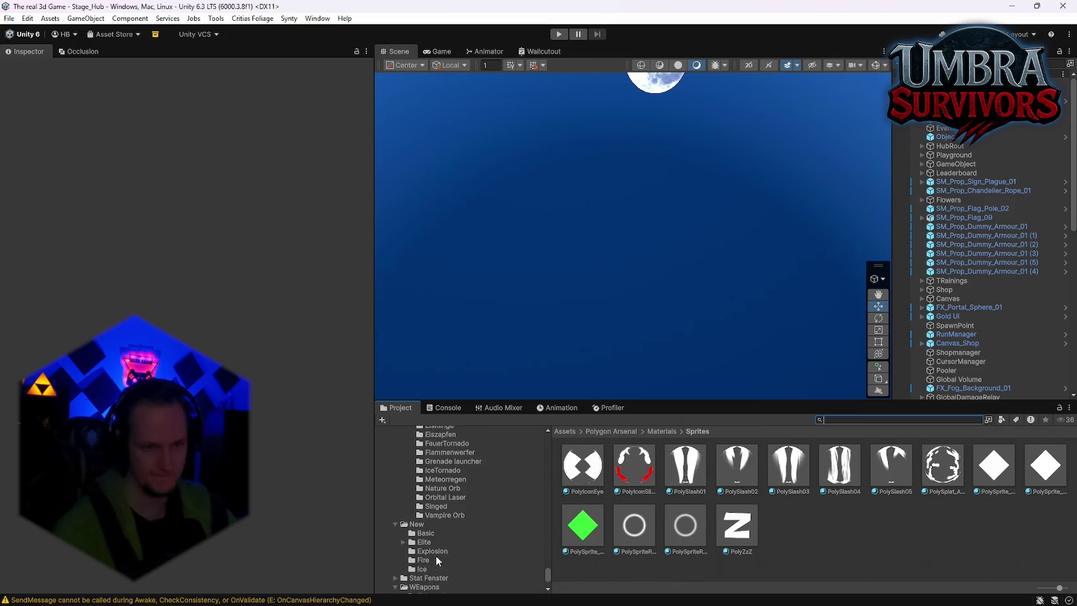
scroll(445, 546, "down", 10)
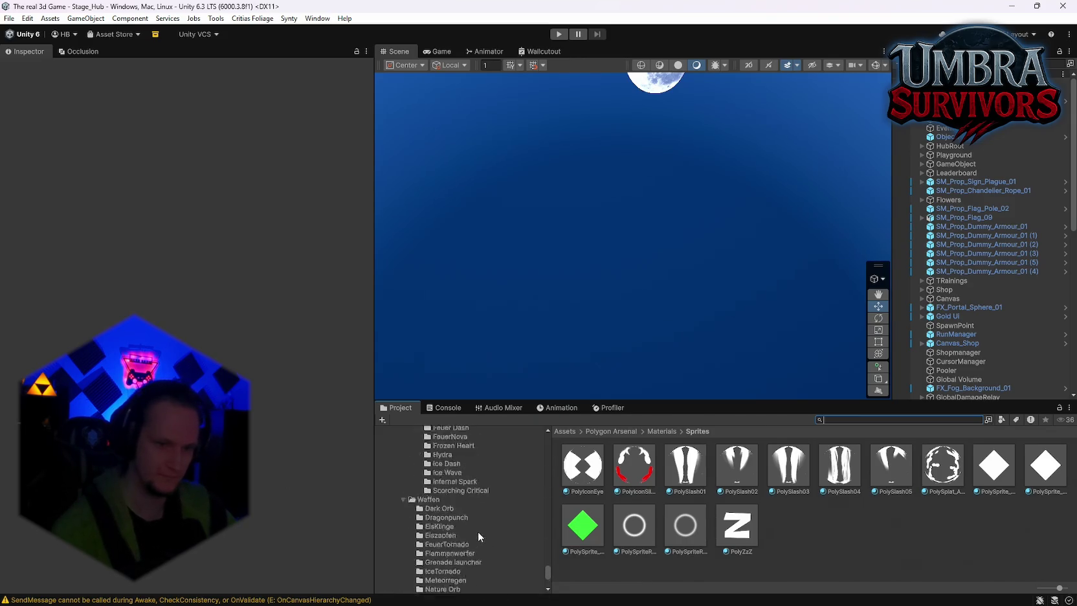
left_click(446, 480)
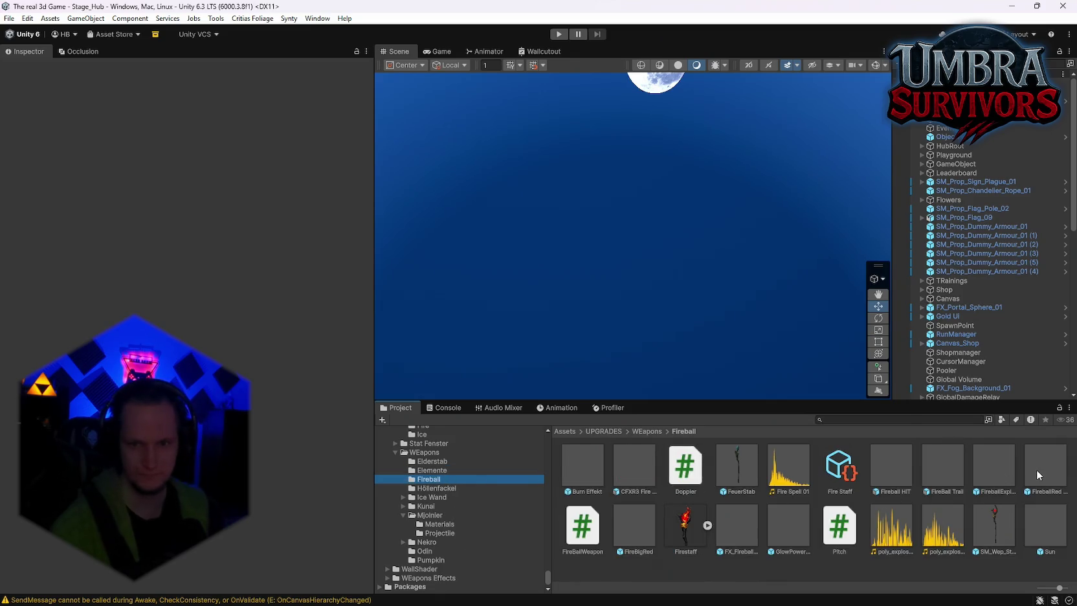
double_click(1036, 469)
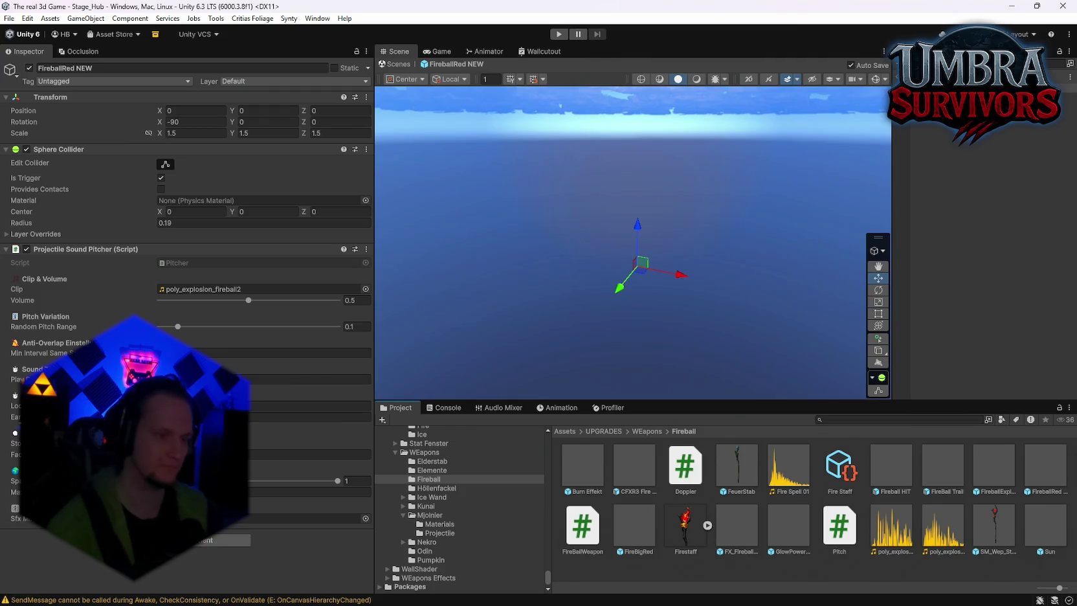
Apply the orange-to-red preset to FireTrail's Color over Lifetime gradient.
left_click(970, 97)
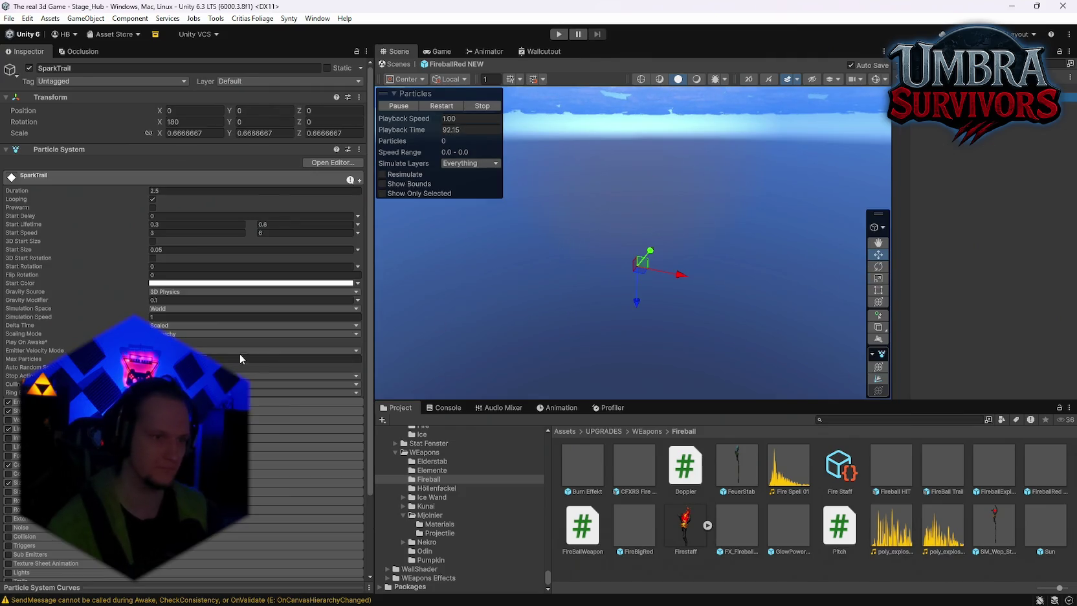
scroll(239, 321, "up", 3)
scroll(239, 321, "down", 4)
scroll(259, 311, "up", 1)
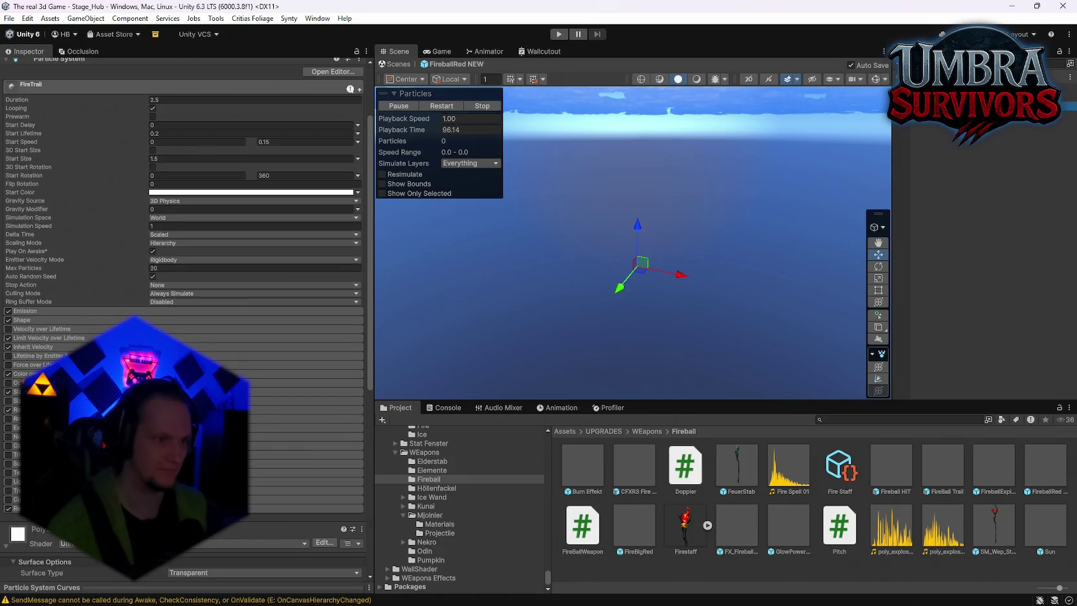
left_click(29, 374)
left_click(252, 384)
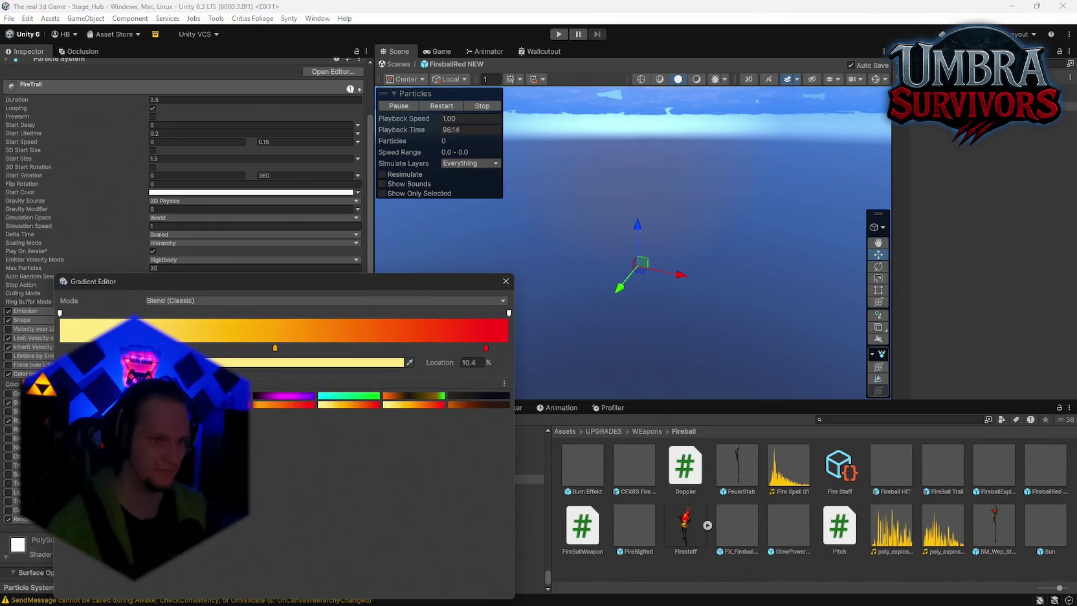
left_click(272, 404)
left_click(506, 281)
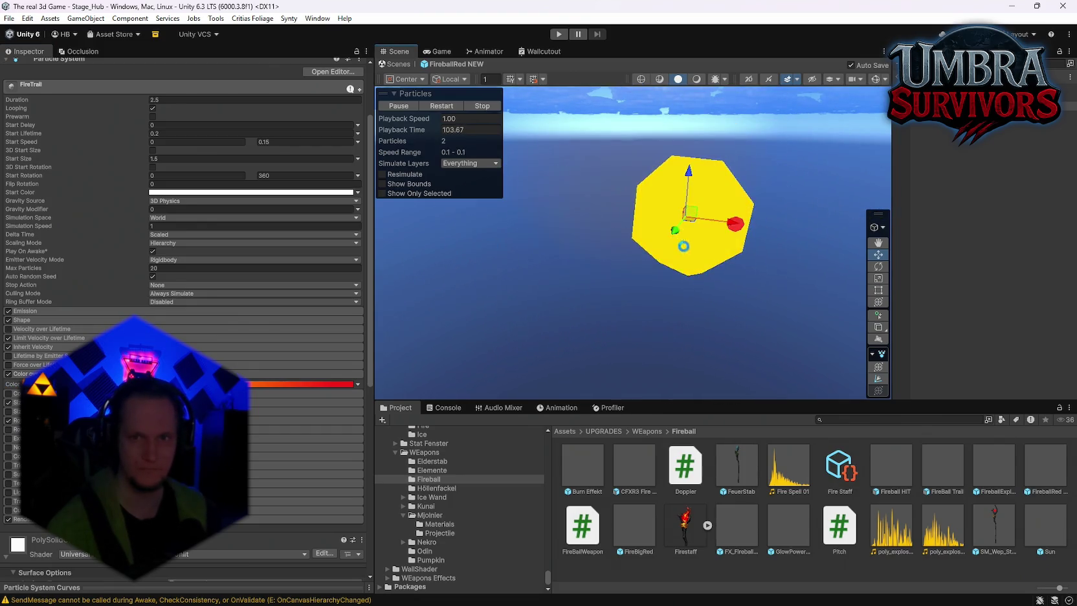
Preview the trail, then set the gradient's starting alpha key to 255.
left_click(639, 262)
left_click_drag(631, 254, 500, 252)
key("ctrl+z")
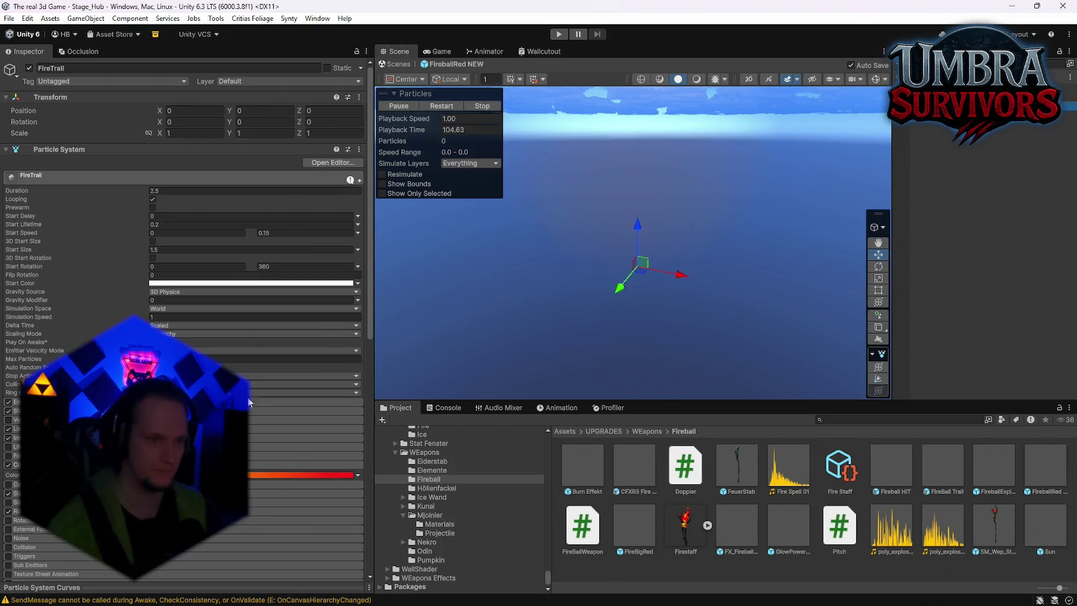
left_click(194, 474)
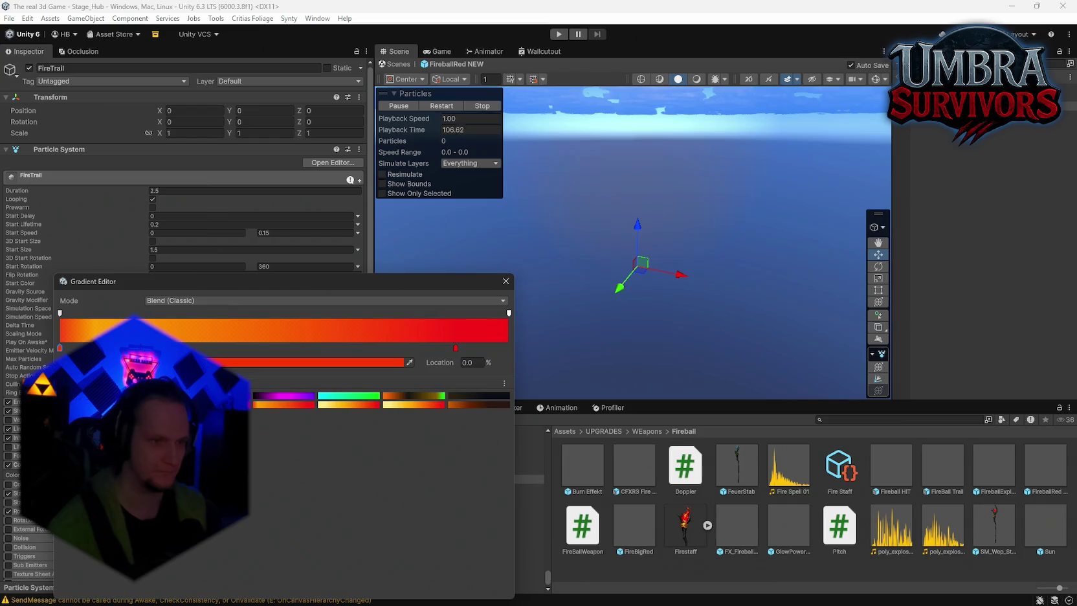
left_click(60, 315)
left_click_drag(360, 363, 508, 330)
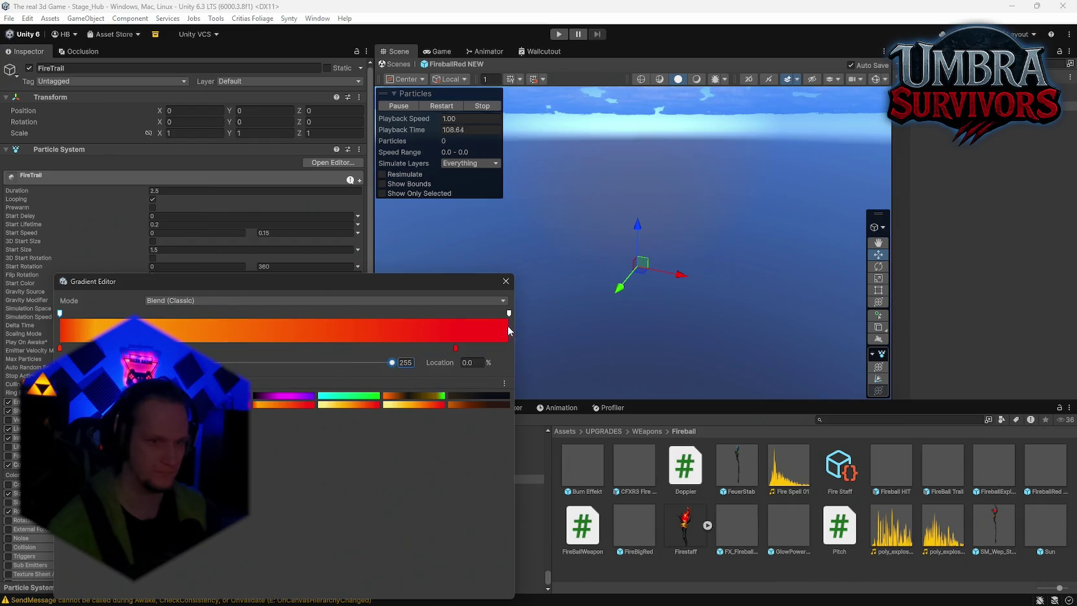
key("Escape")
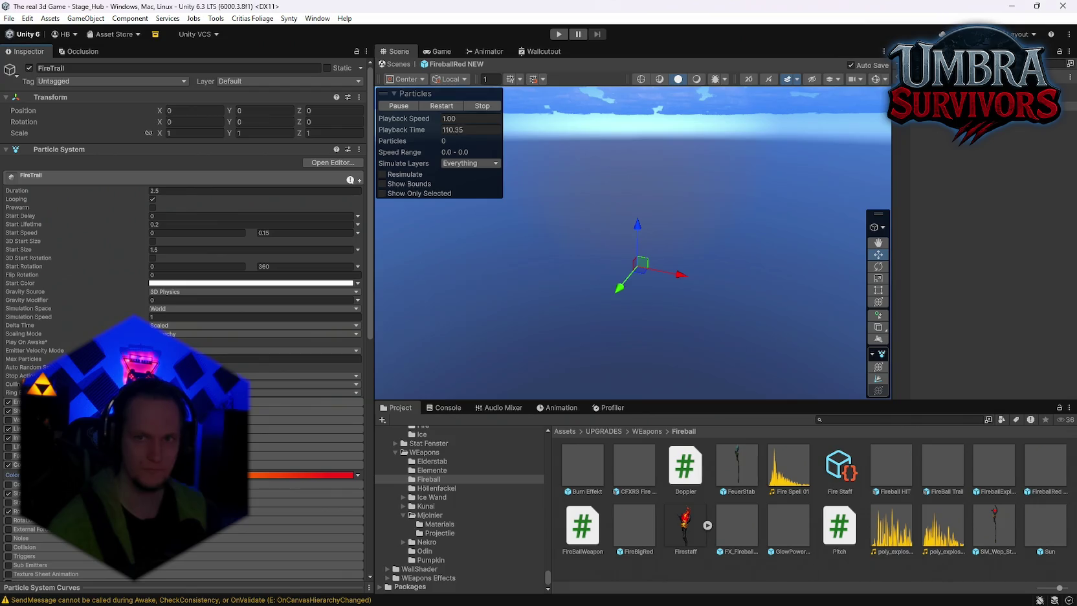
left_click(754, 212)
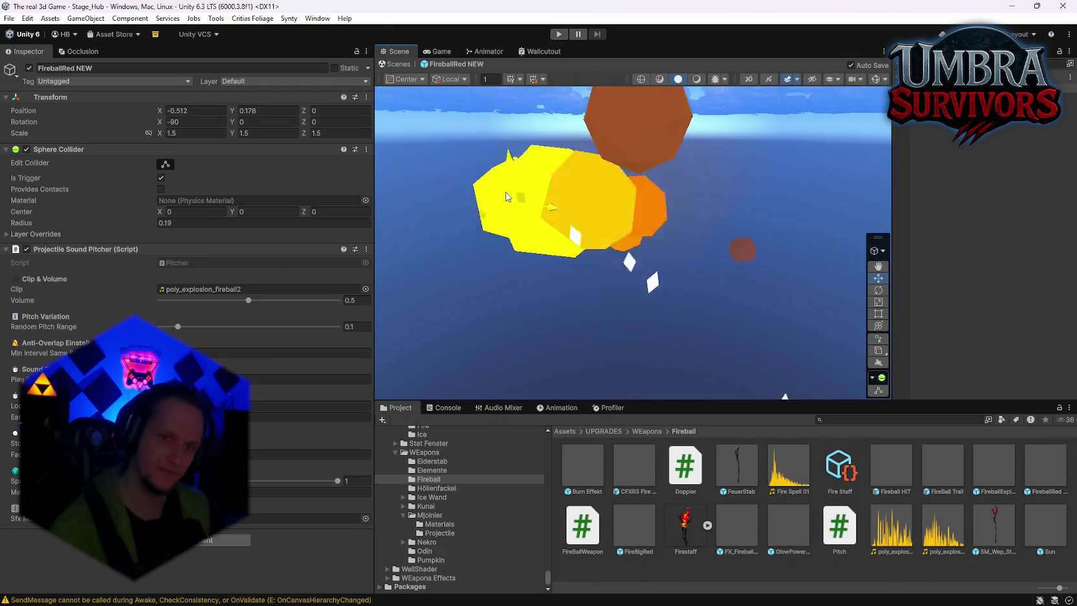
Set SparkTrail's PolySprite_ADD material Global Illumination to Realtime.
left_click(640, 266)
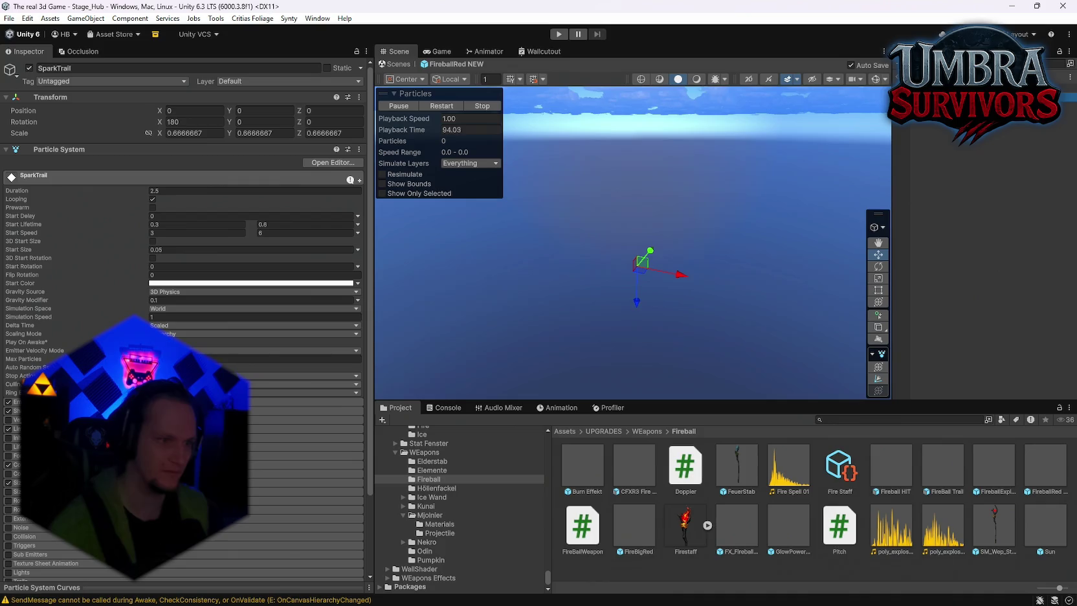
scroll(183, 324, "down", 10)
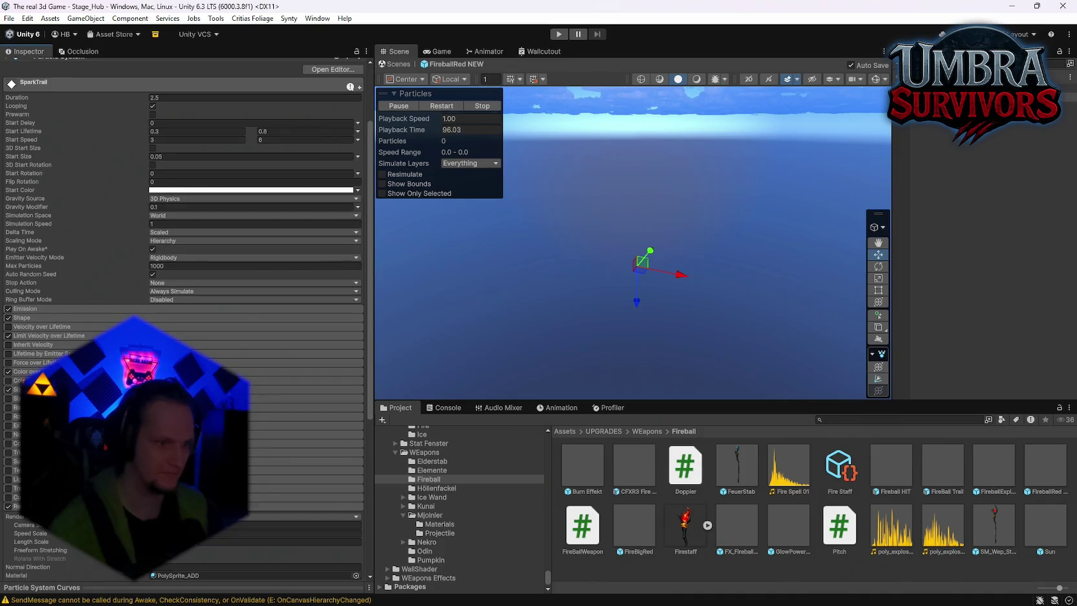
left_click(229, 363)
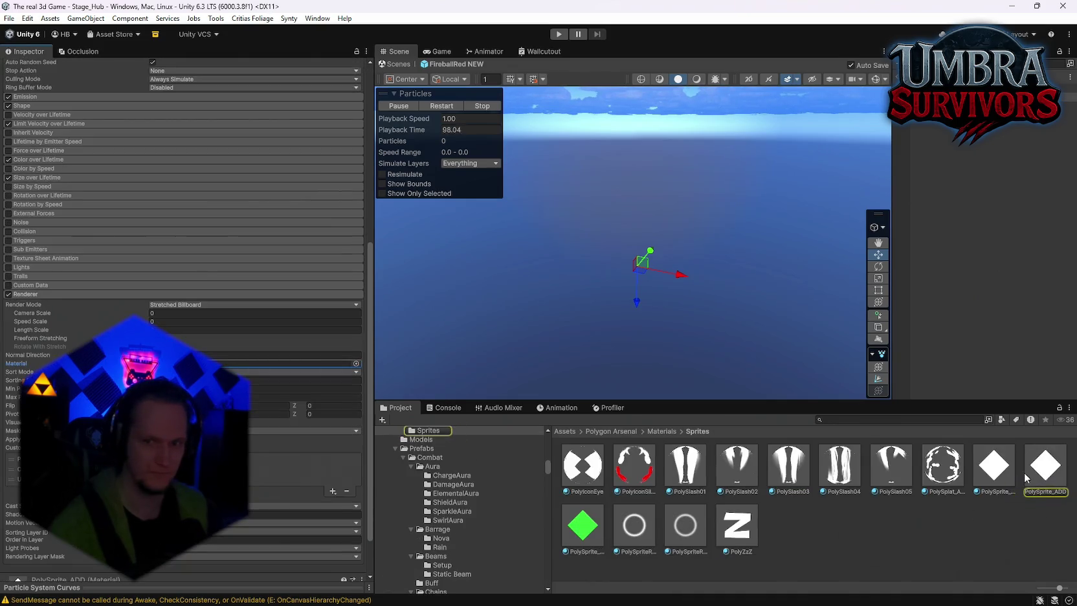
double_click(229, 363)
left_click(183, 236)
left_click(185, 247)
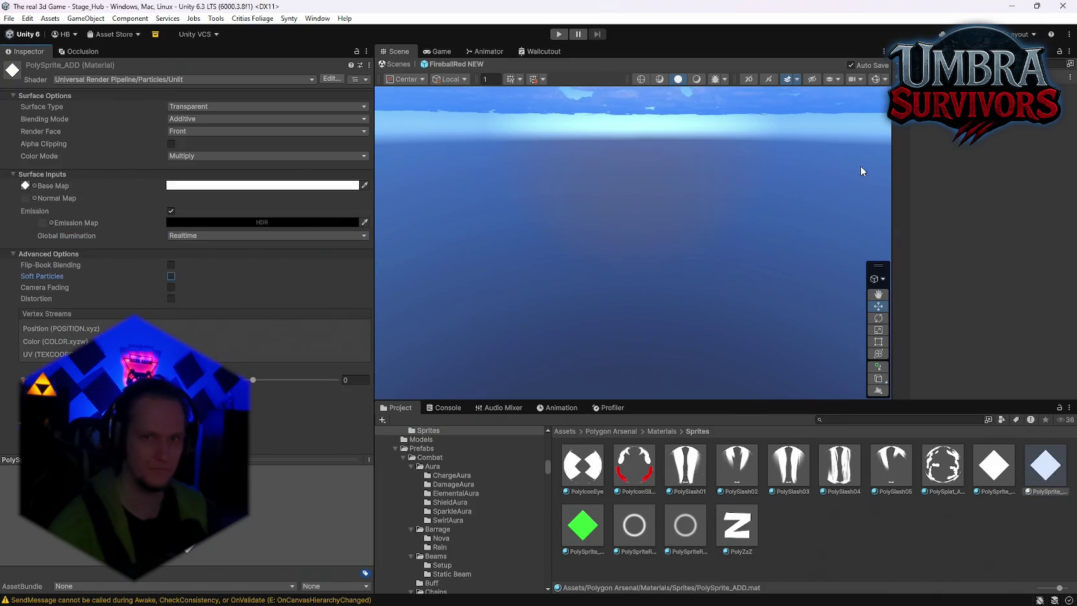
Move the fireball to preview the spark trail, clear the selection, and start playtesting.
left_click(886, 154)
left_click_drag(636, 264, 560, 295)
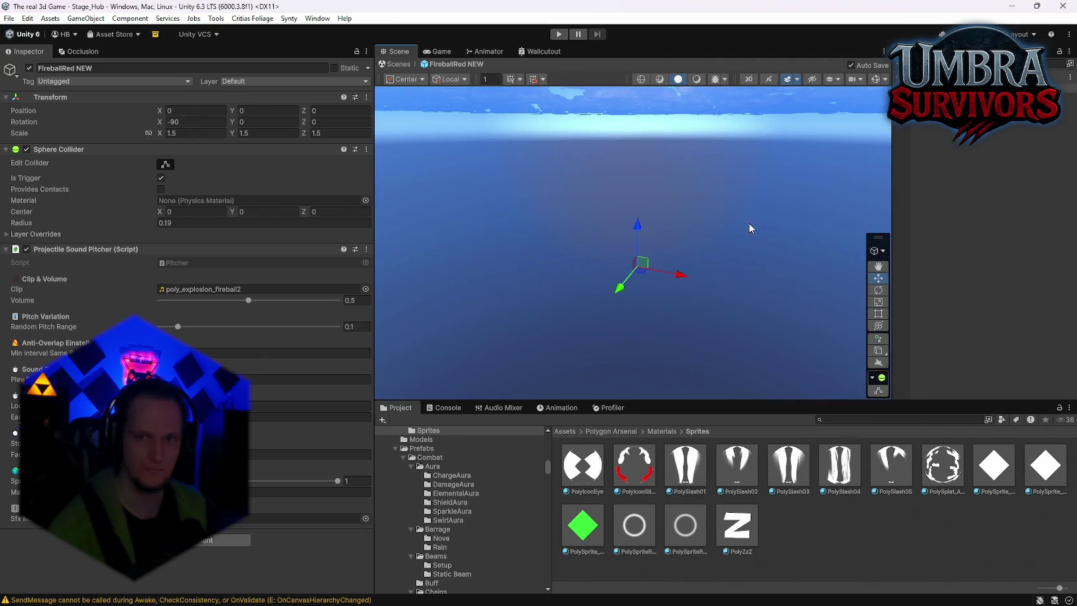
left_click(997, 97)
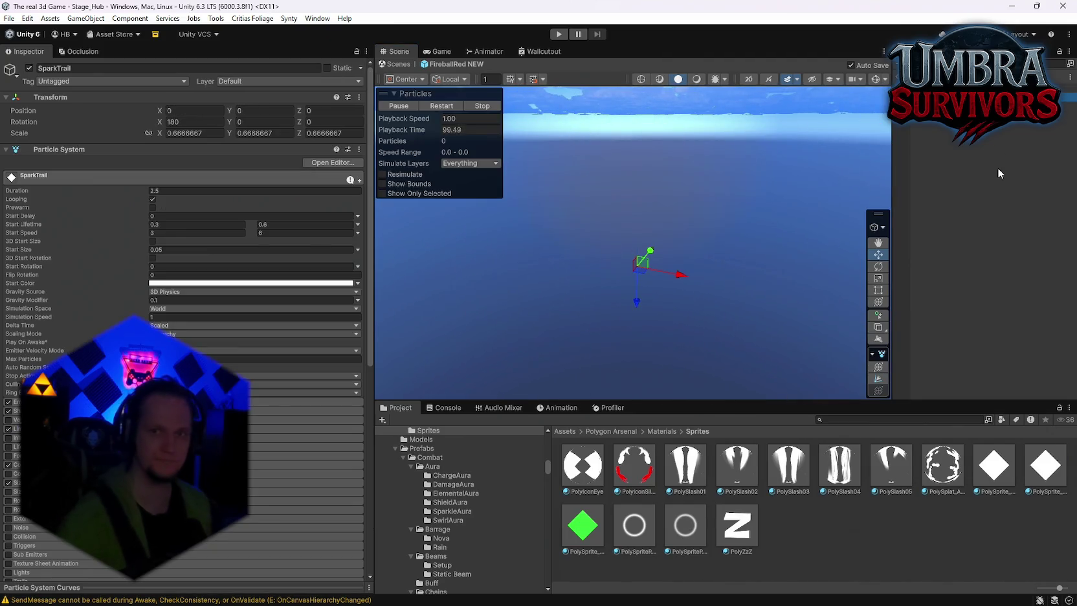
left_click(996, 168)
left_click(559, 34)
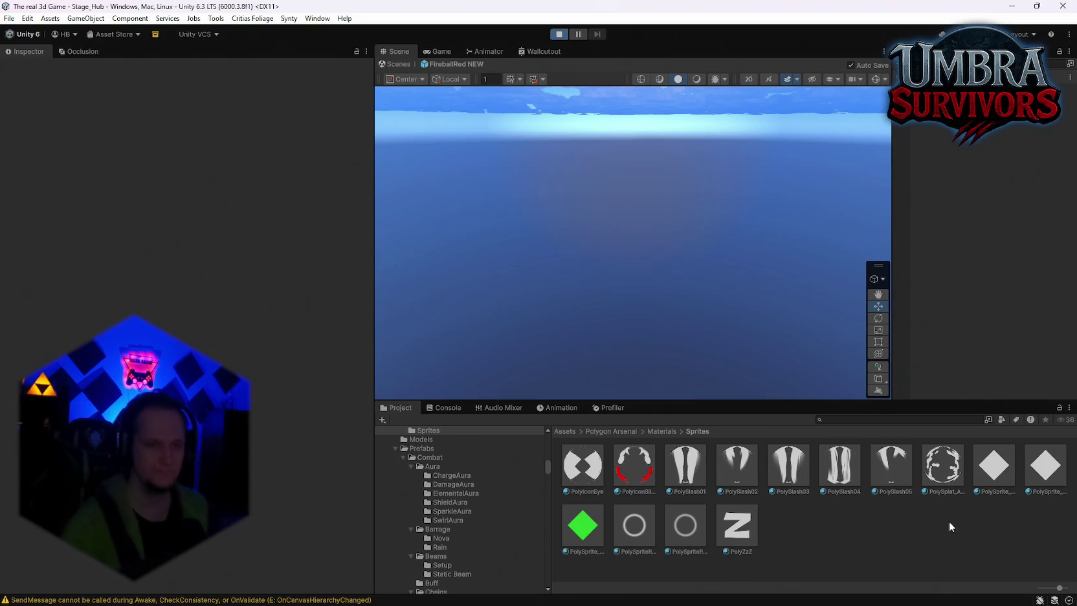
Bring up the Alt+Tab window switcher, then dismiss it to stay in Unity.
key("alt+Tab")
key("Escape")
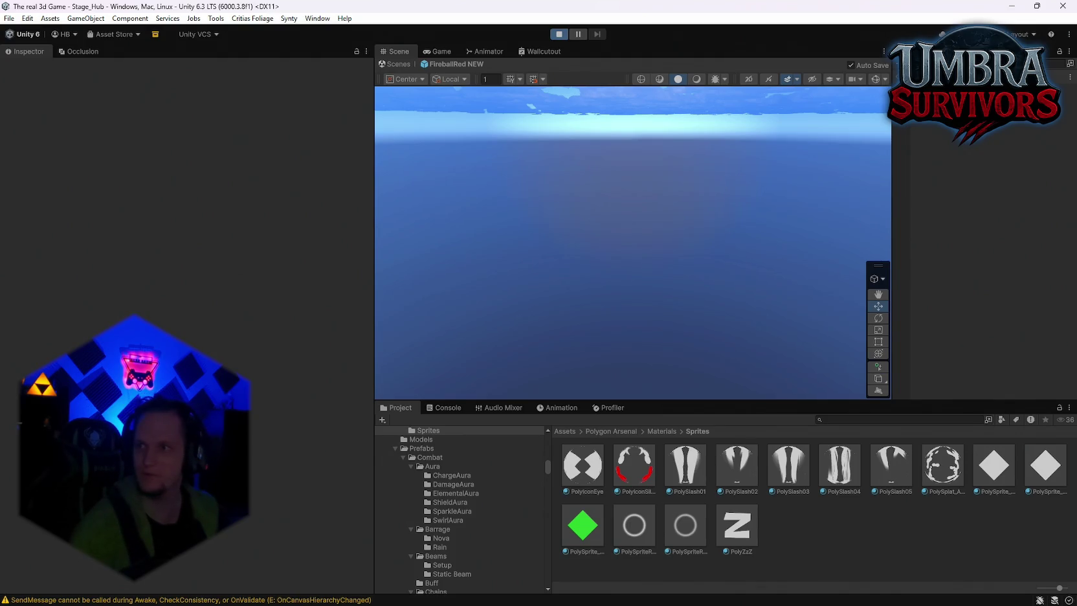
Zoom in on the horned sorceress artwork's legs and face in Discord, then close the viewer.
left_click(647, 263)
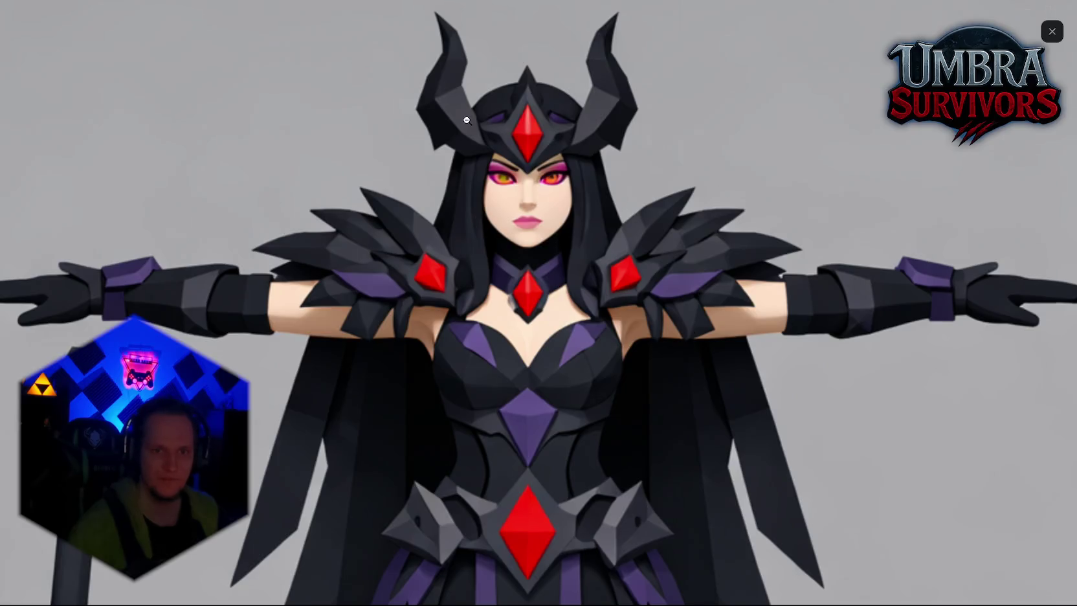
left_click(647, 264)
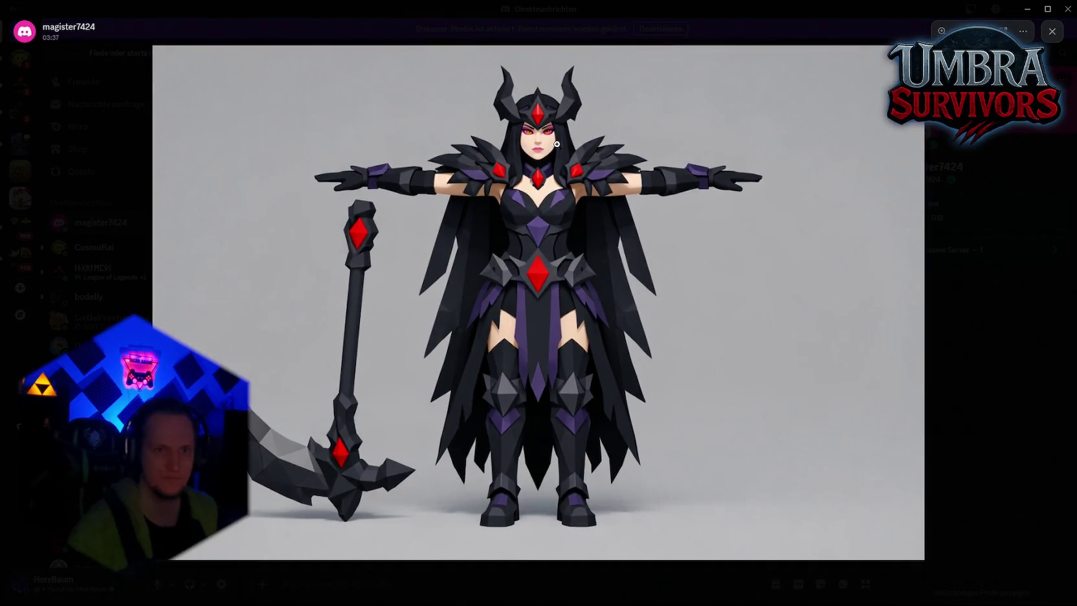
left_click(602, 191)
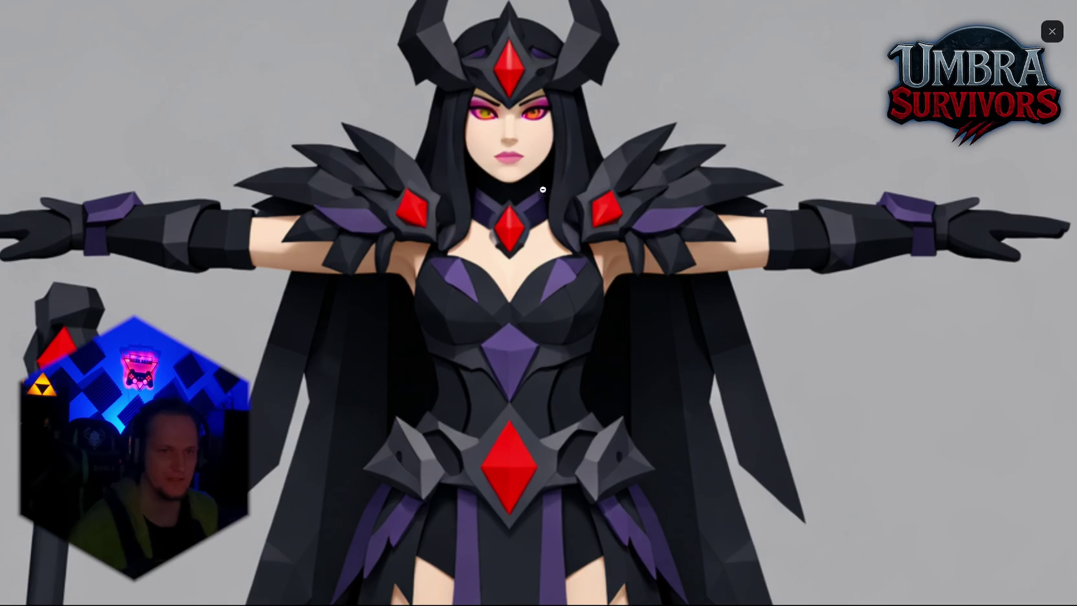
left_click(344, 282)
left_click(542, 271)
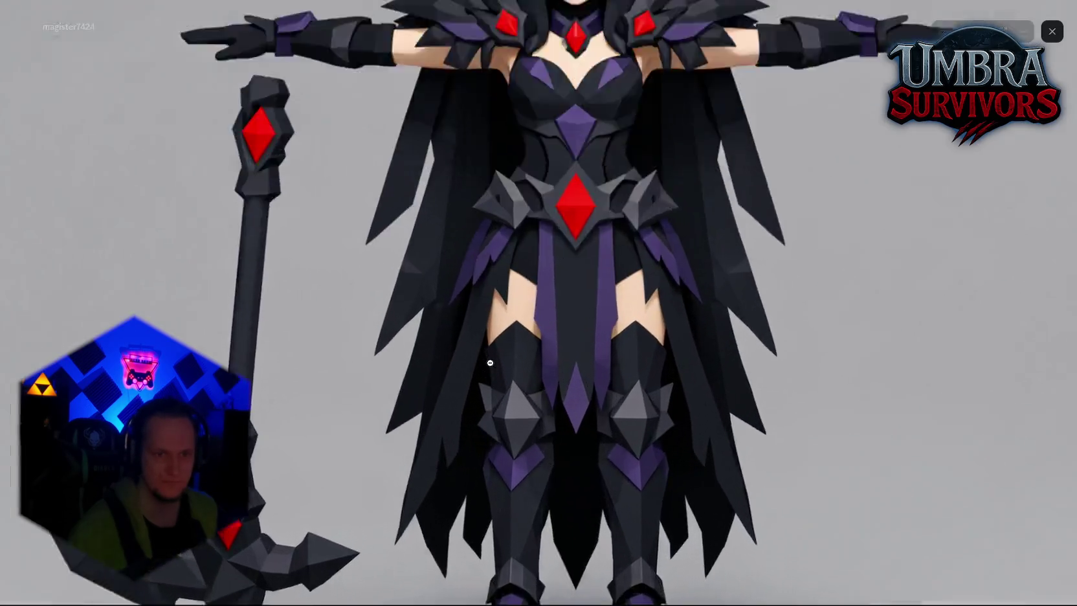
left_click(522, 363)
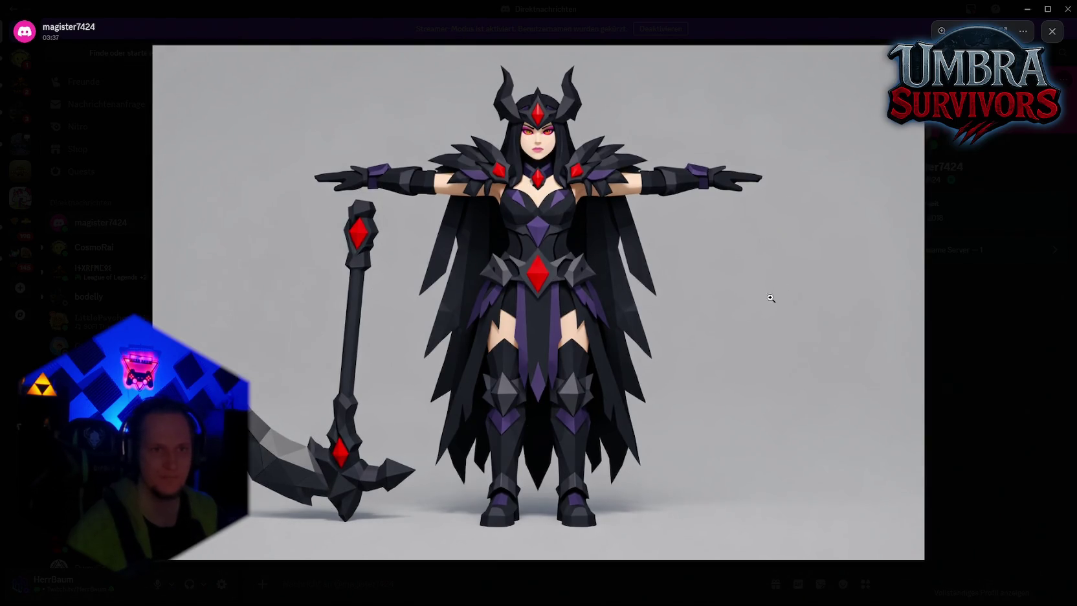
left_click(550, 111)
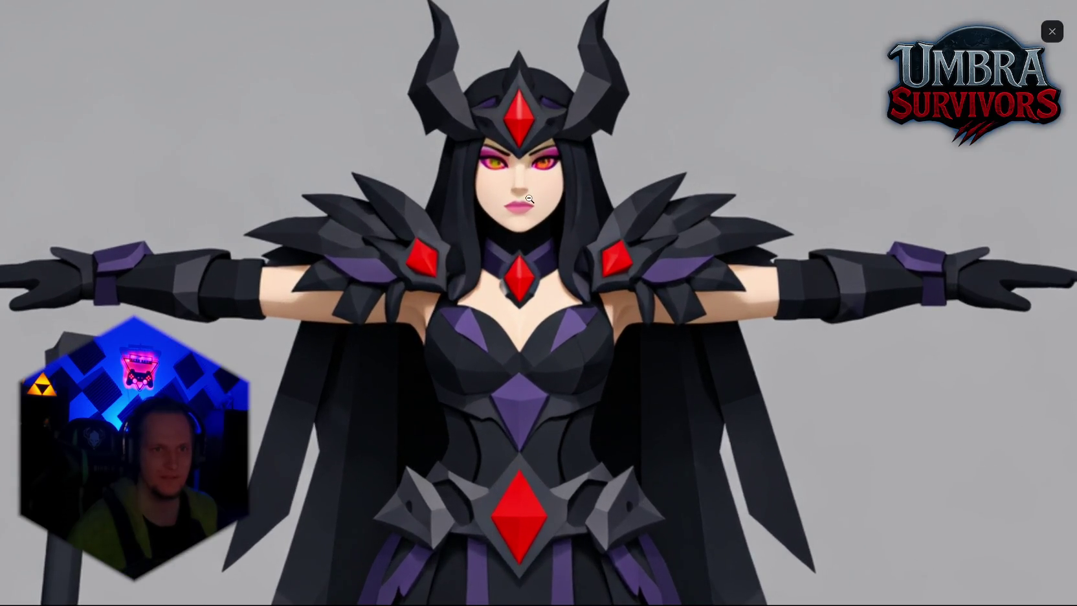
left_click(550, 112)
left_click(1050, 39)
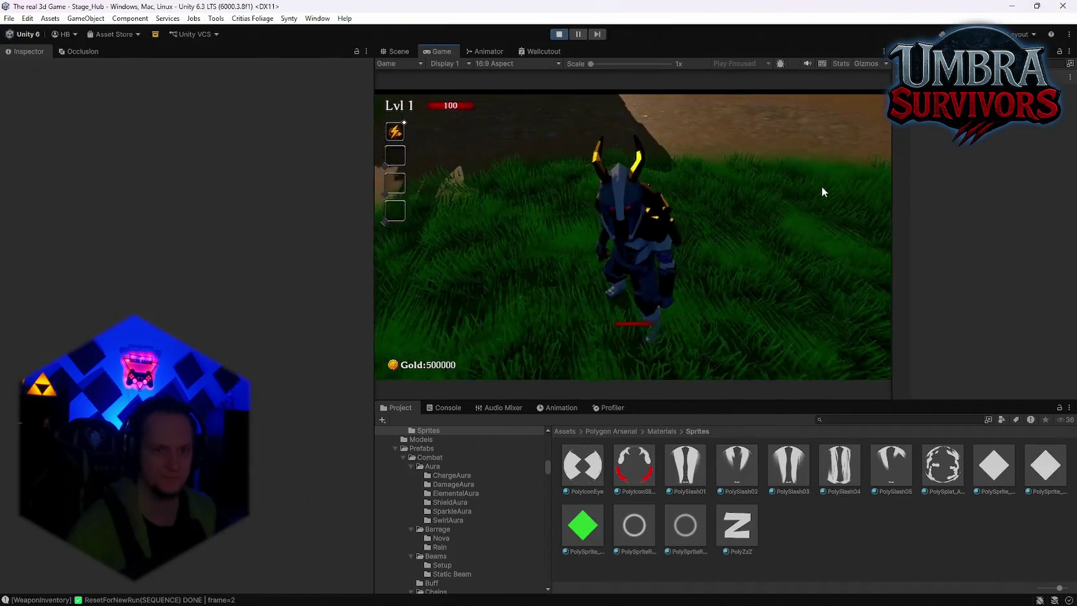
Walk past the Get a Weapon shrine's weapon book to the Start Run sign and begin Stage 1.
key("w")
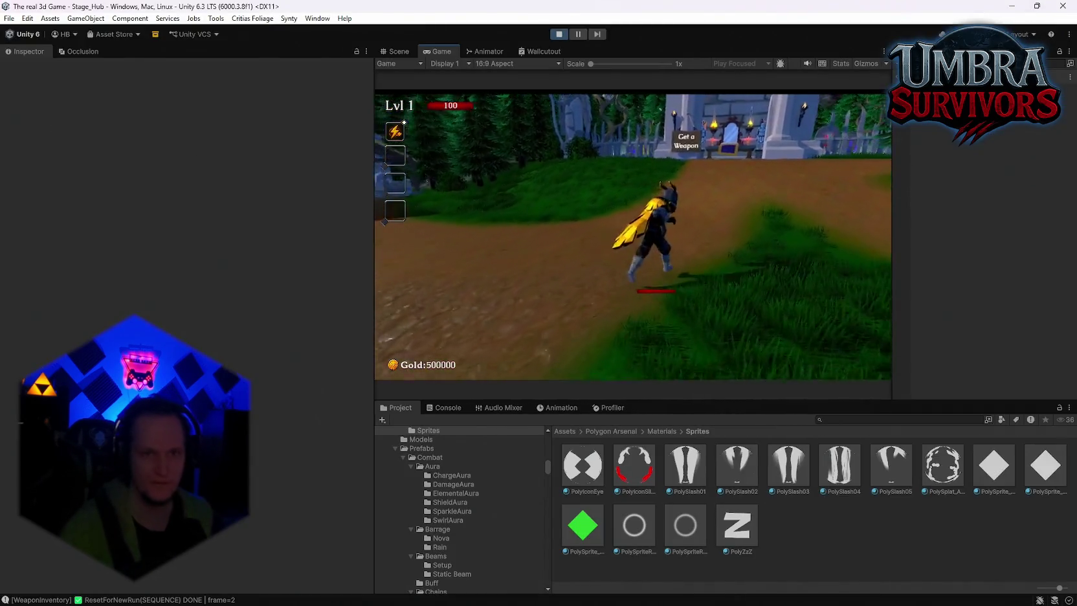
key("w")
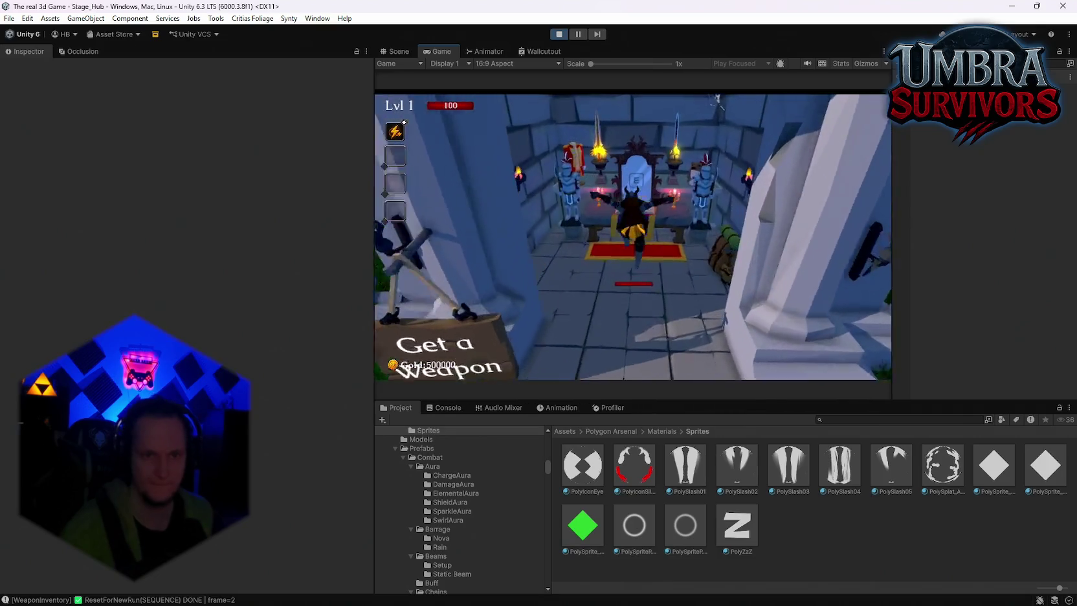
key("Escape")
key("s")
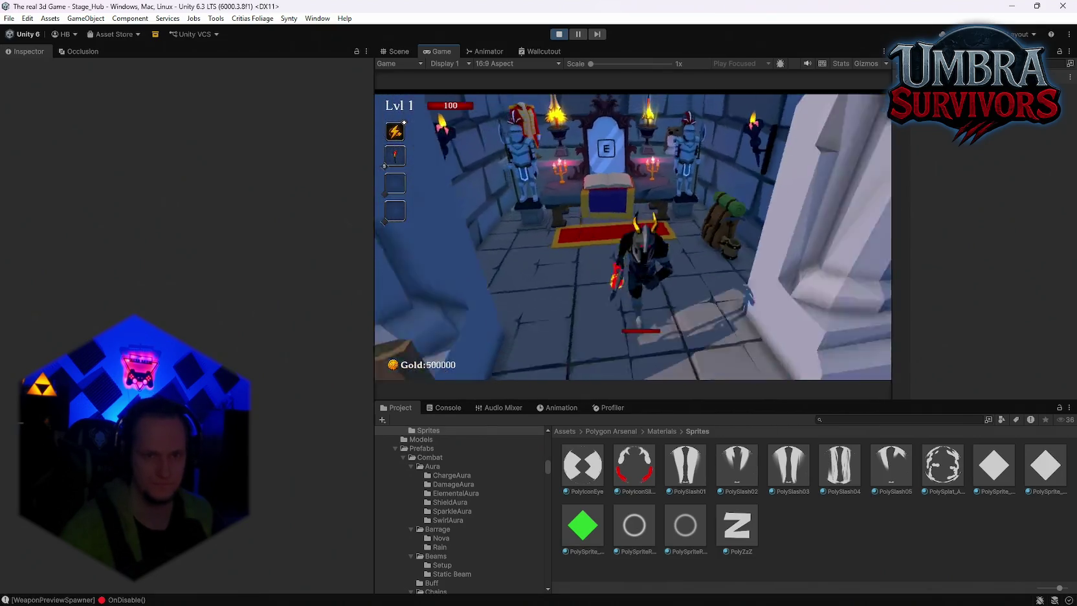
key("w")
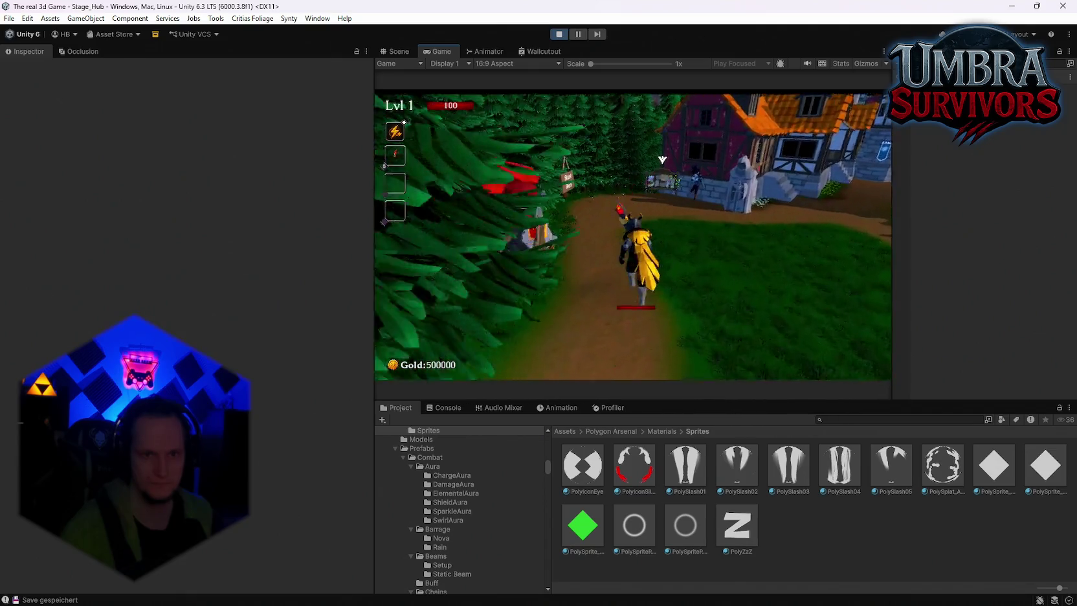
key("w")
key("e")
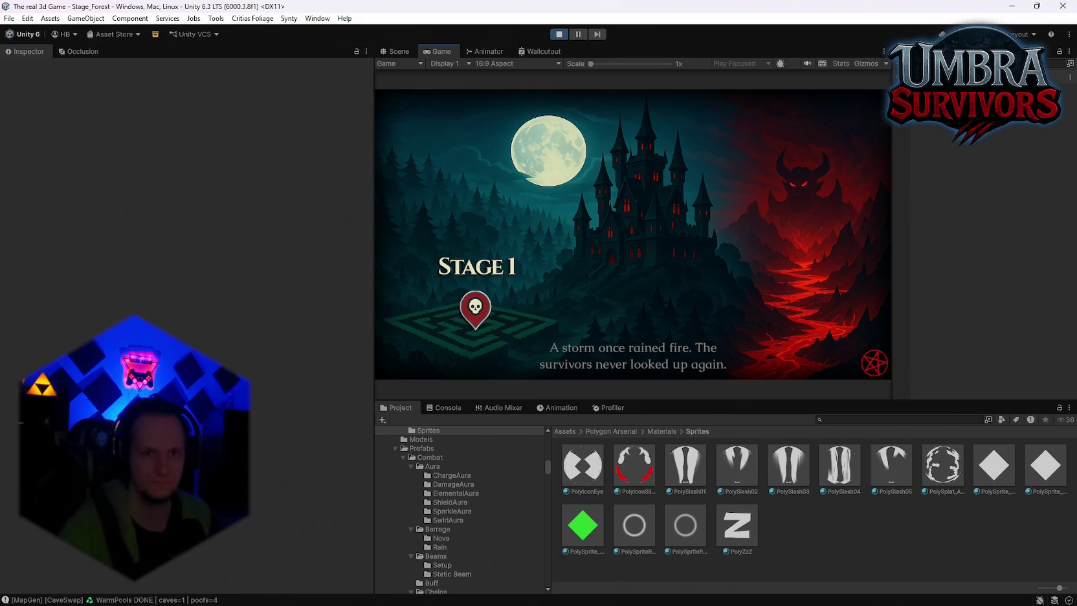
Fight through the Stage 1 intro, take a level-up upgrade, then pause and return to the hub.
key("space")
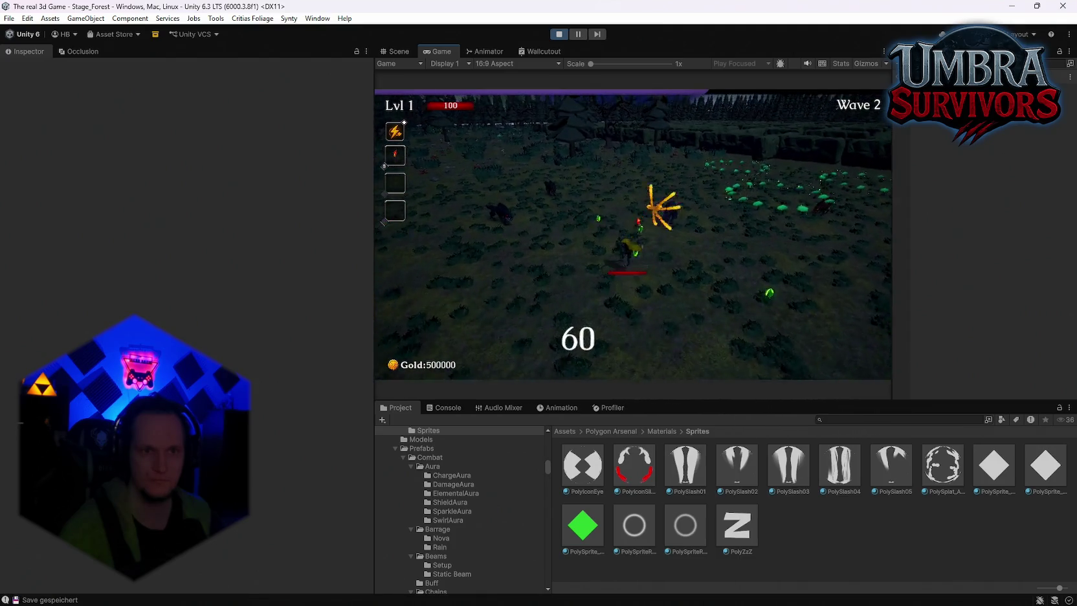
left_click(671, 233)
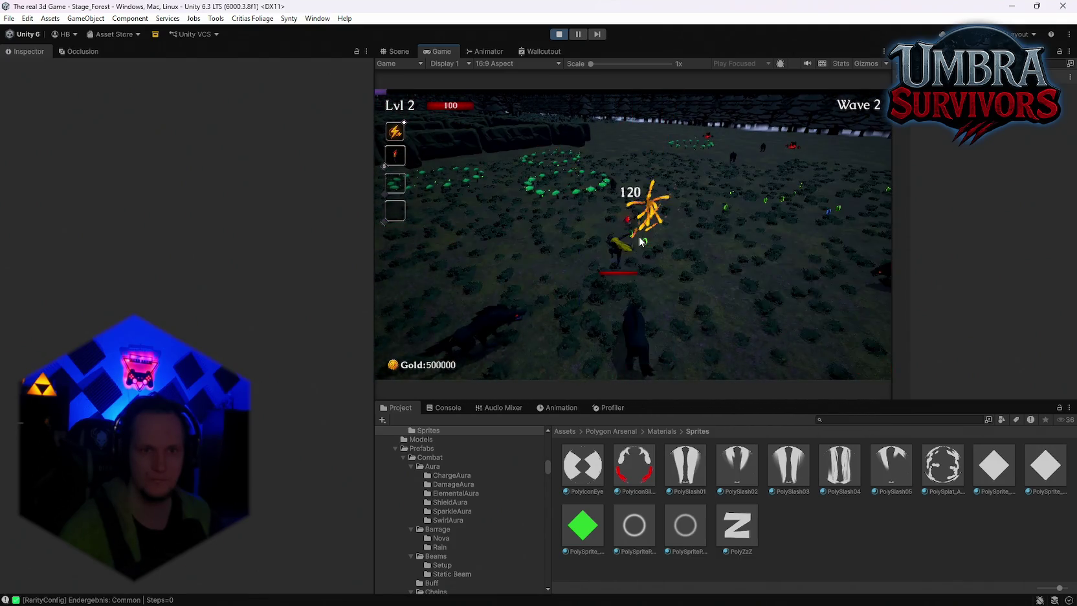
key("Escape")
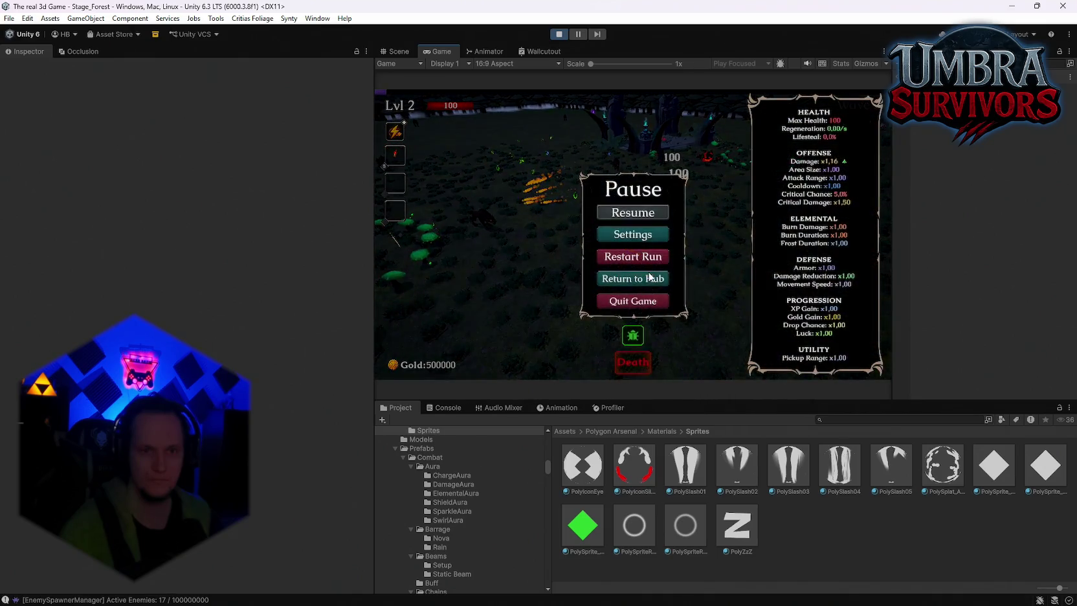
left_click(632, 276)
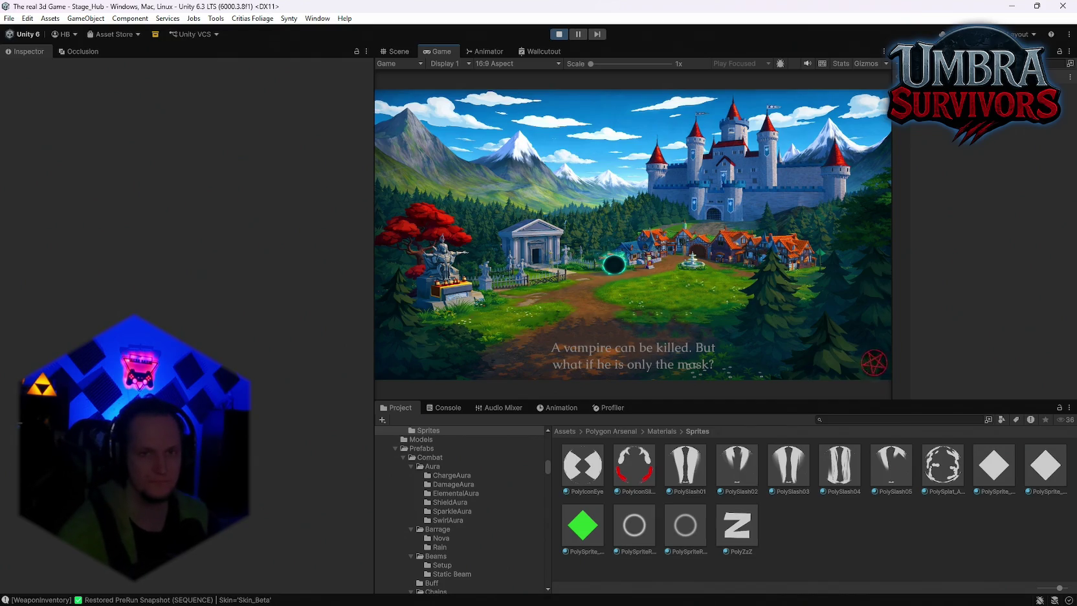
Stop the running playtest to leave Play mode.
left_click(558, 34)
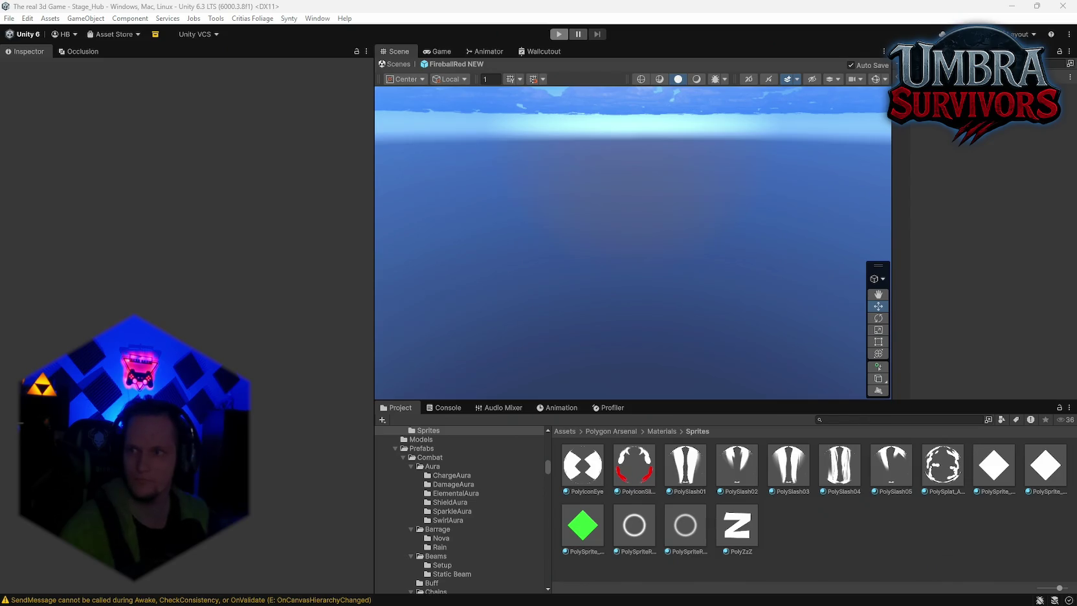
key("ctrl+p")
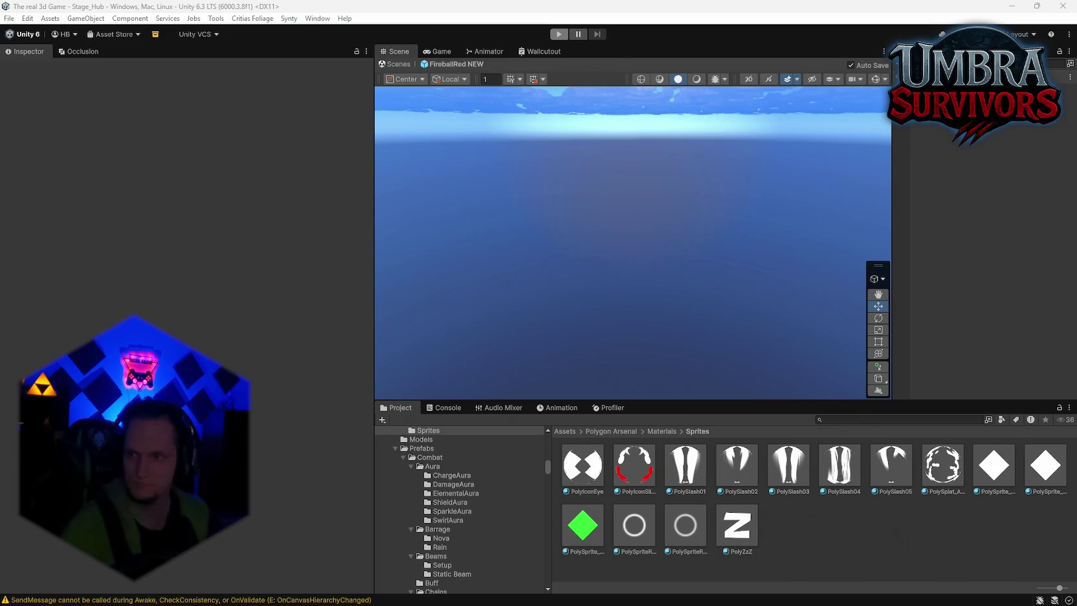
key("ctrl+p")
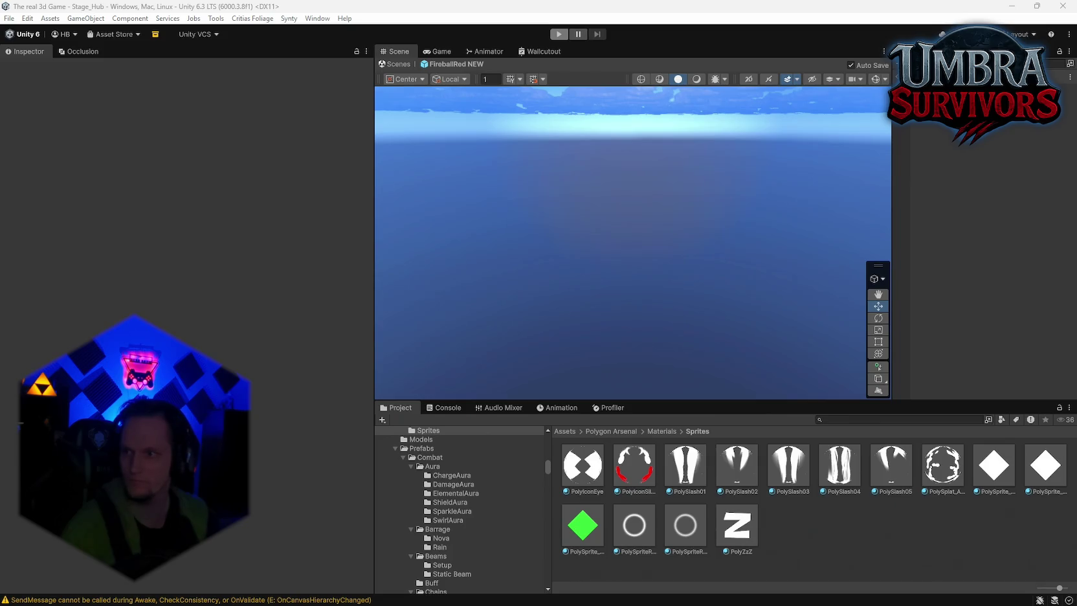
key("ctrl+p")
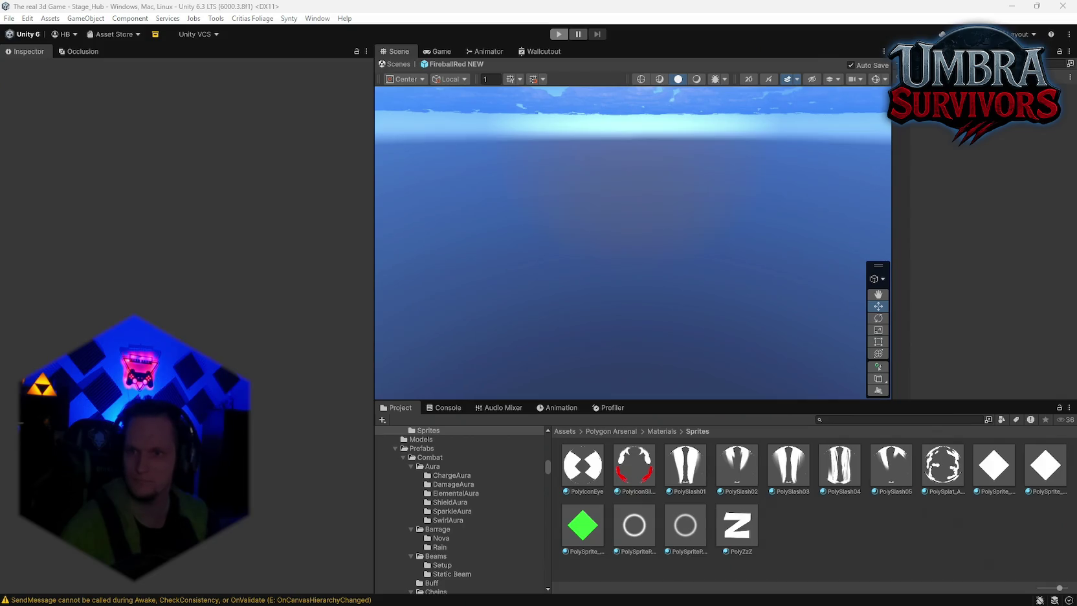
key("ctrl+p")
key("ctrl+p")
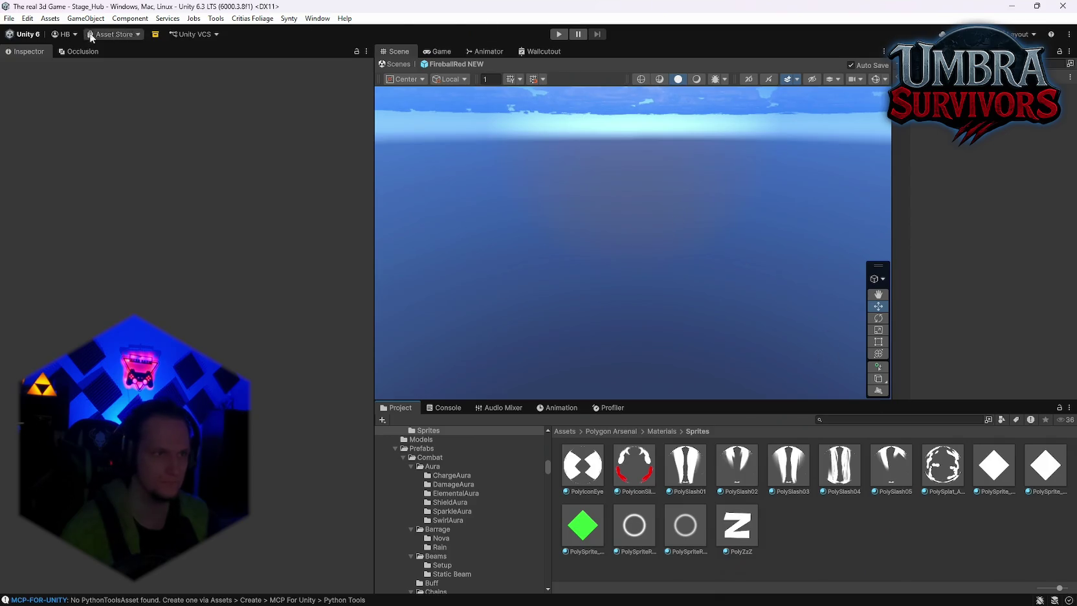
left_click(10, 18)
Save the current changes and the whole project.
left_click(28, 73)
left_click(10, 18)
left_click(123, 141)
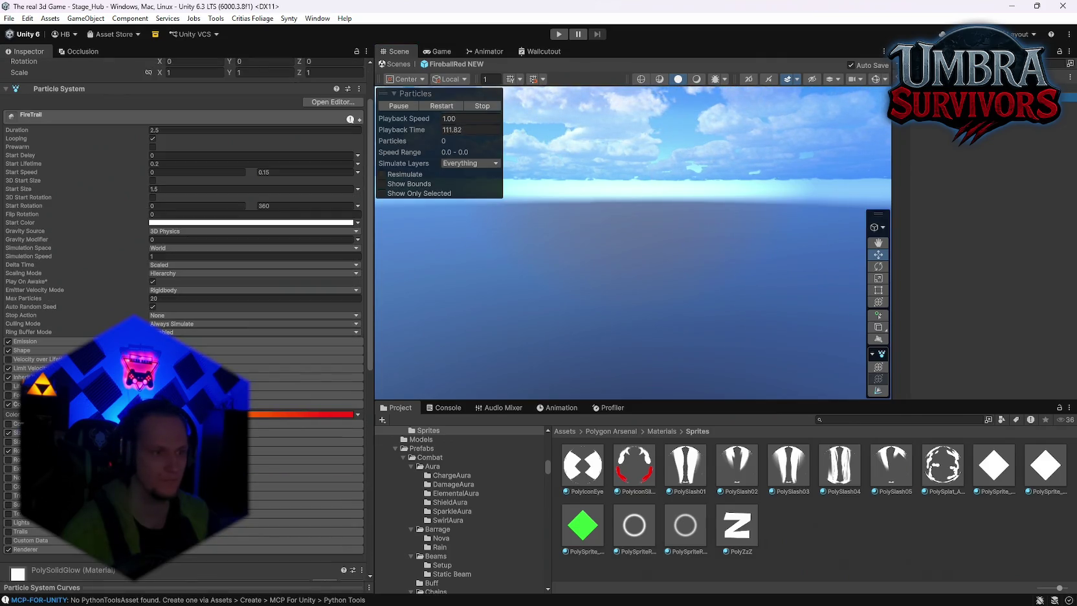
Add an orange key near the start of FireTrail's colour-over-lifetime gradient, then enter Play mode.
left_click(265, 413)
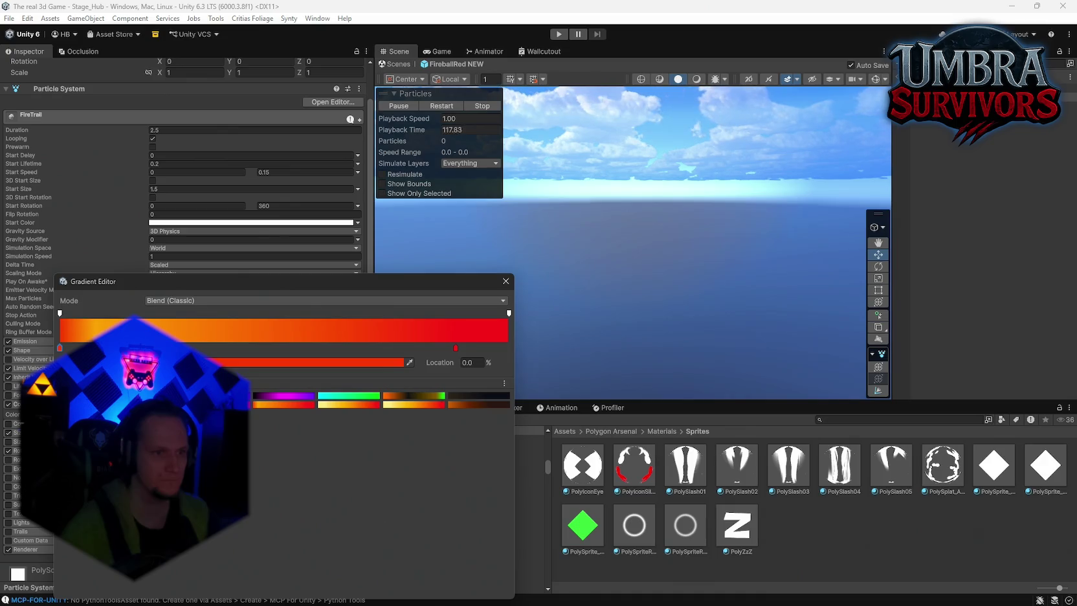
left_click(115, 348)
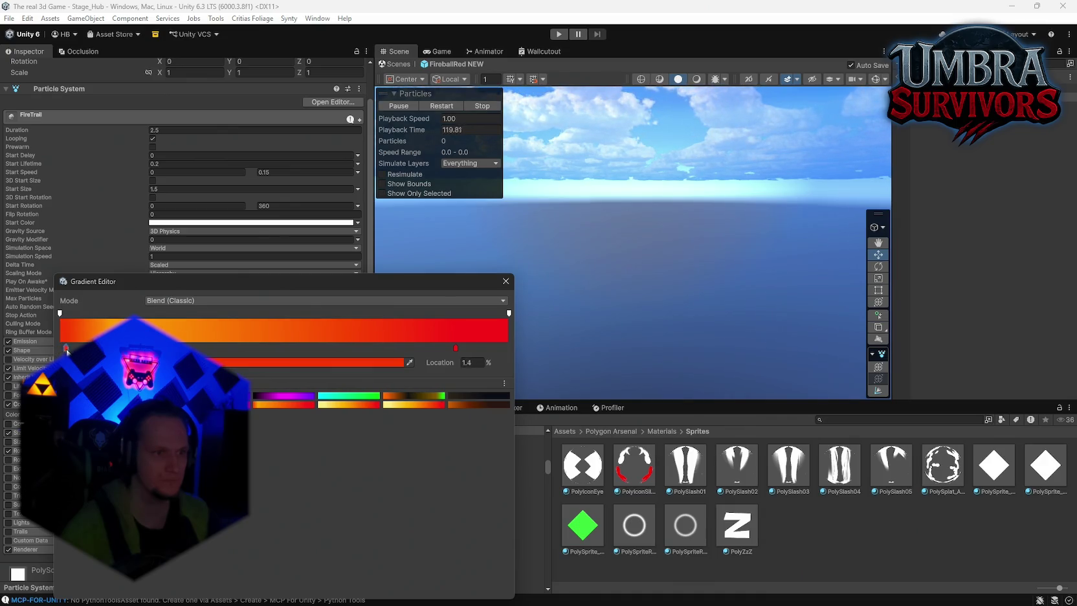
left_click(506, 281)
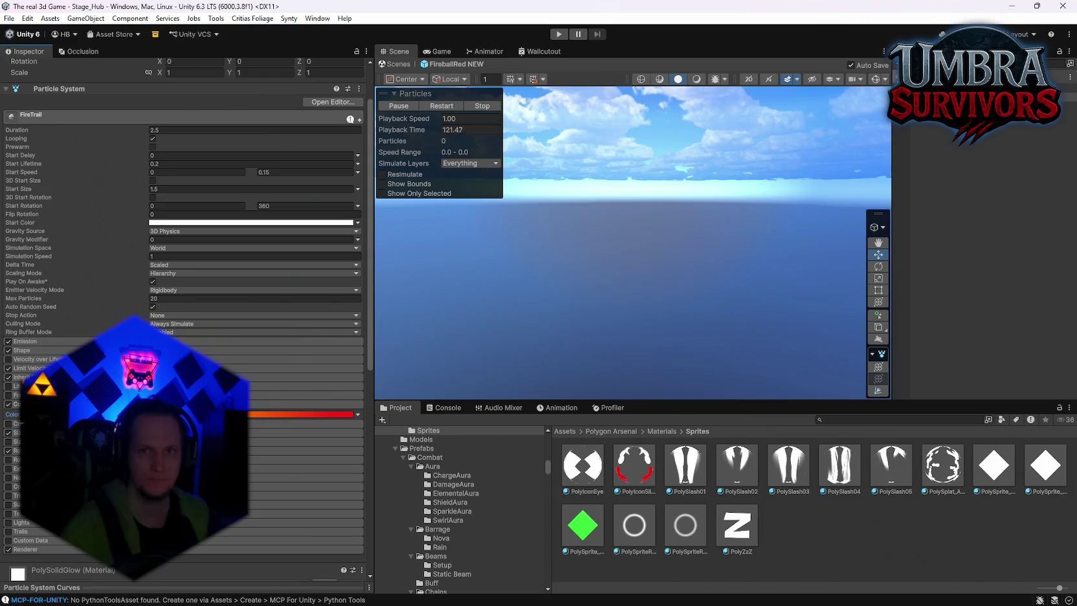
left_click(559, 33)
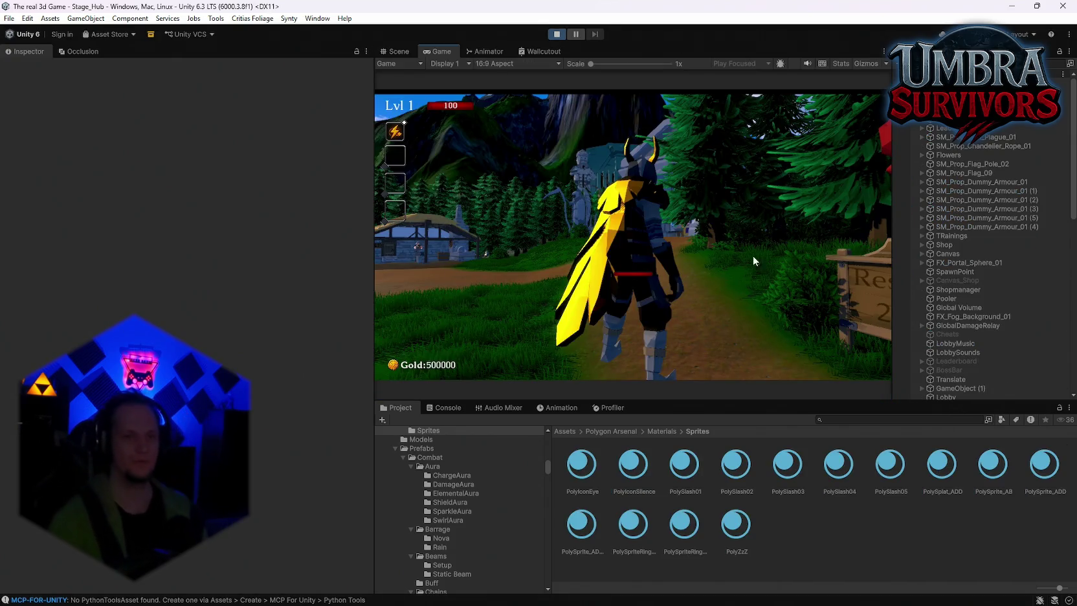
Run into the hub throne room and equip Mjolnir from the weapon book.
key("w")
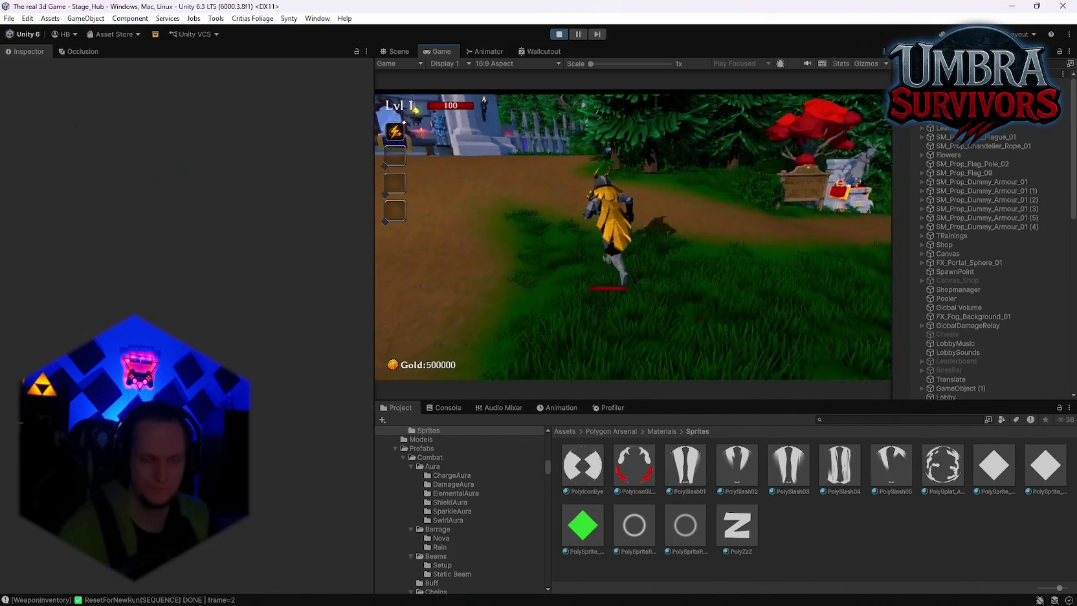
key("w")
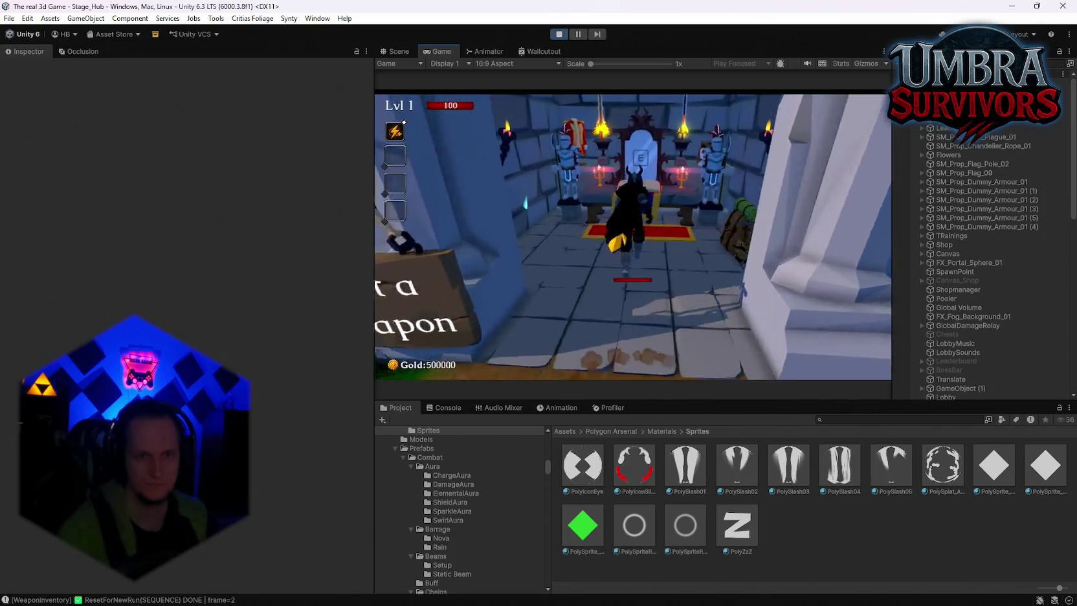
key("e")
left_click(501, 182)
left_click(572, 184)
key("e")
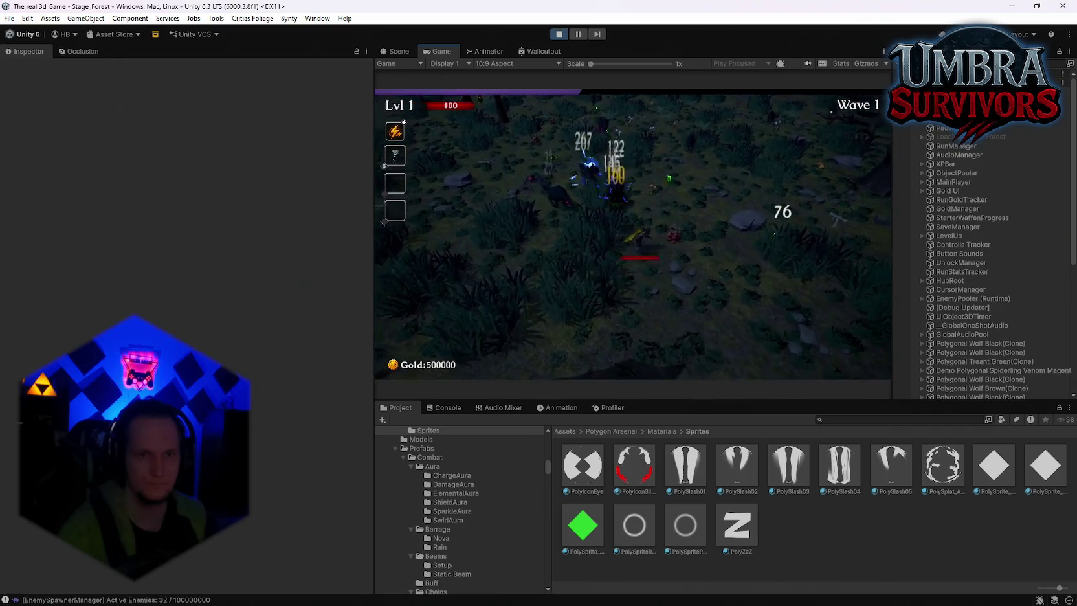
Pause the run, drag the Cheats prefab into the running scene, and resume.
key("Escape")
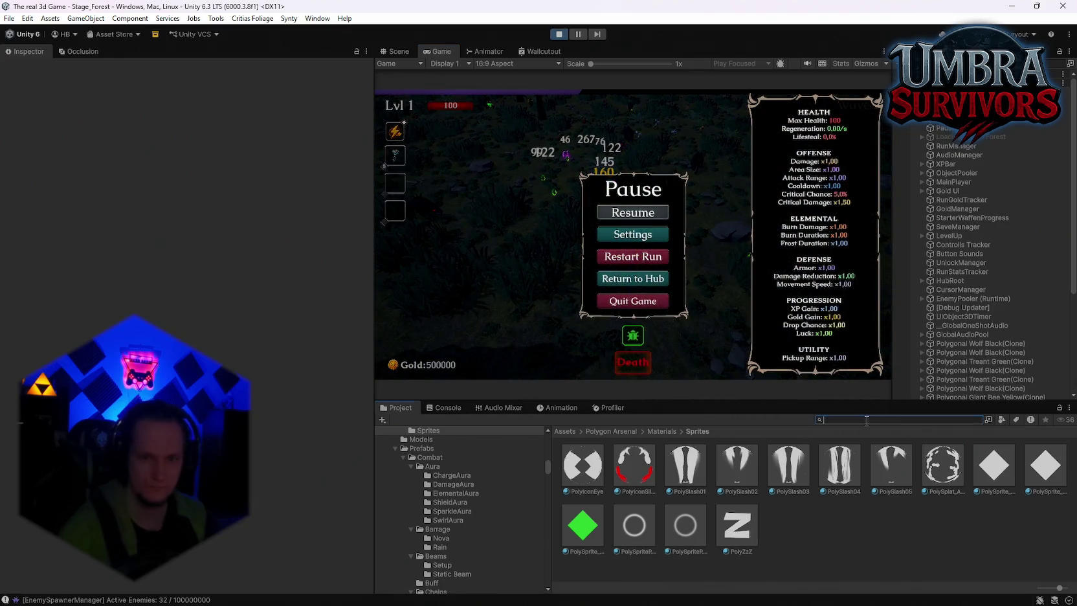
type("cheats")
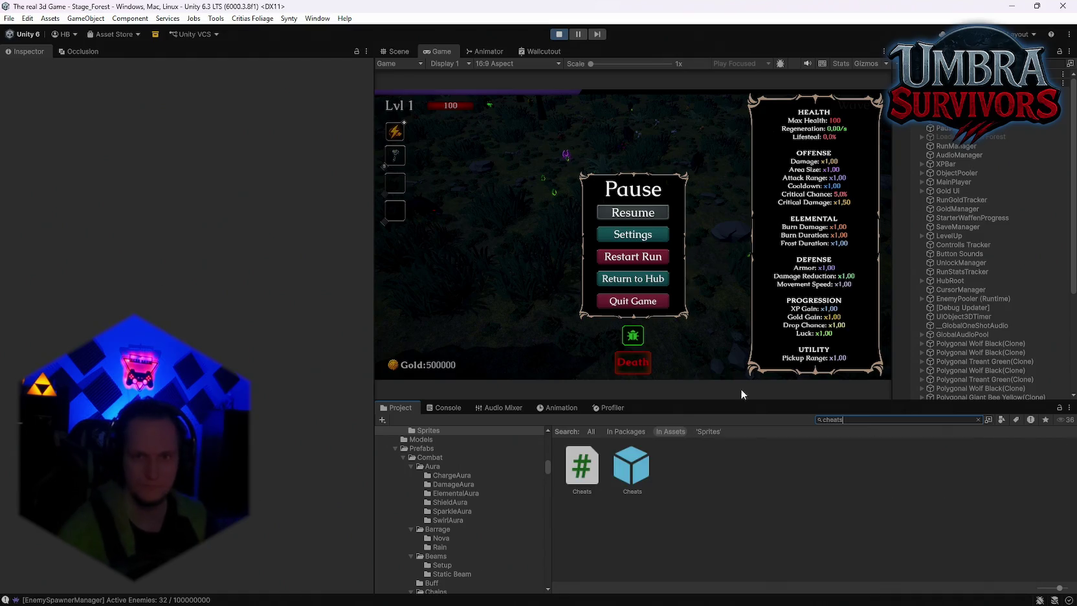
left_click(741, 393)
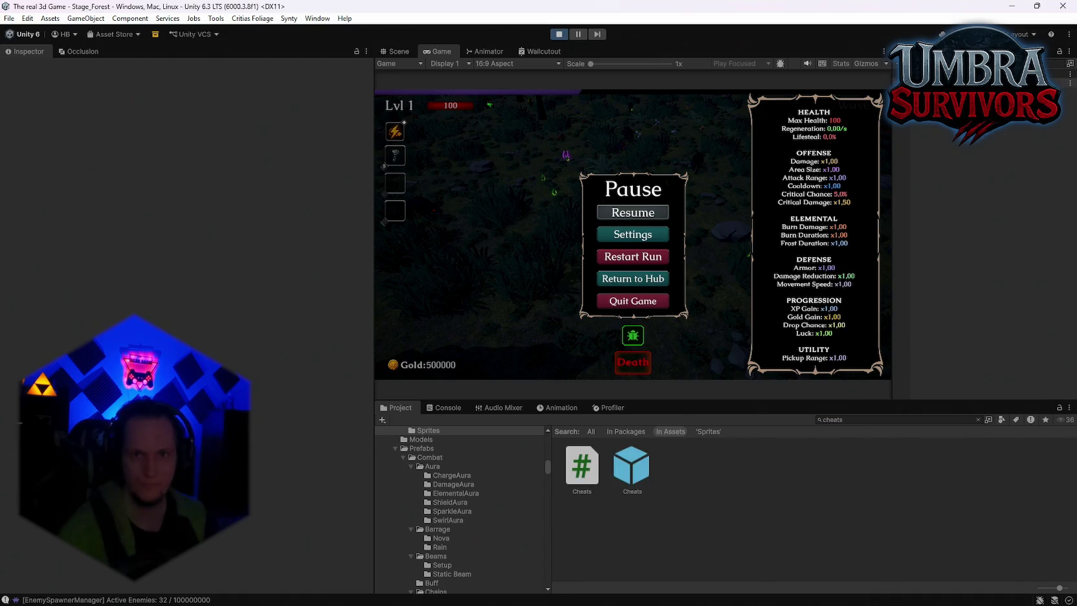
left_click_drag(631, 466, 905, 182)
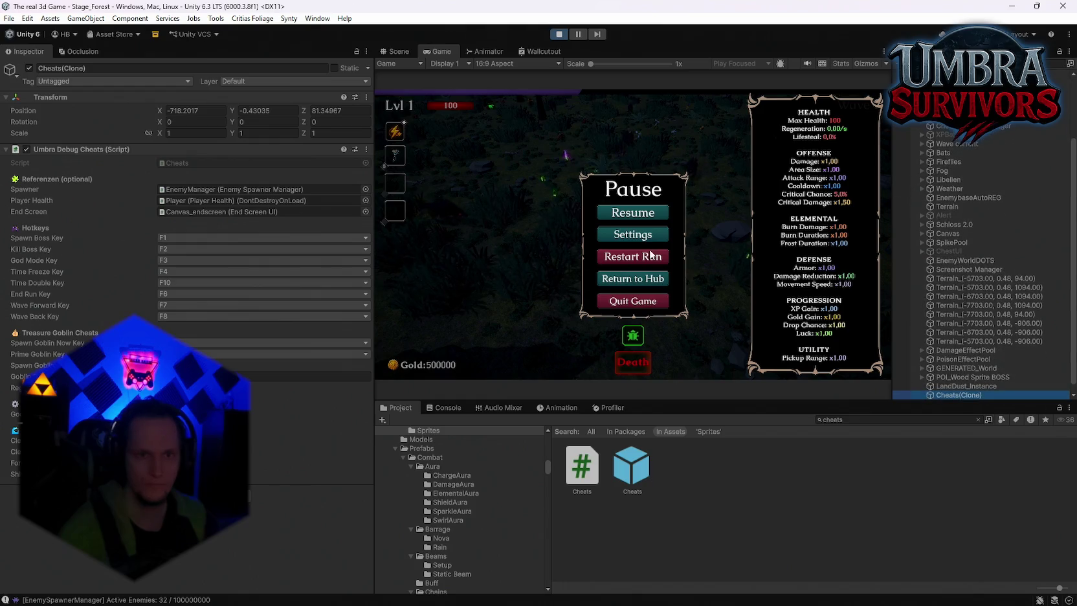
left_click(651, 254)
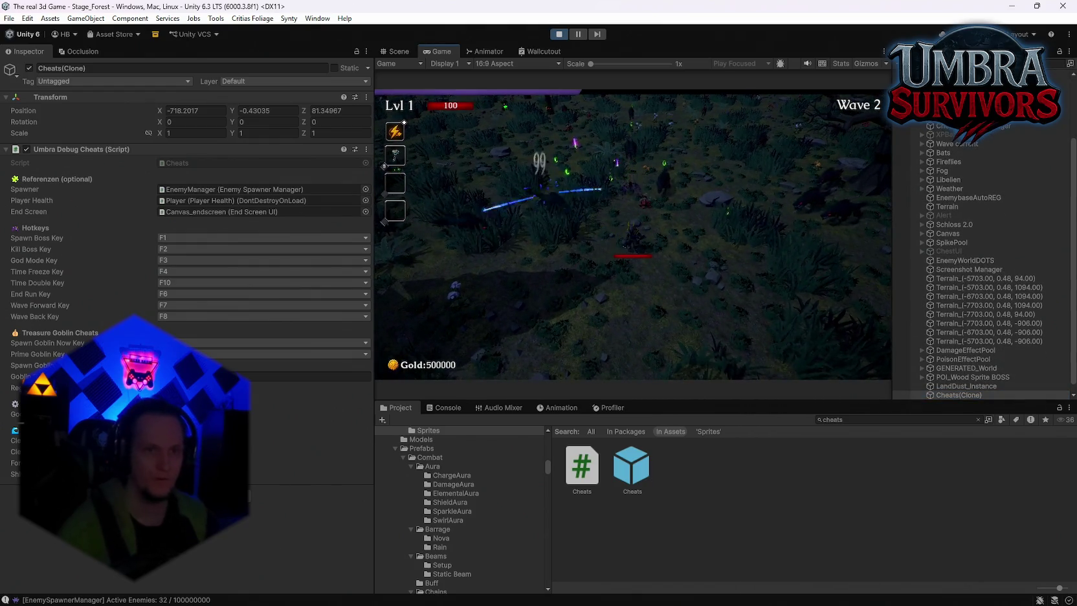
Maximize the Game view and take Poison Trail, two more upgrades, and Meteor on level-ups.
key("Escape")
double_click(446, 51)
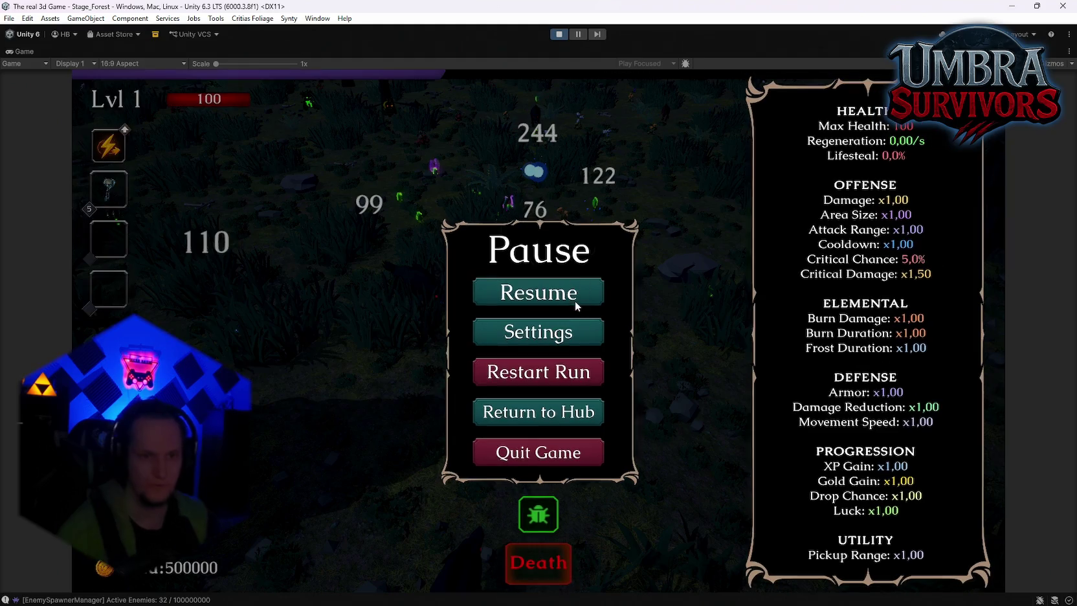
left_click(574, 301)
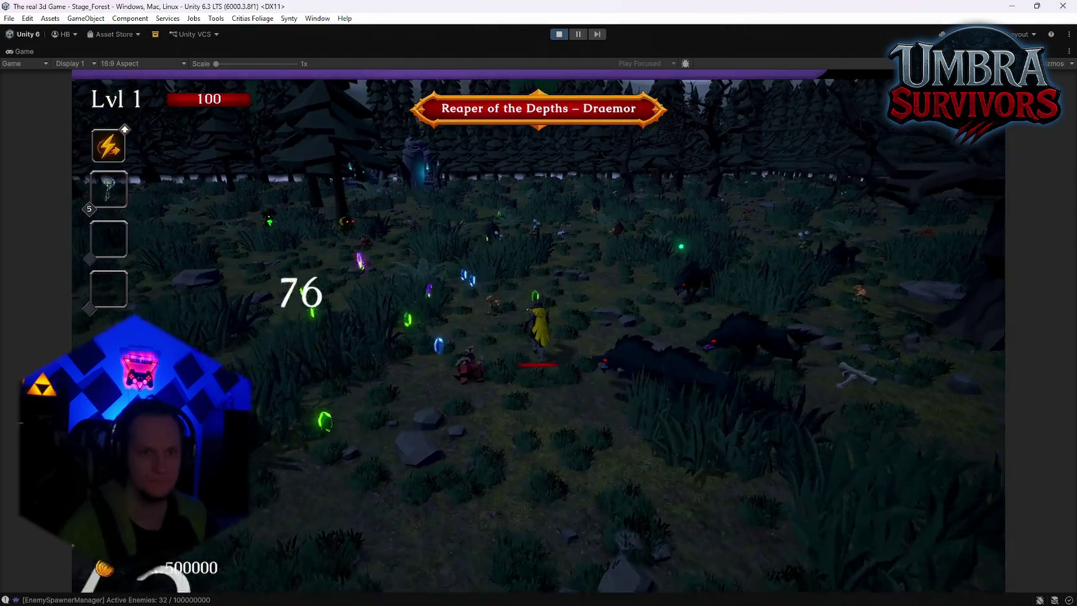
left_click(568, 352)
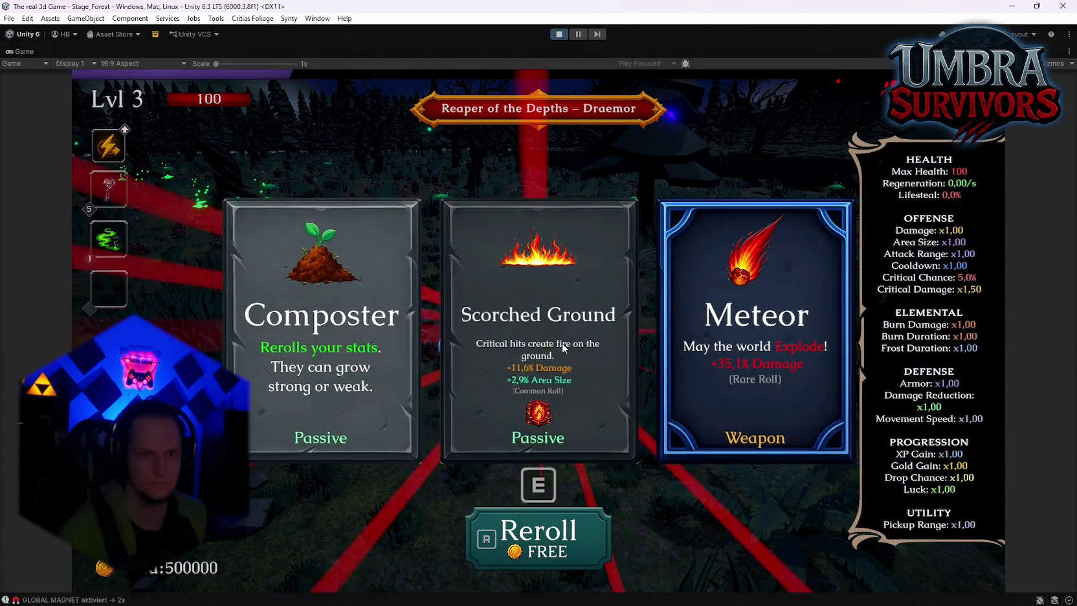
left_click(568, 352)
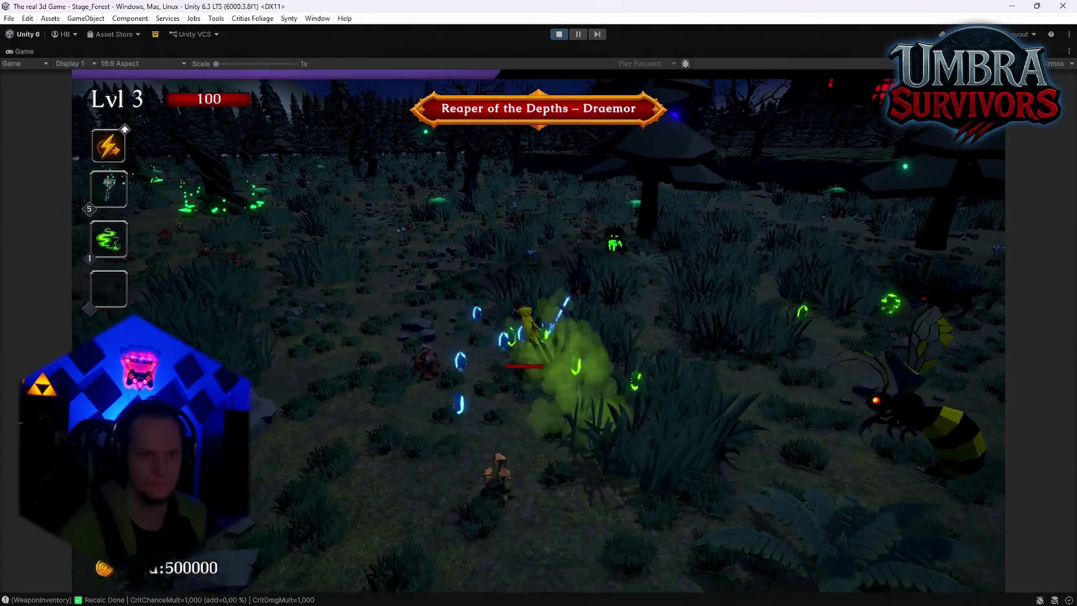
left_click(551, 326)
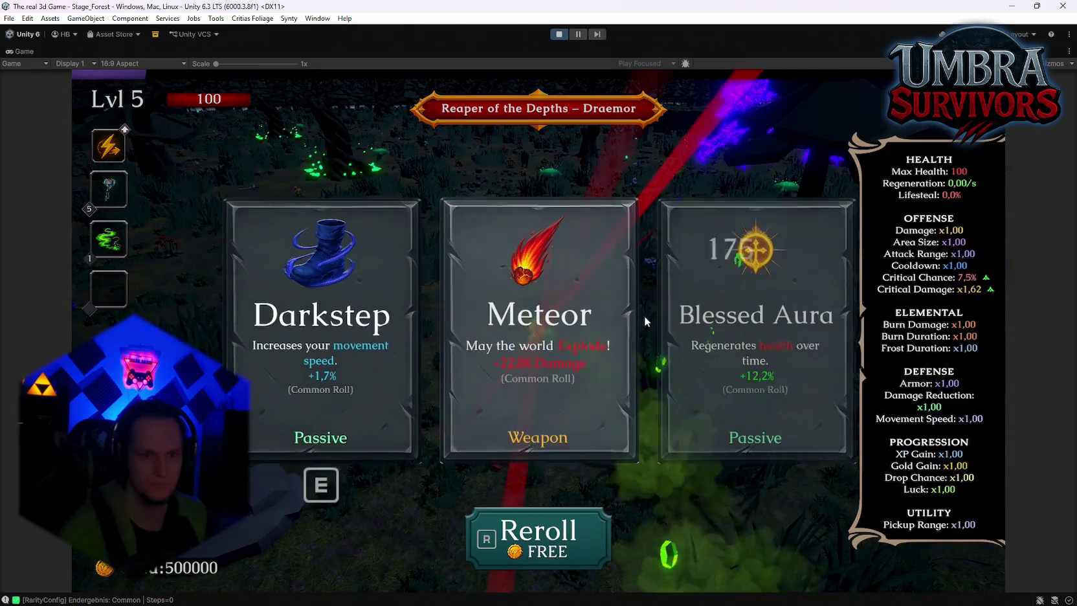
left_click(585, 330)
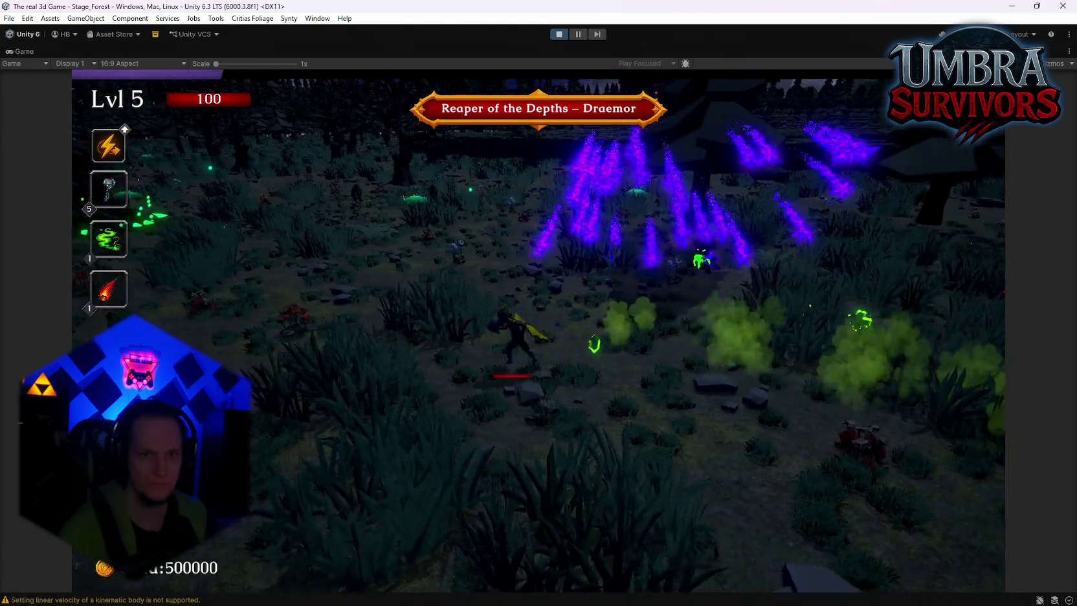
Move around the forest with WASD, dodging attacks while fighting the Reaper of the Depths boss.
key("w")
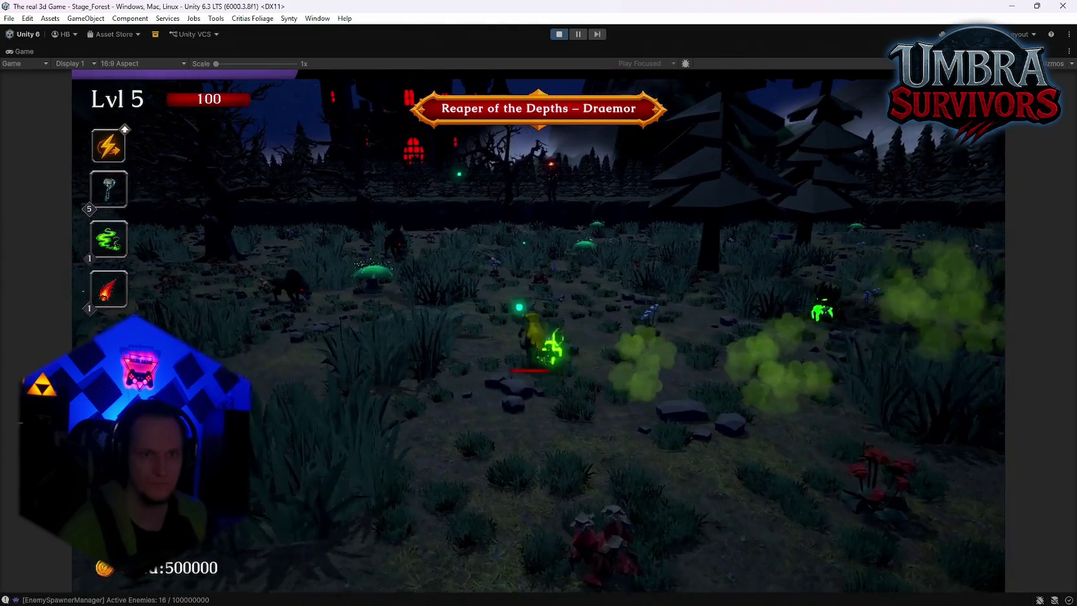
key("w")
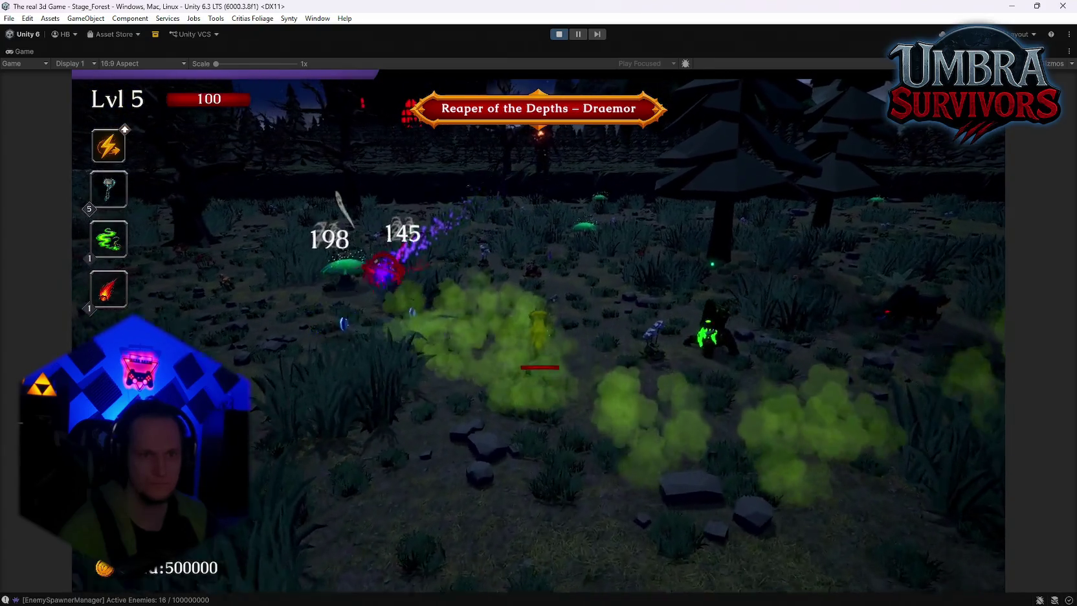
key("w")
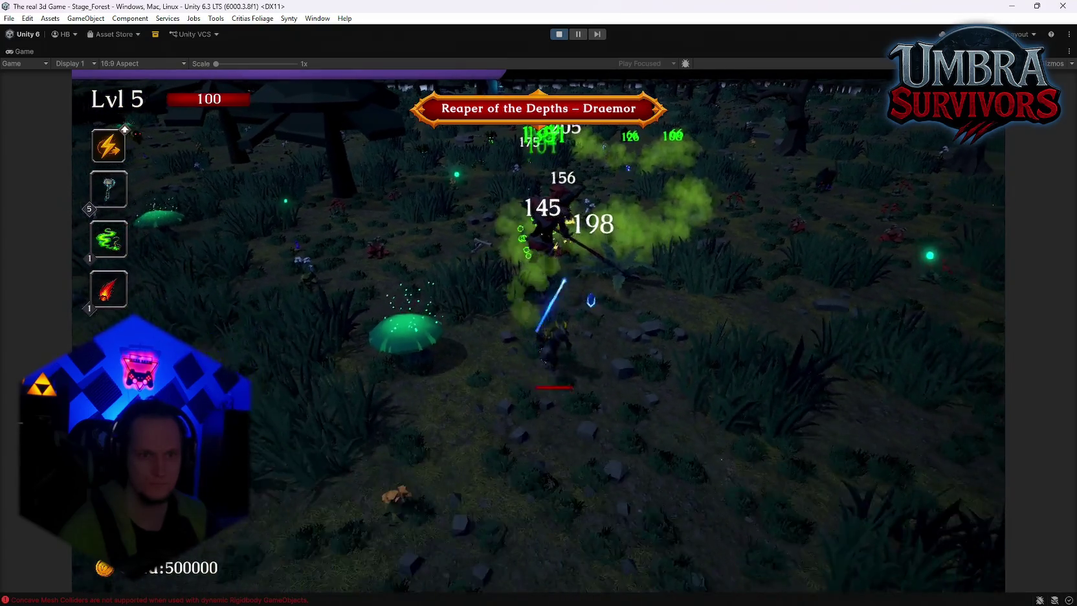
key("s")
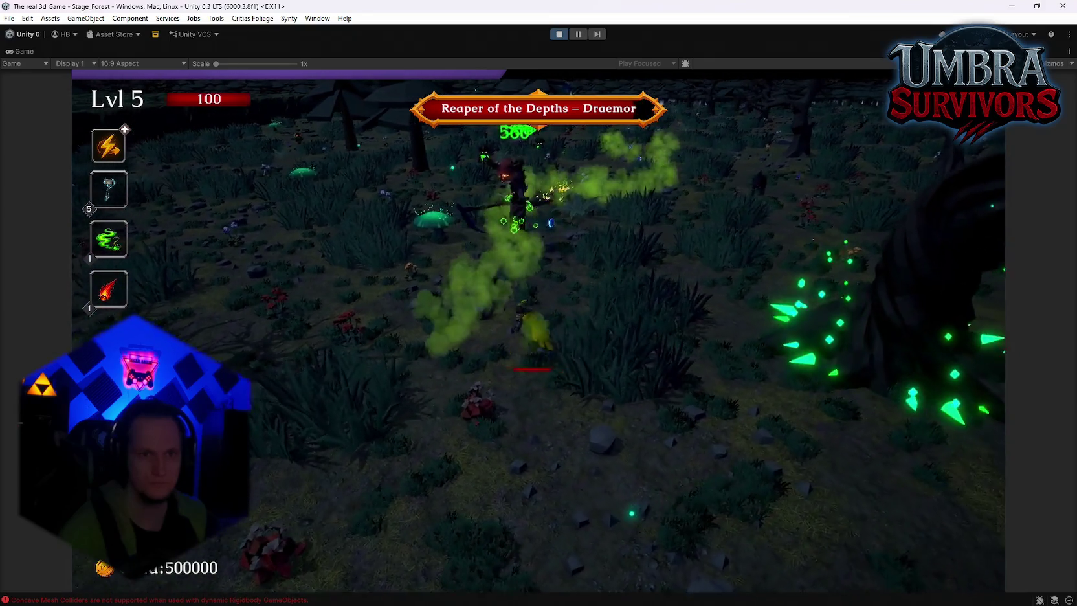
key("s")
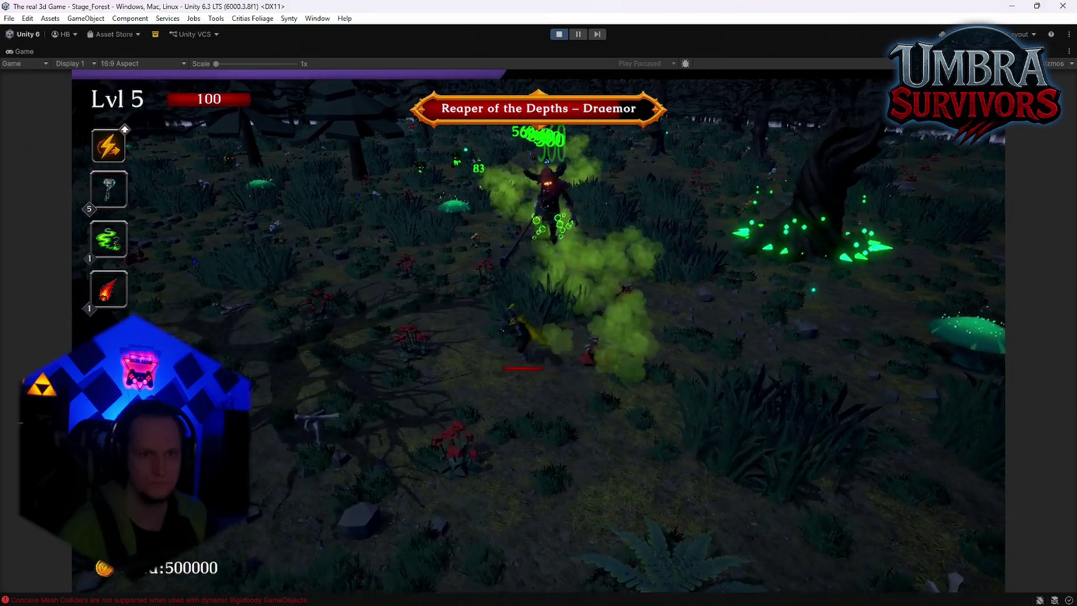
key("d")
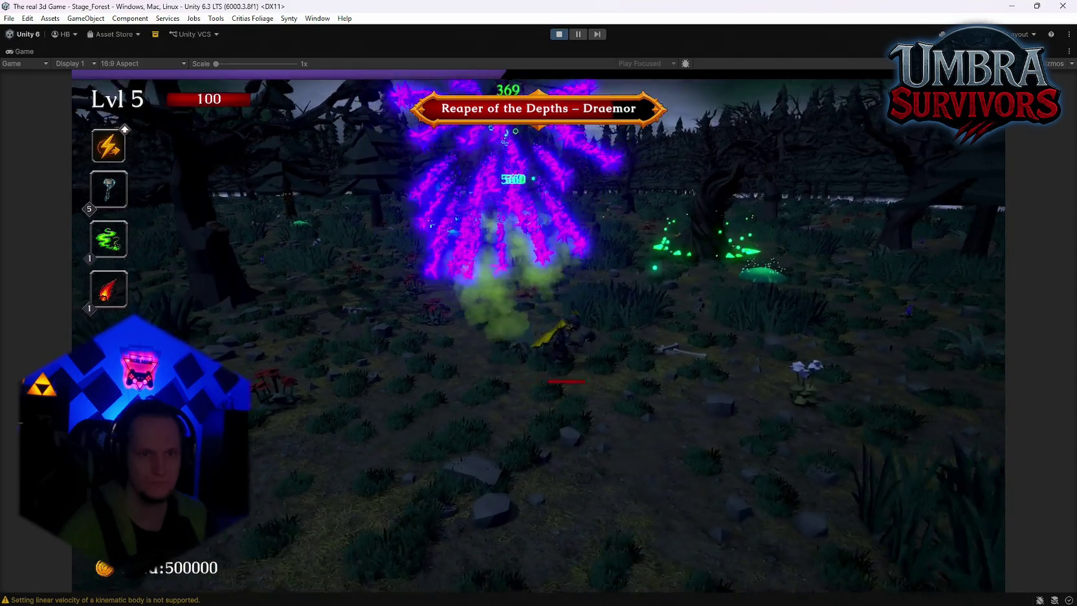
key("d")
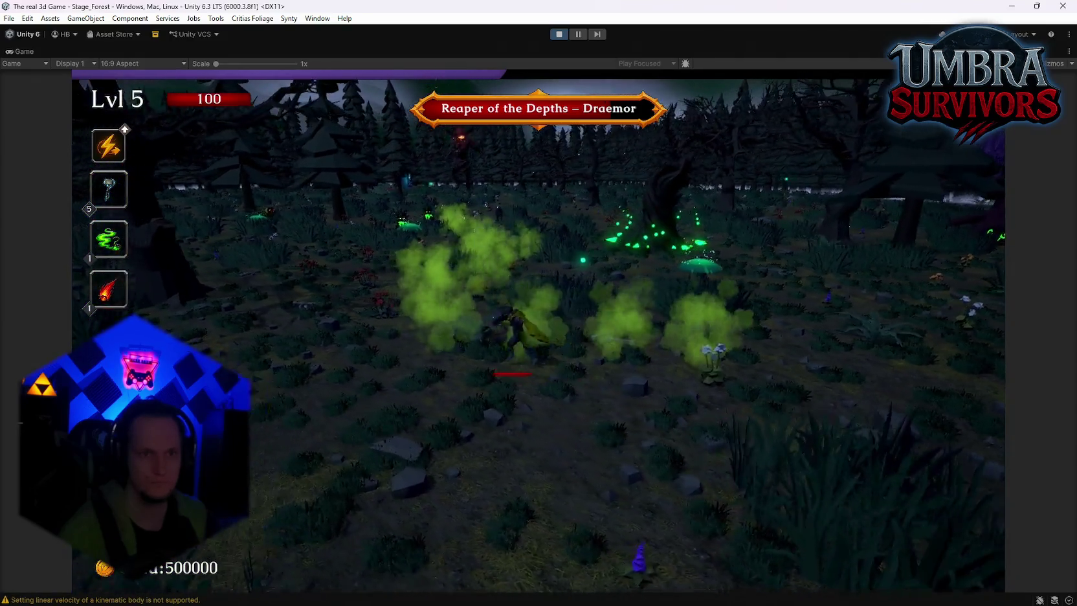
key("w")
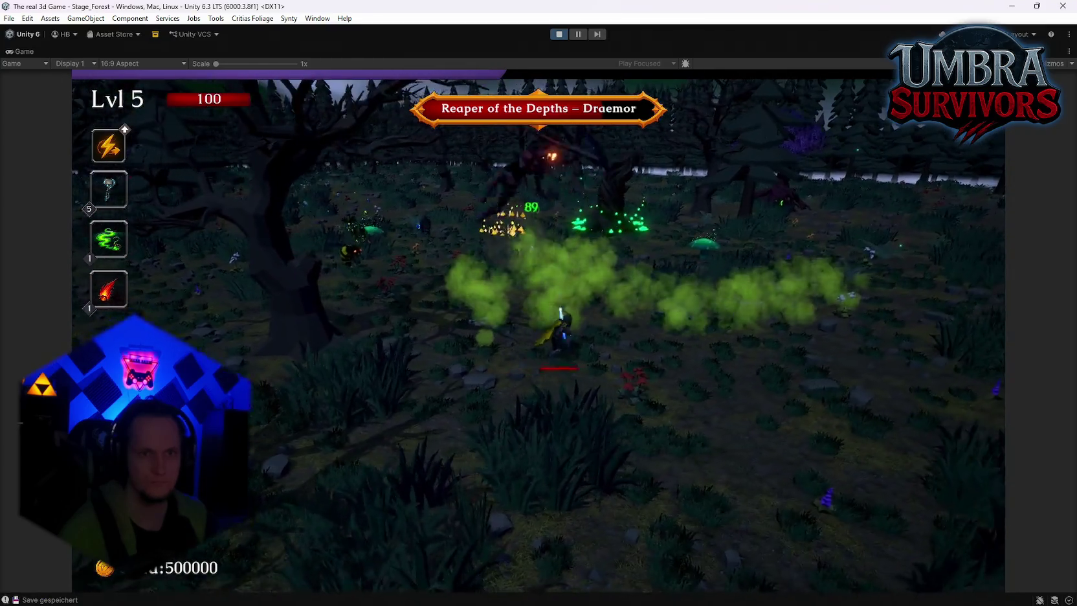
key("a")
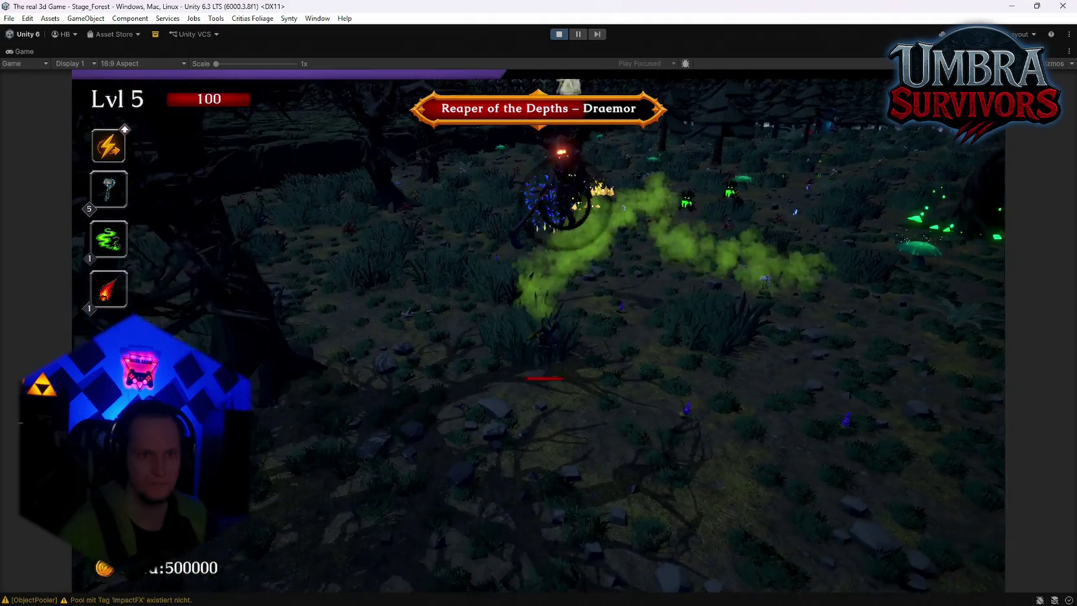
key("d")
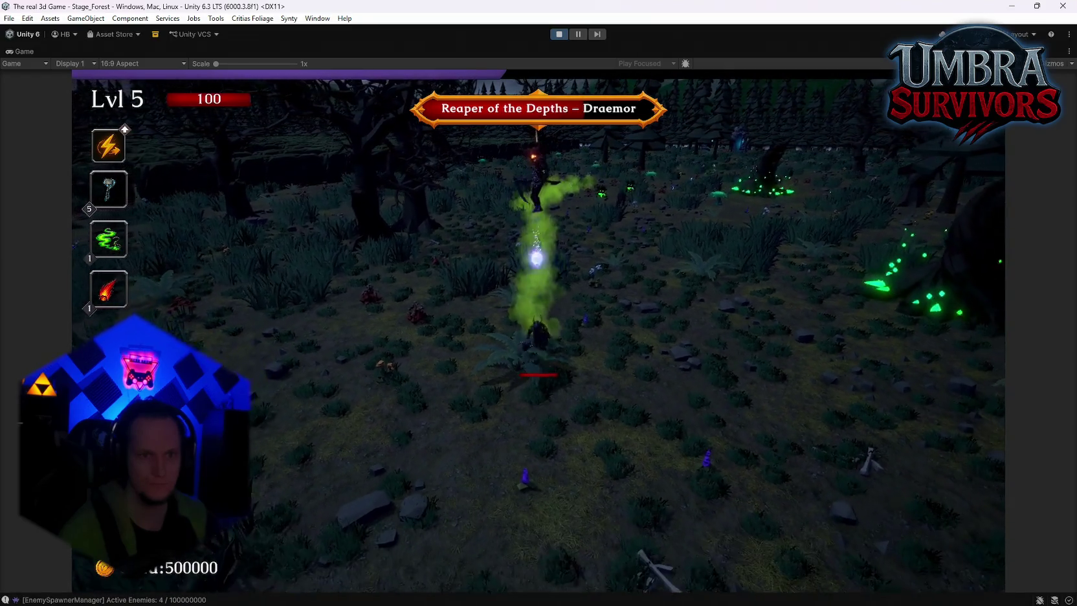
key("s")
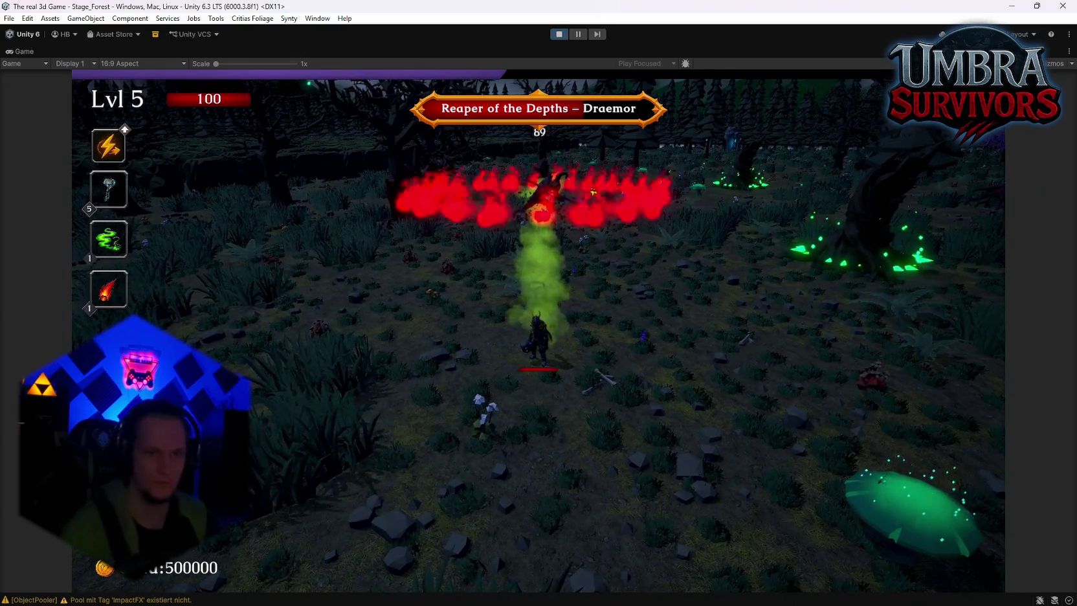
key("s")
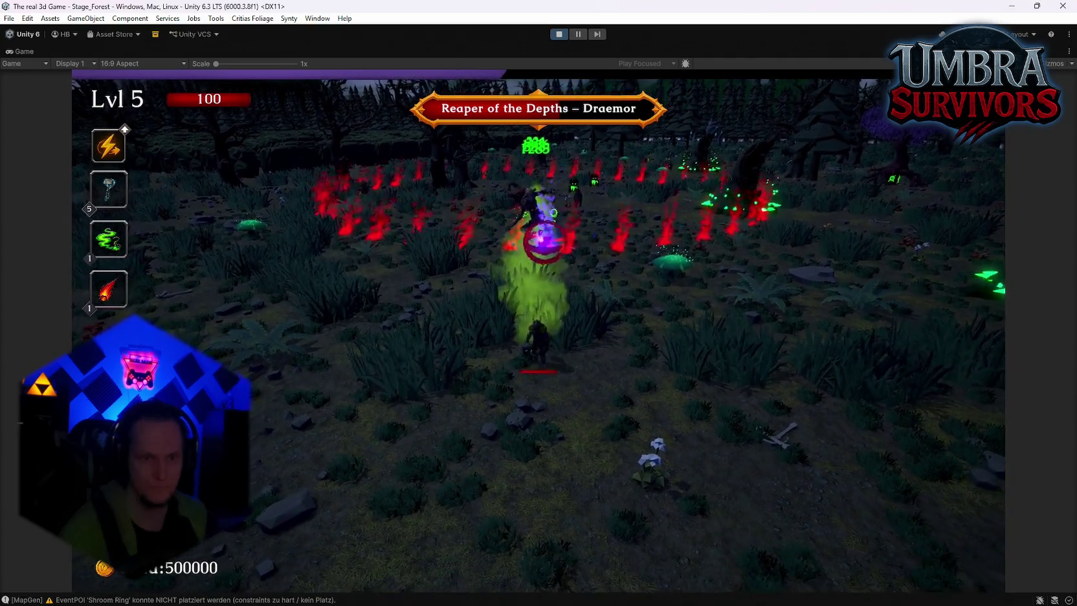
key("s")
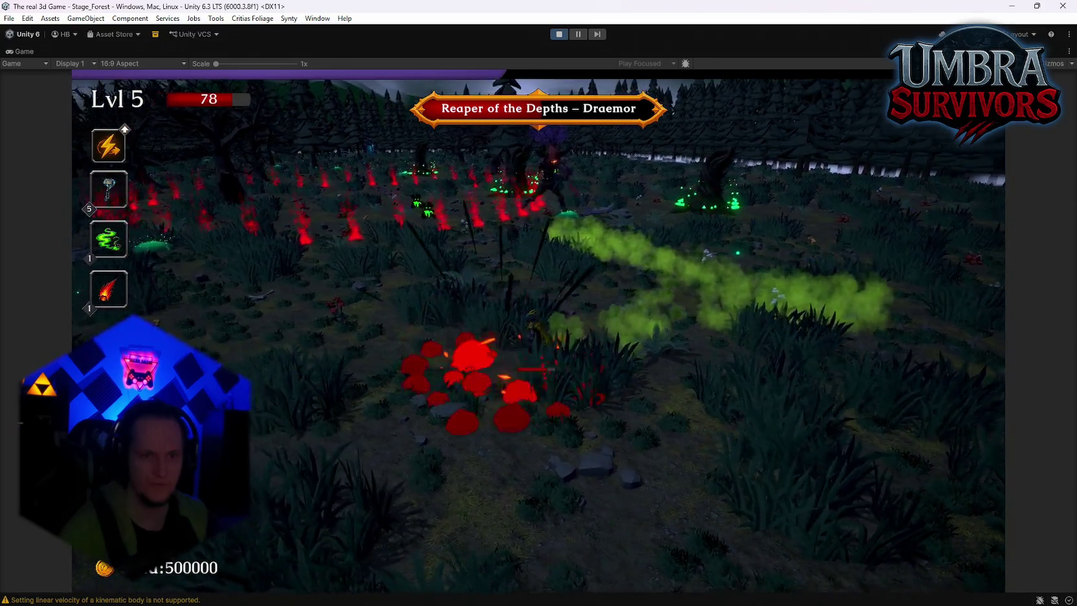
key("s")
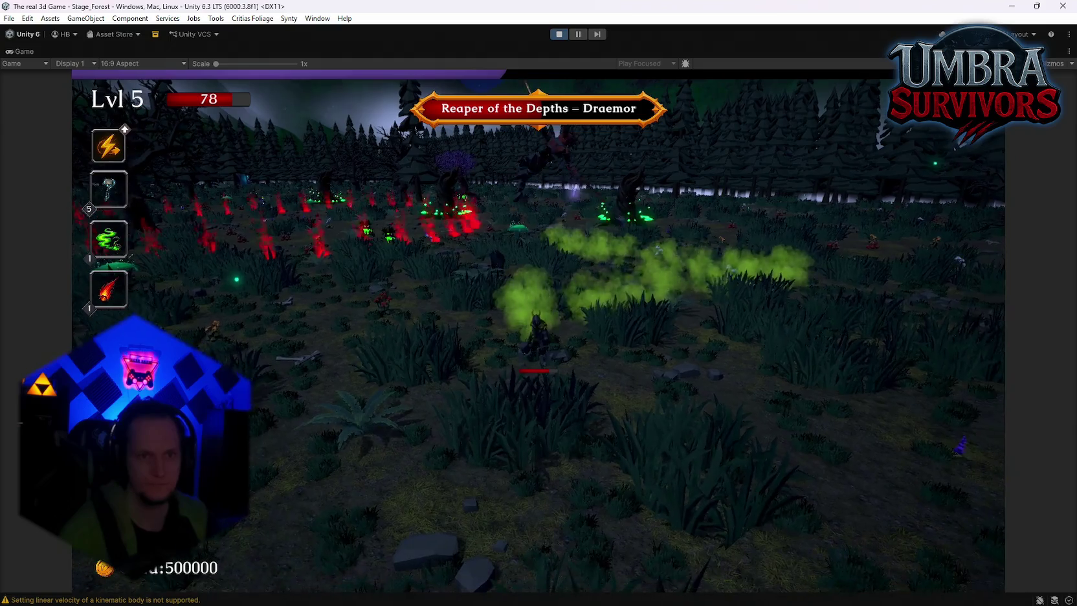
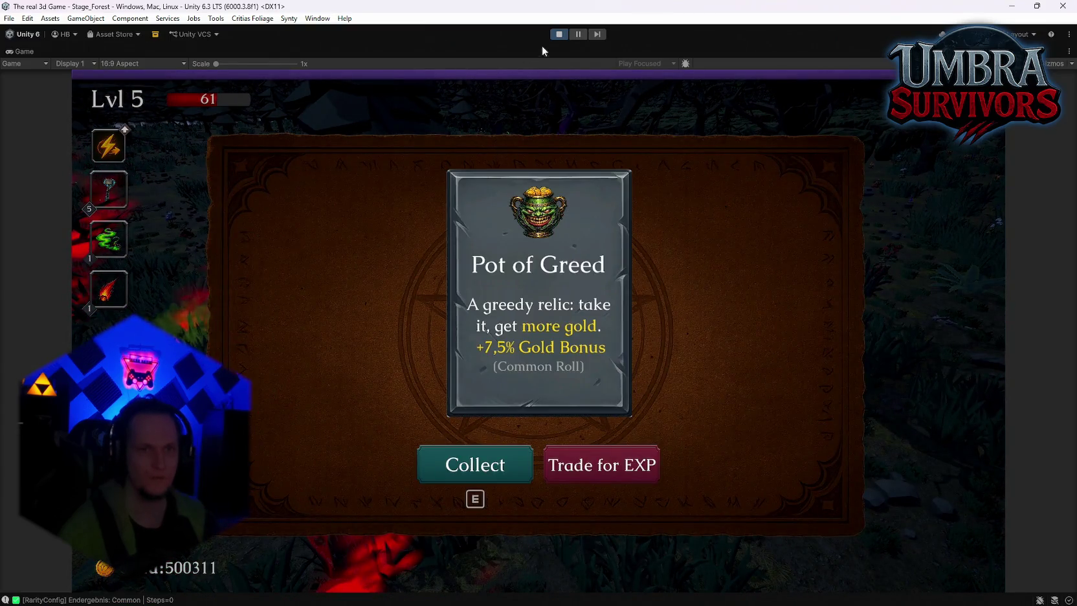
Stop the running Umbra Survivors play test and exit Play mode back to the editor.
left_click(558, 34)
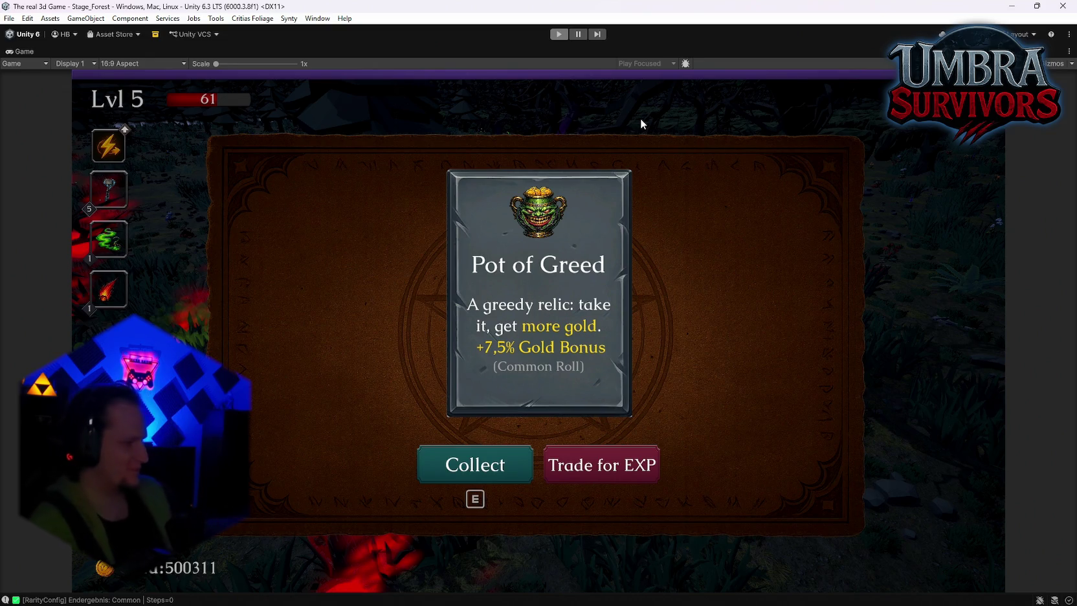
key("ctrl+p")
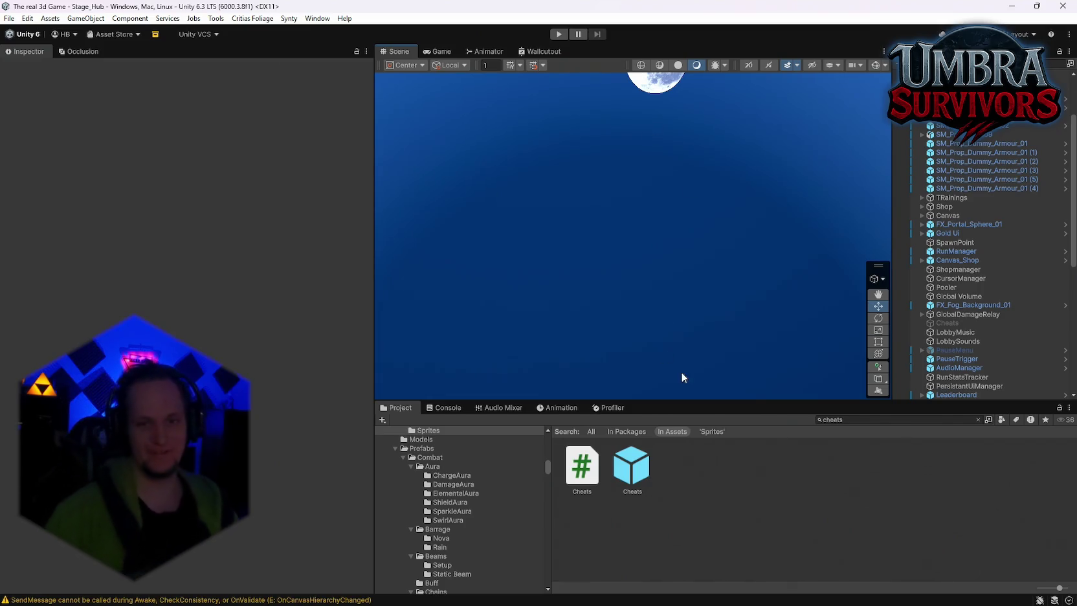
Replace the old cheats Project search with 'chest' and open the Chest item-drops folder.
left_click(850, 420)
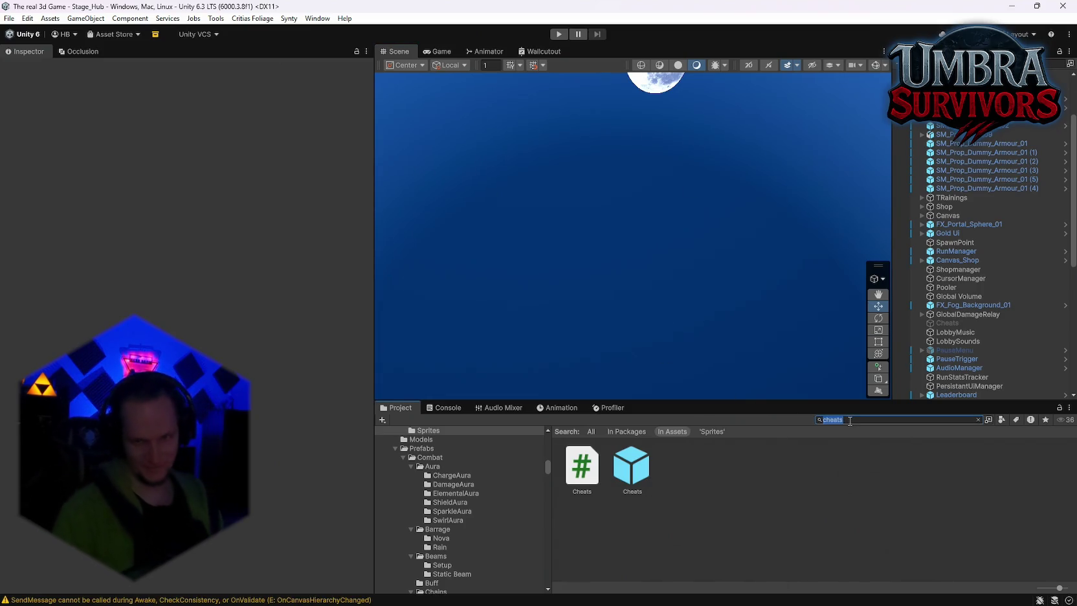
key("BackSpace")
scroll(972, 344, "up", 3)
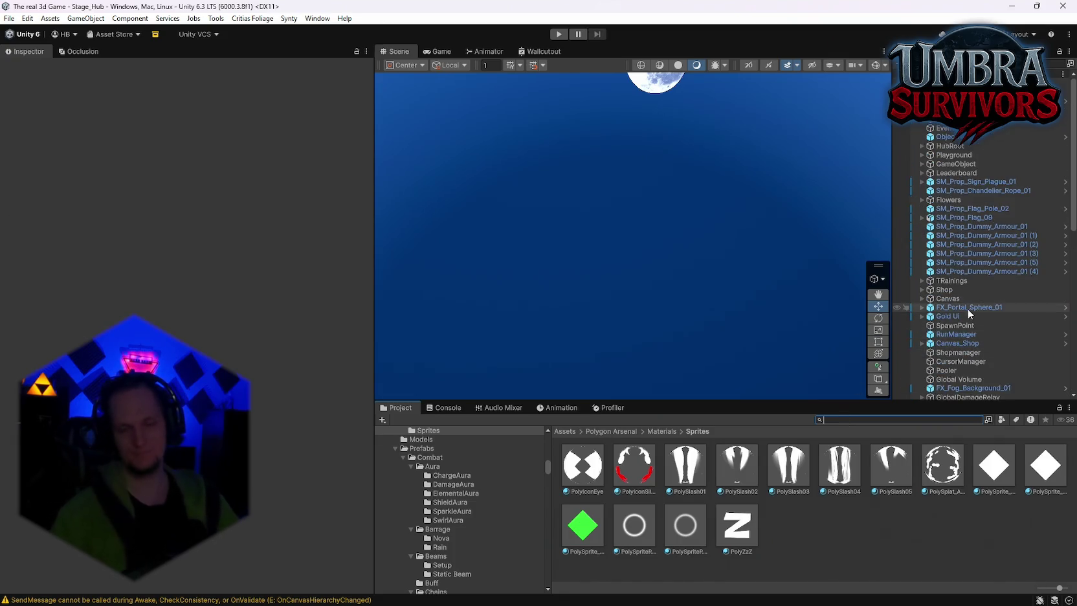
scroll(967, 305, "down", 10)
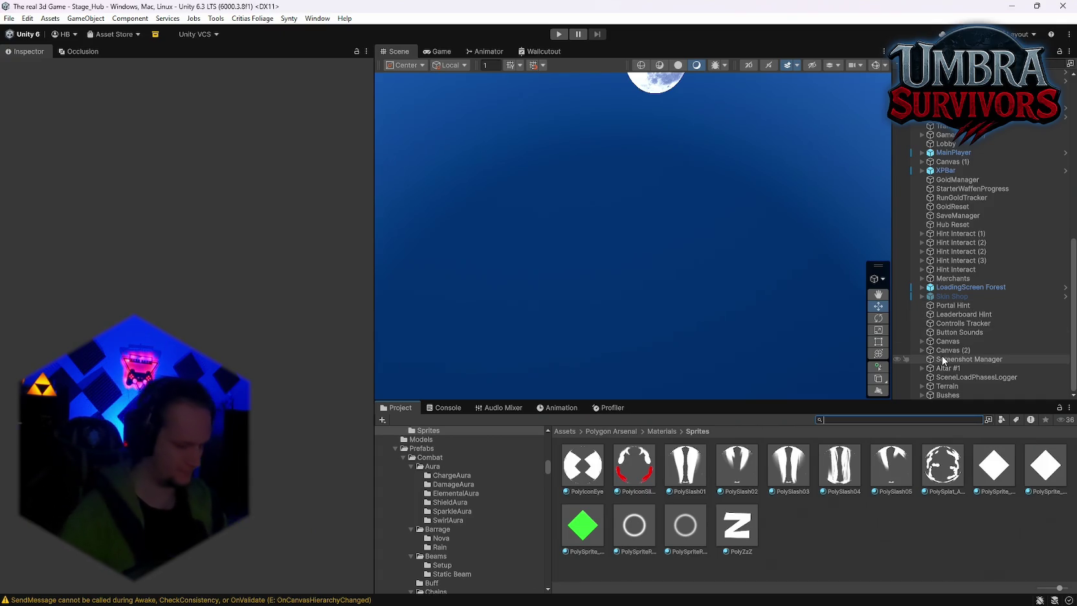
type("chest")
double_click(582, 466)
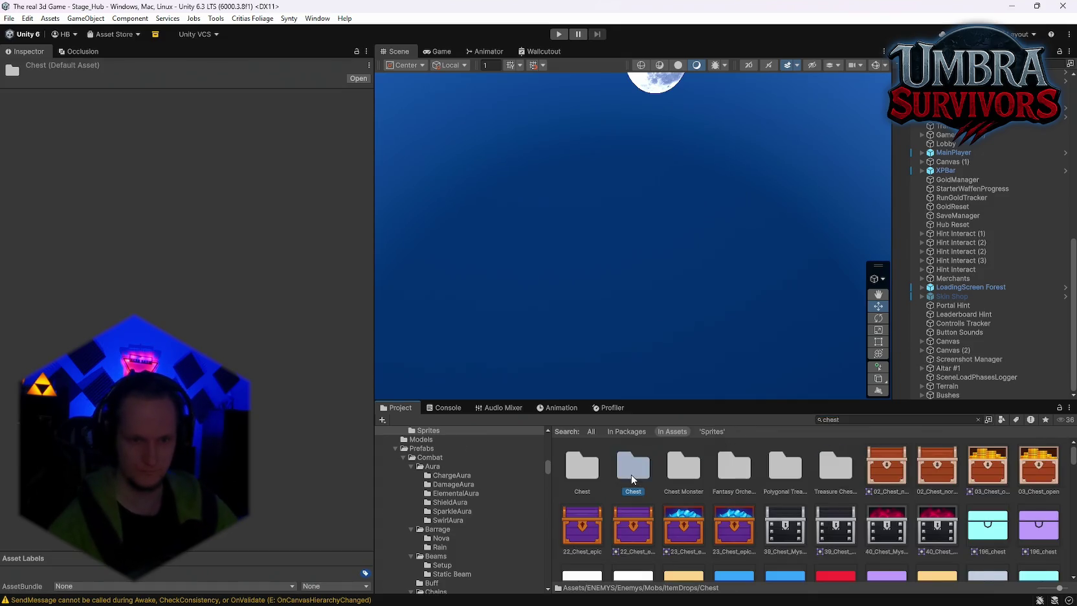
Compare the Event Chest and SM_Prop_Chest_03 prefabs' components in the Inspector.
scroll(613, 552, "down", 3)
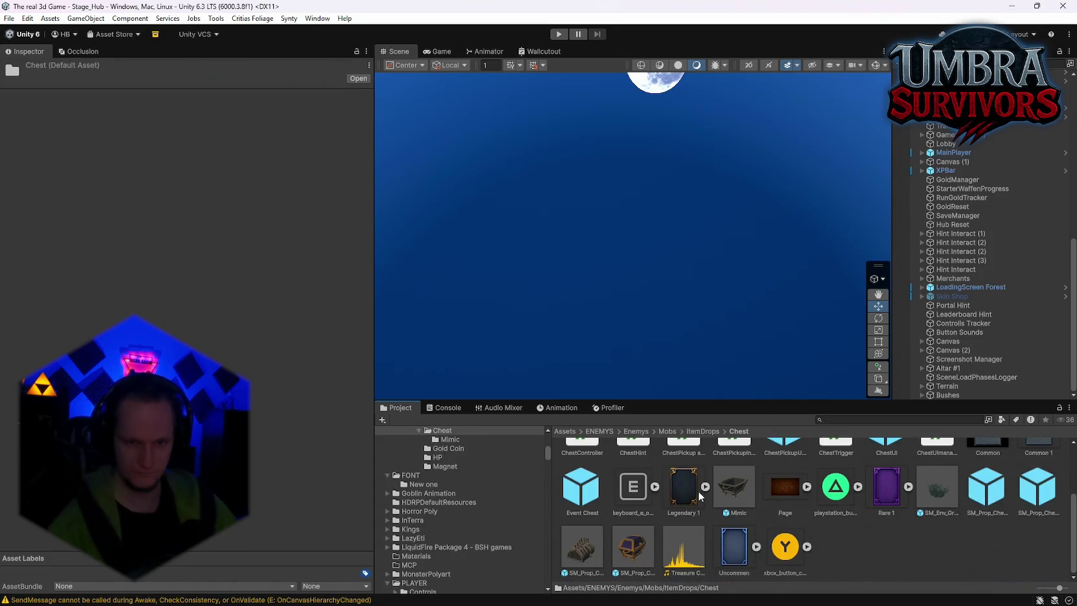
left_click(582, 486)
scroll(997, 547, "up", 2)
left_click(990, 533)
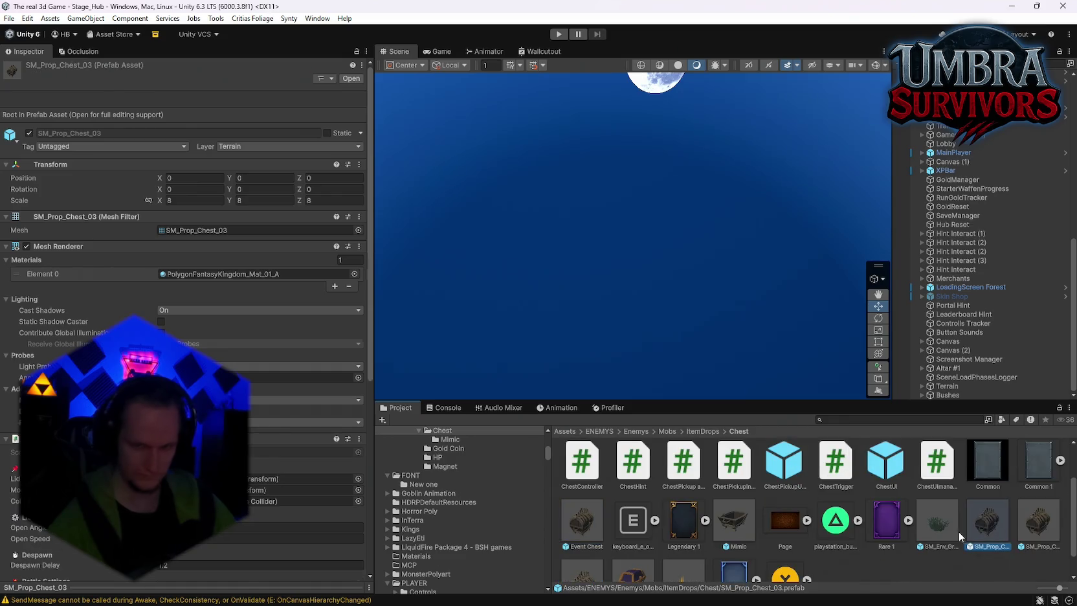
left_click(582, 520)
scroll(247, 424, "down", 5)
scroll(247, 424, "down", 10)
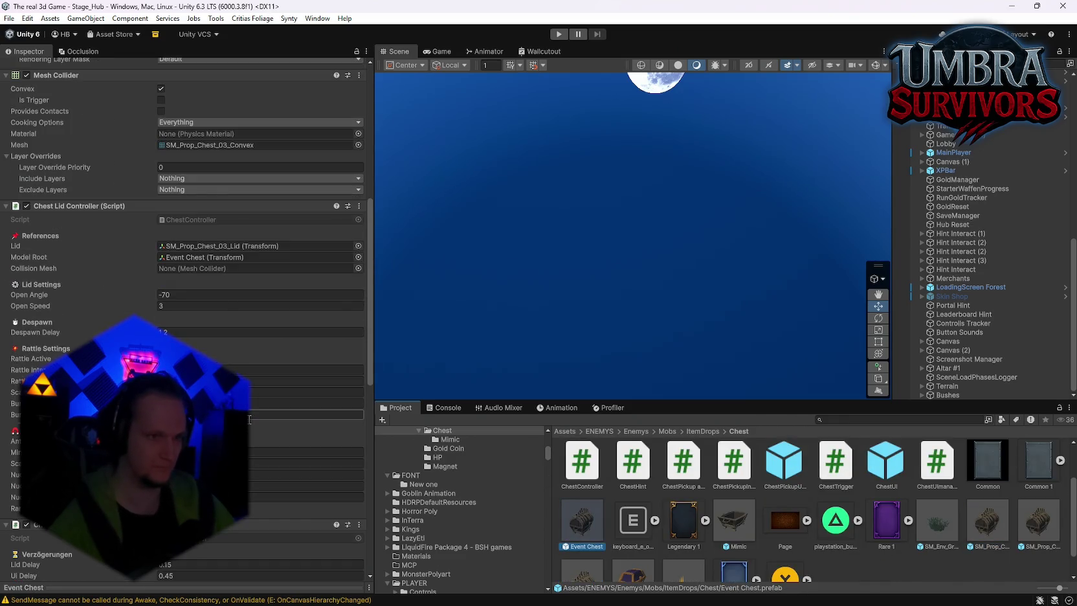
scroll(254, 418, "down", 3)
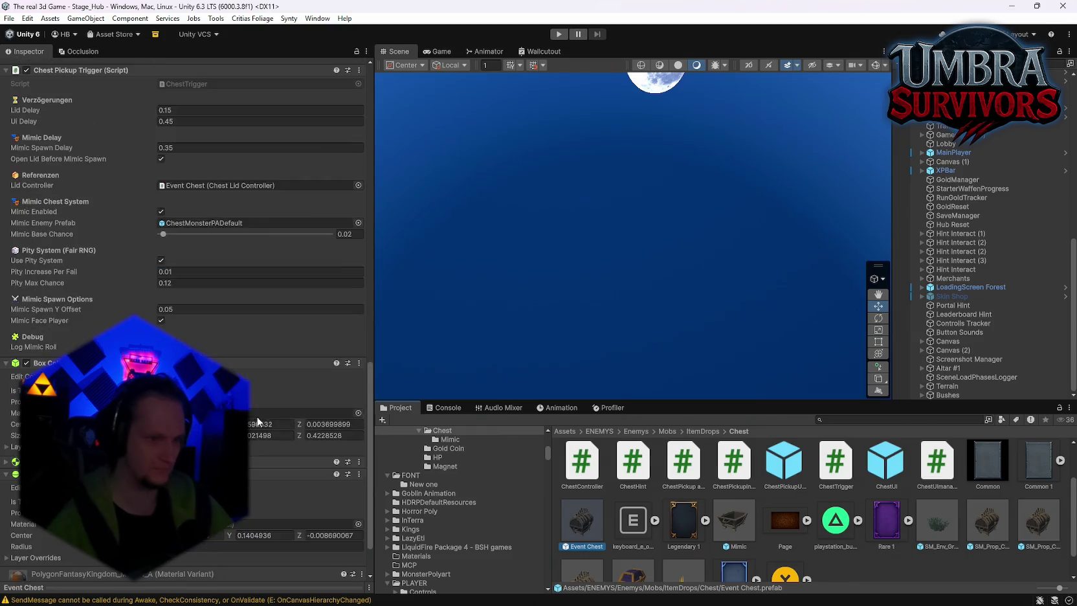
scroll(254, 453, "up", 10)
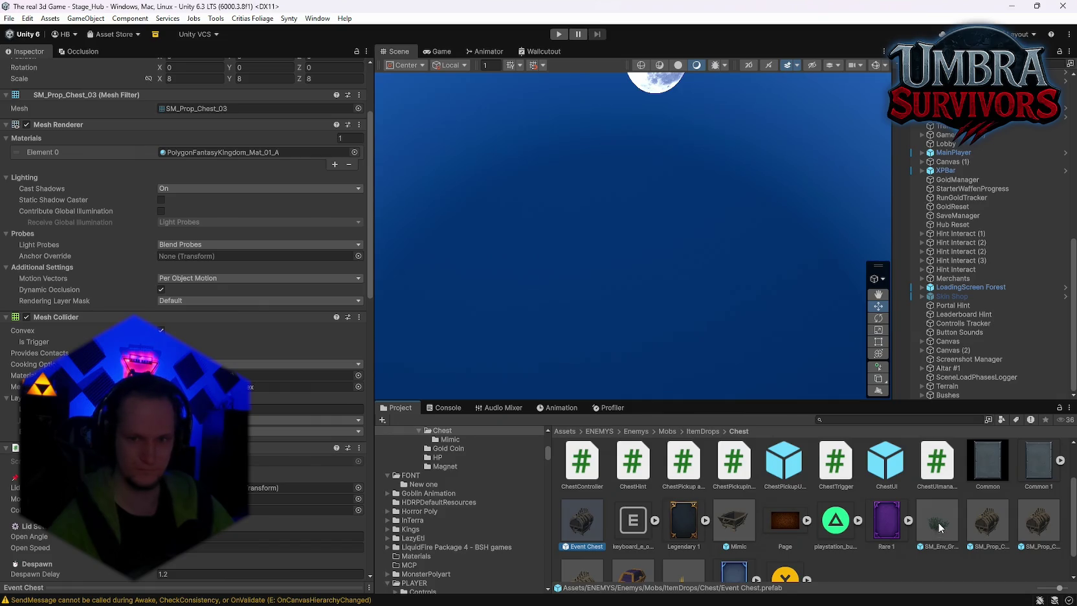
left_click(987, 521)
scroll(259, 259, "down", 20)
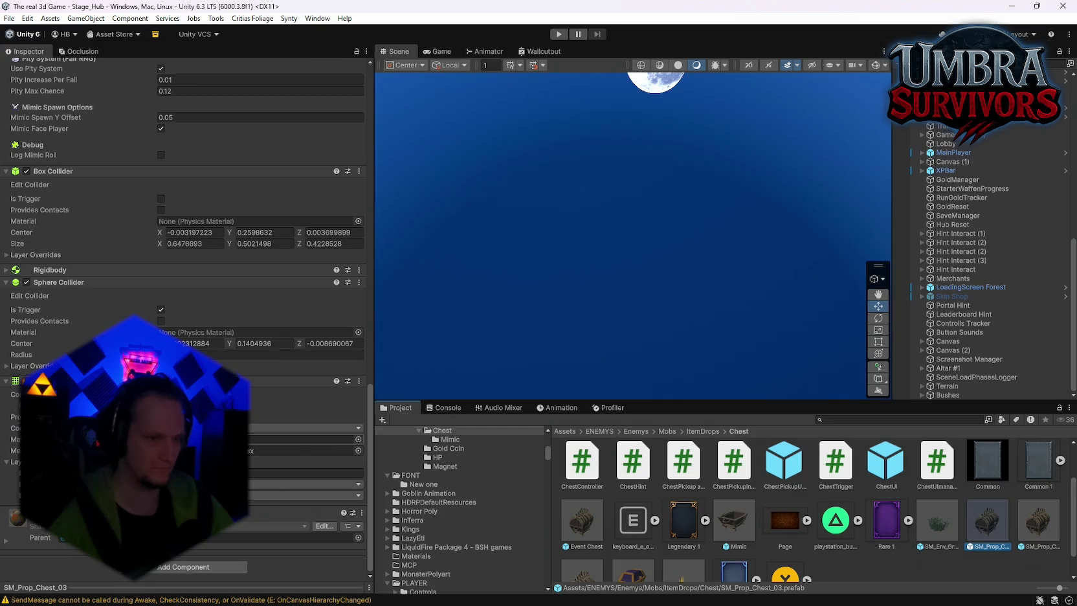
scroll(186, 317, "up", 20)
scroll(187, 317, "up", 3)
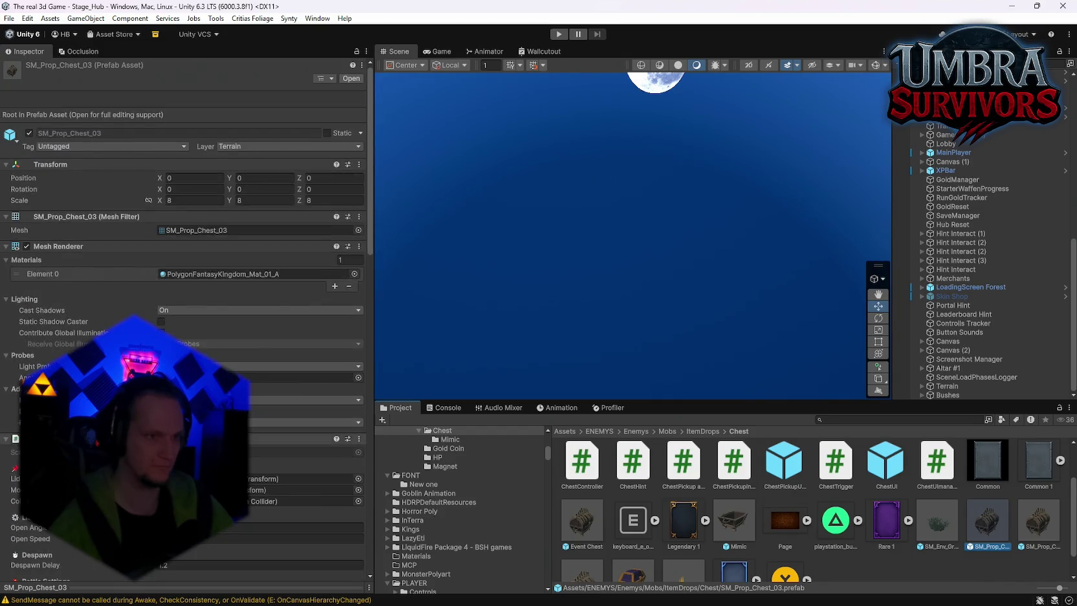
scroll(186, 317, "down", 20)
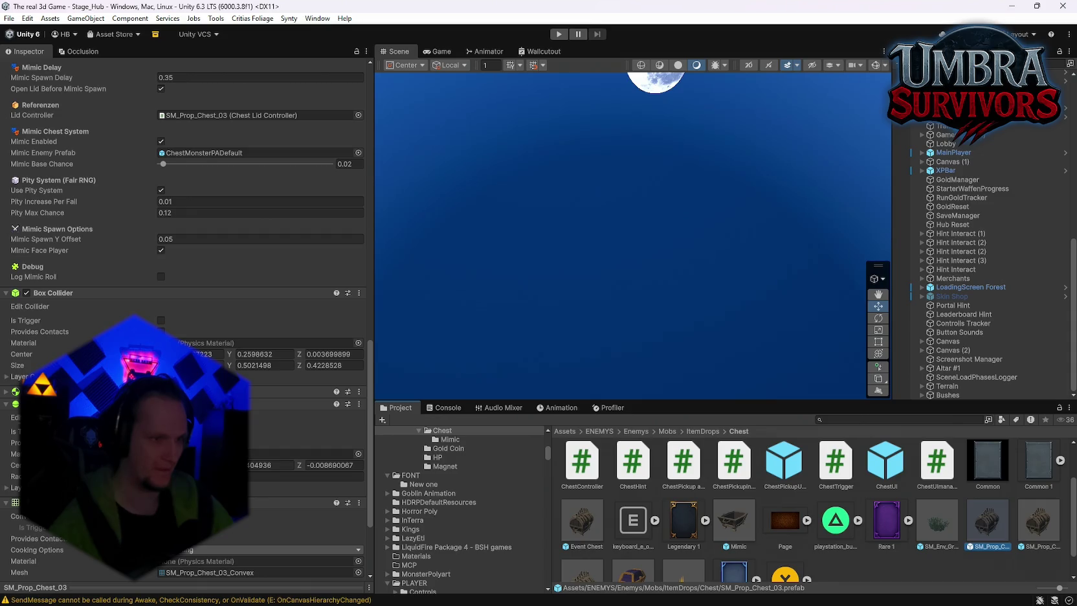
Expand SM_Prop_Chest_03's Rigidbody, showing mass 1000 and linear damping 111.
left_click(6, 391)
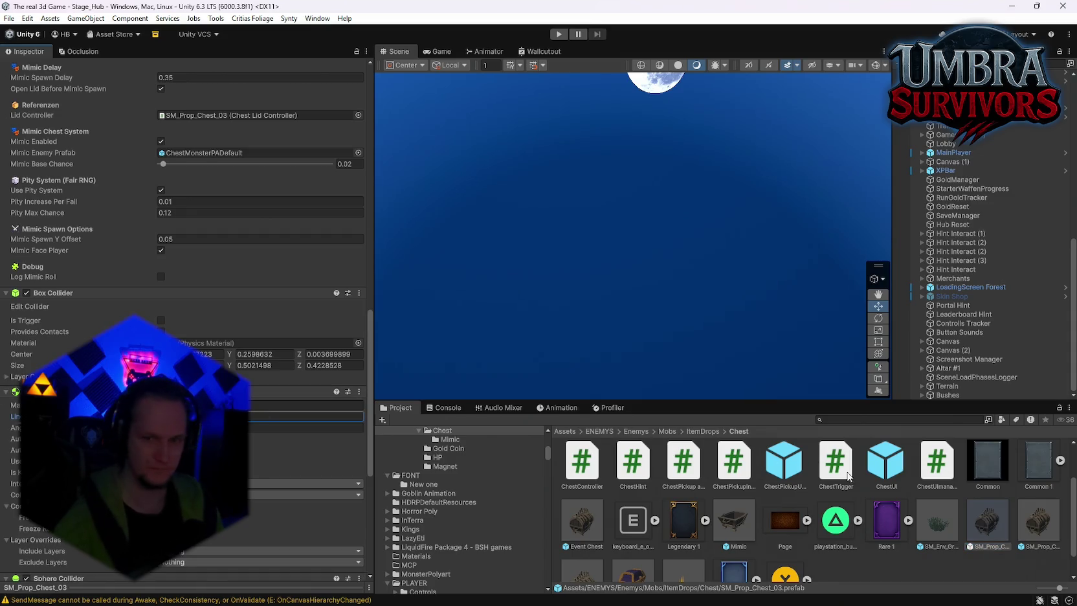
left_click(591, 522)
scroll(592, 557, "down", 1)
left_click(591, 557)
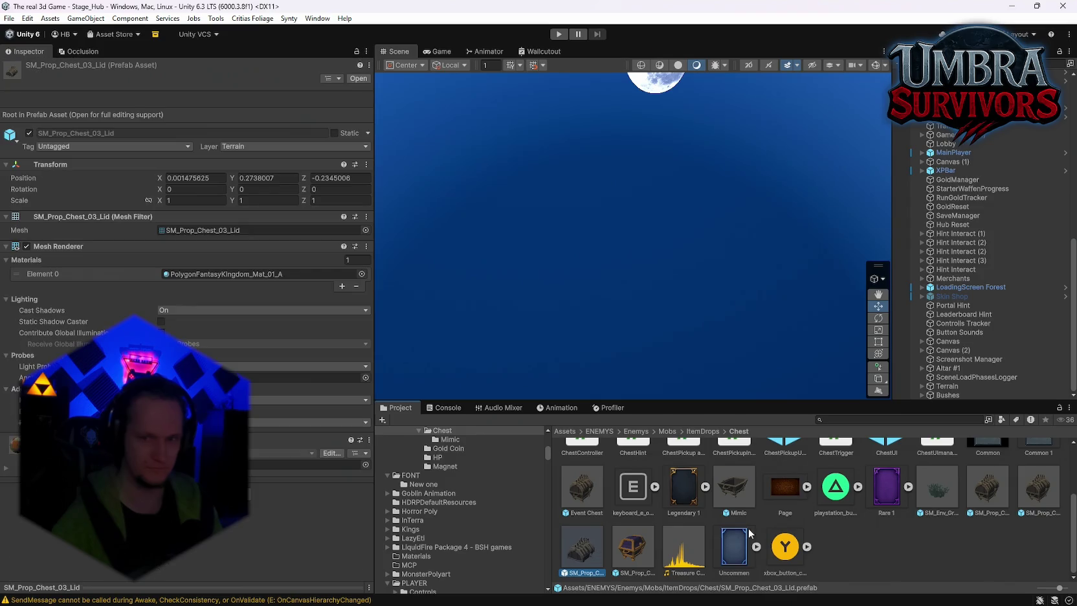
left_click(980, 493)
scroll(186, 316, "down", 15)
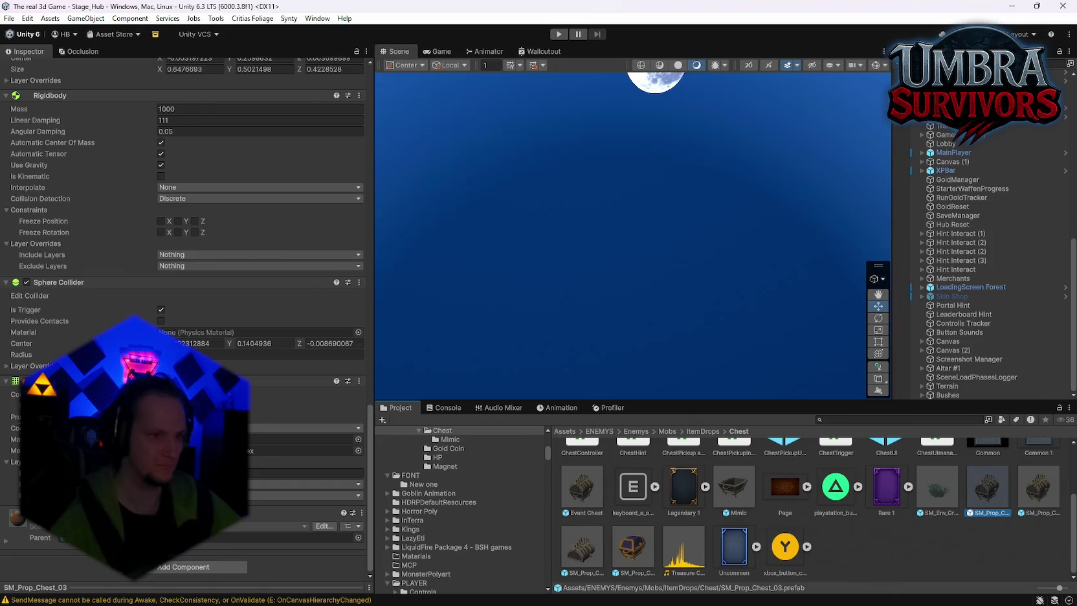
scroll(197, 334, "up", 8)
Set SM_Prop_Chest_03's Rigidbody Linear Damping from 111 to 1.
left_click(196, 334)
type("1")
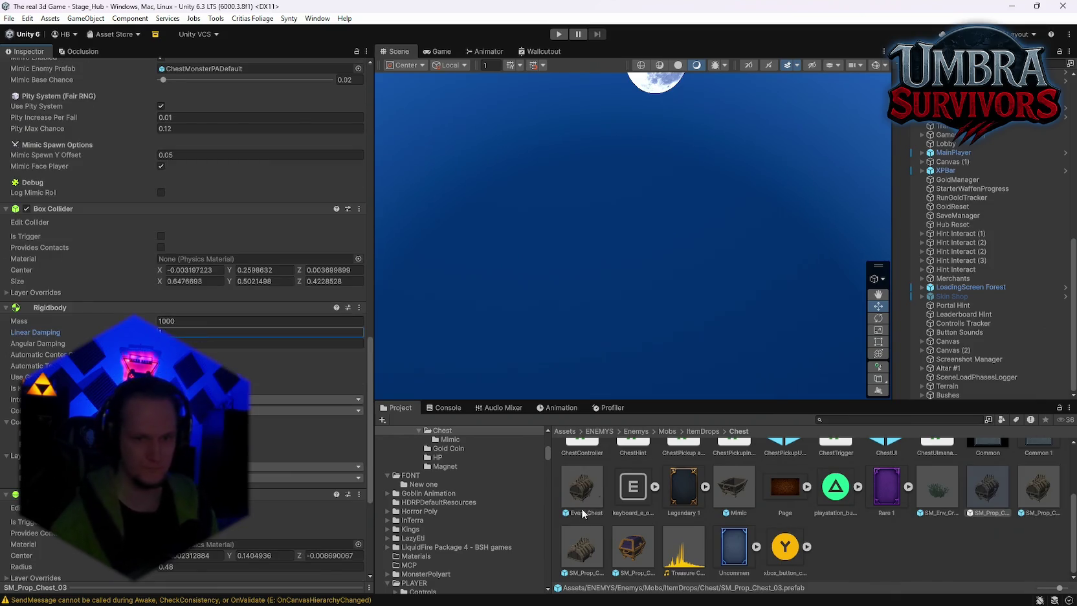
left_click(595, 483)
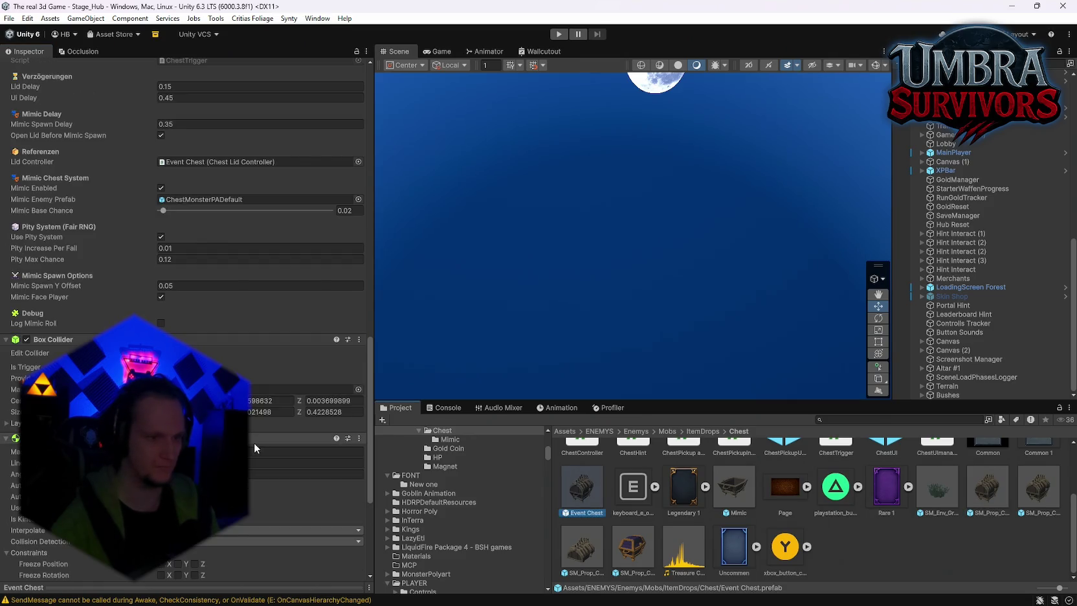
scroll(248, 480, "up", 15)
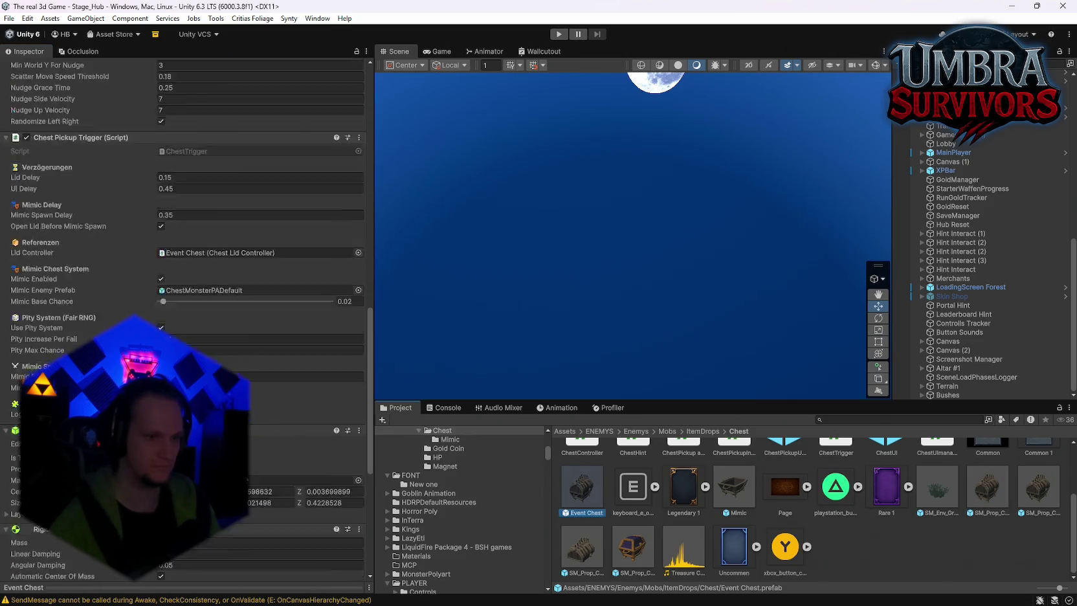
scroll(247, 480, "up", 3)
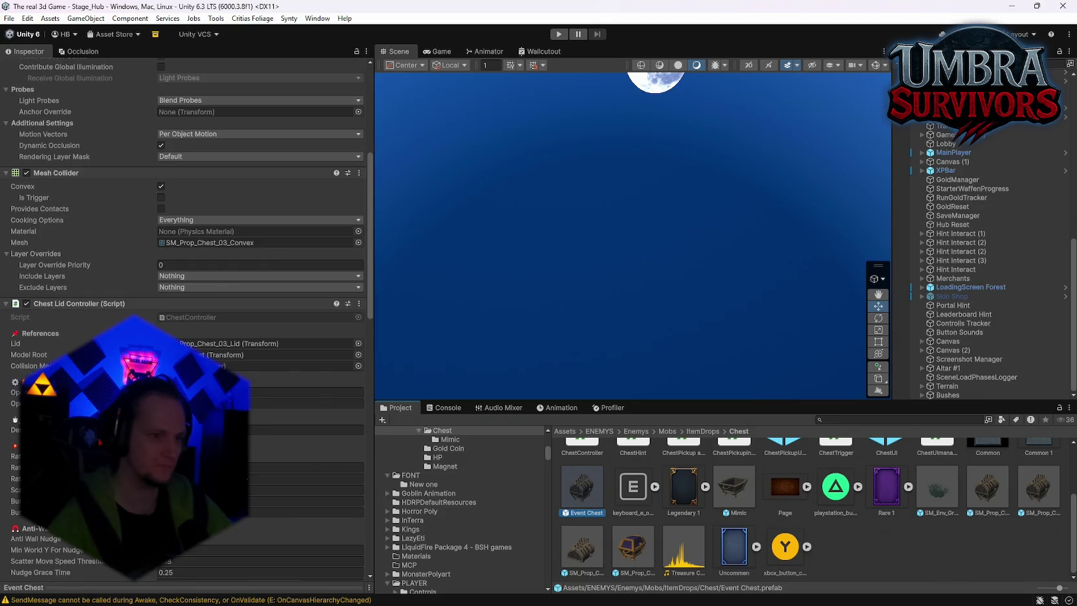
scroll(247, 480, "up", 4)
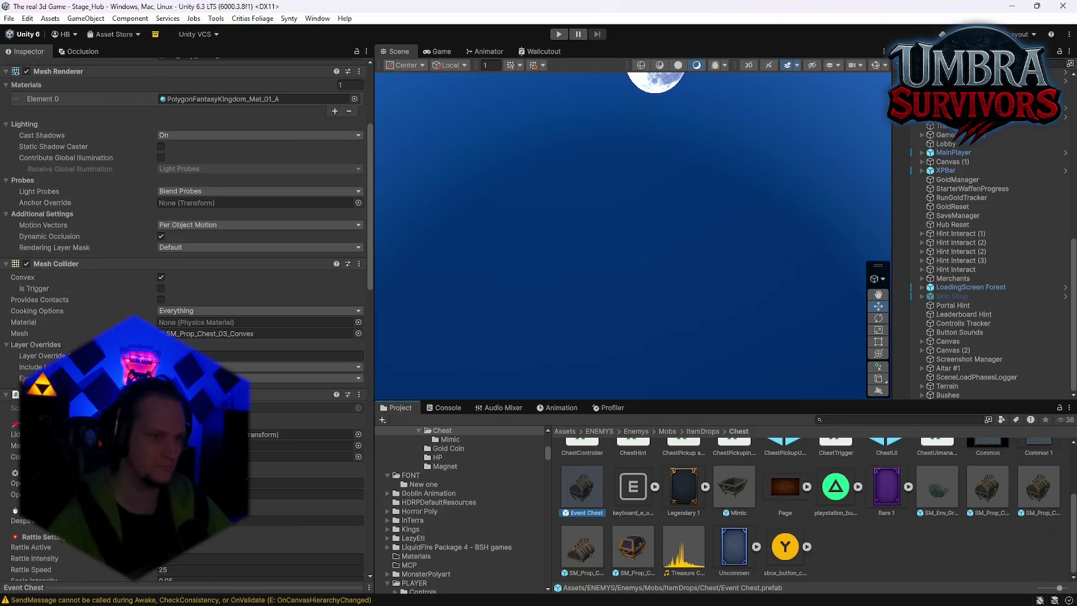
left_click(986, 487)
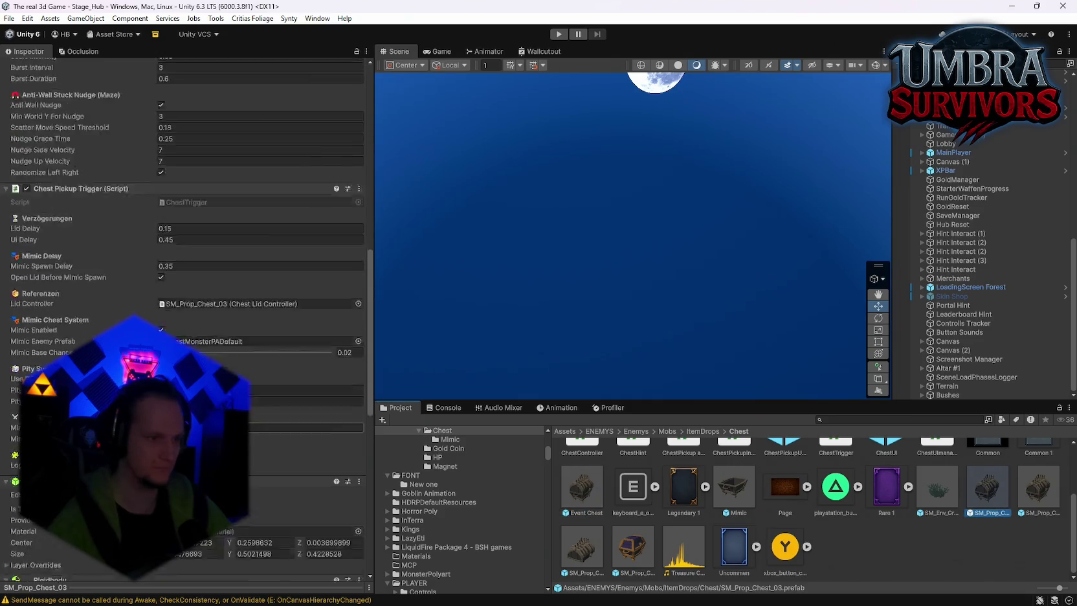
scroll(248, 480, "down", 20)
left_click(266, 391)
Save the current scene and then the whole project.
left_click(8, 18)
left_click(37, 73)
left_click(8, 19)
left_click(29, 140)
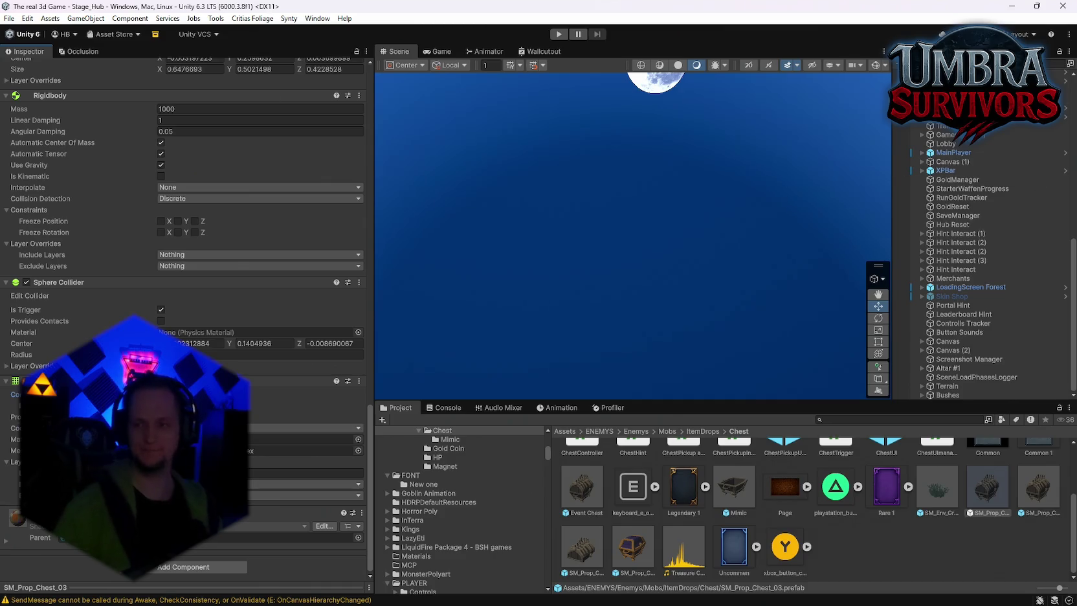
Snip the full-size dark armoured character artwork in Discord, then minimize Discord.
key("super")
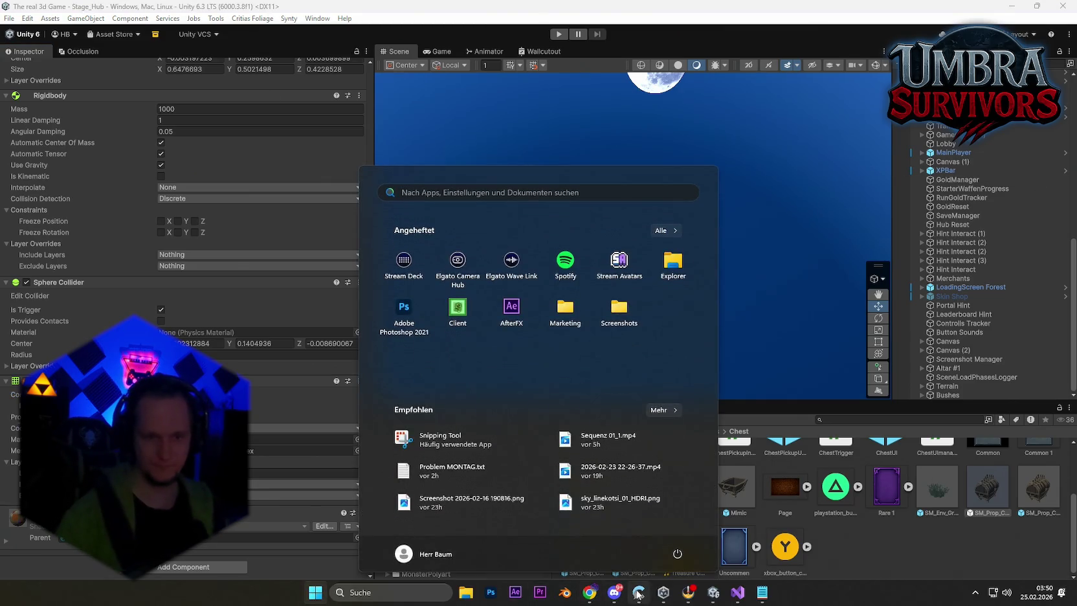
left_click(638, 594)
left_click(481, 212)
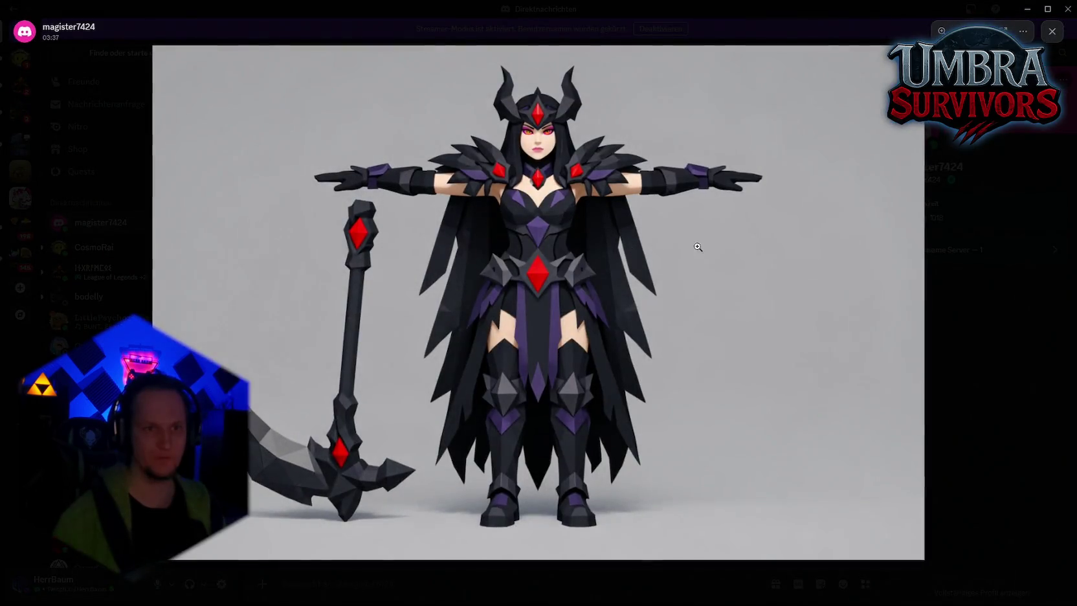
key("super+shift+s")
left_click_drag(785, 48, 152, 566)
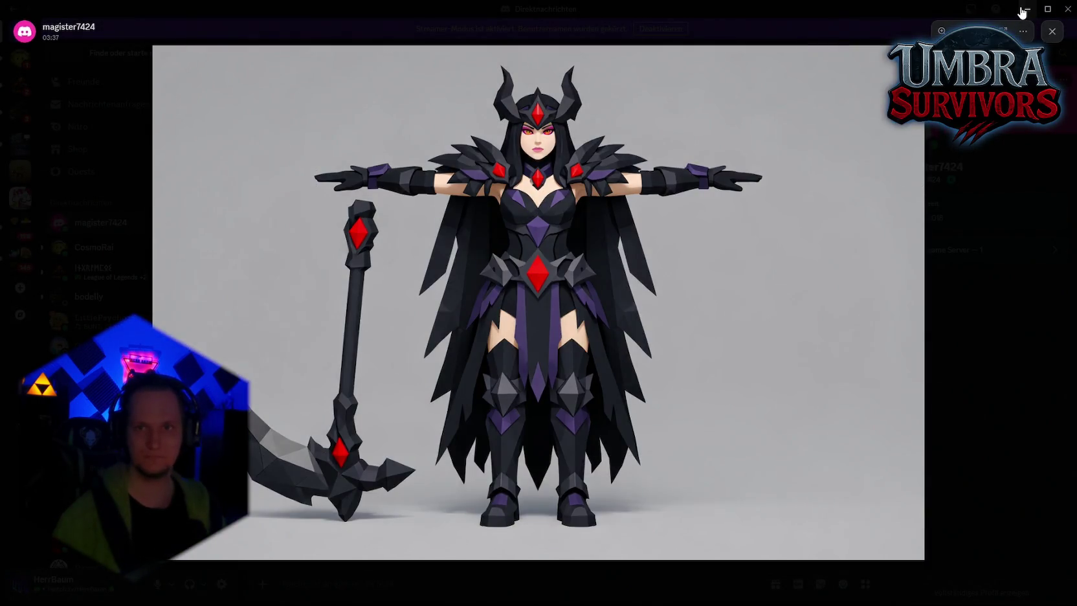
left_click(1027, 9)
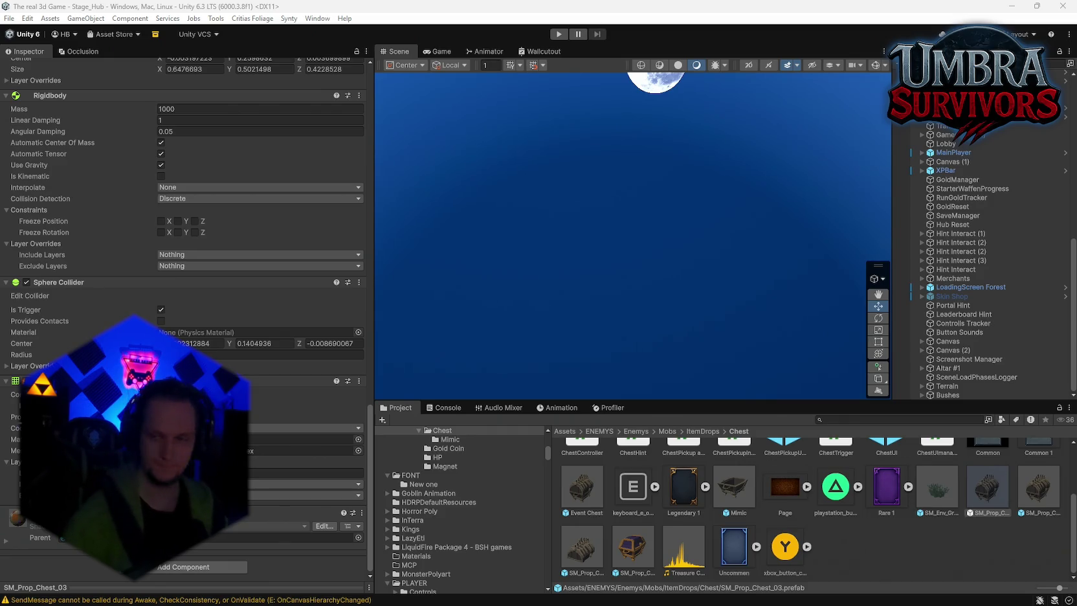
Browse the Default, FireMage, Dwarf and Gold Skin icons in the Icons folder, then minimize Explorer.
key("super")
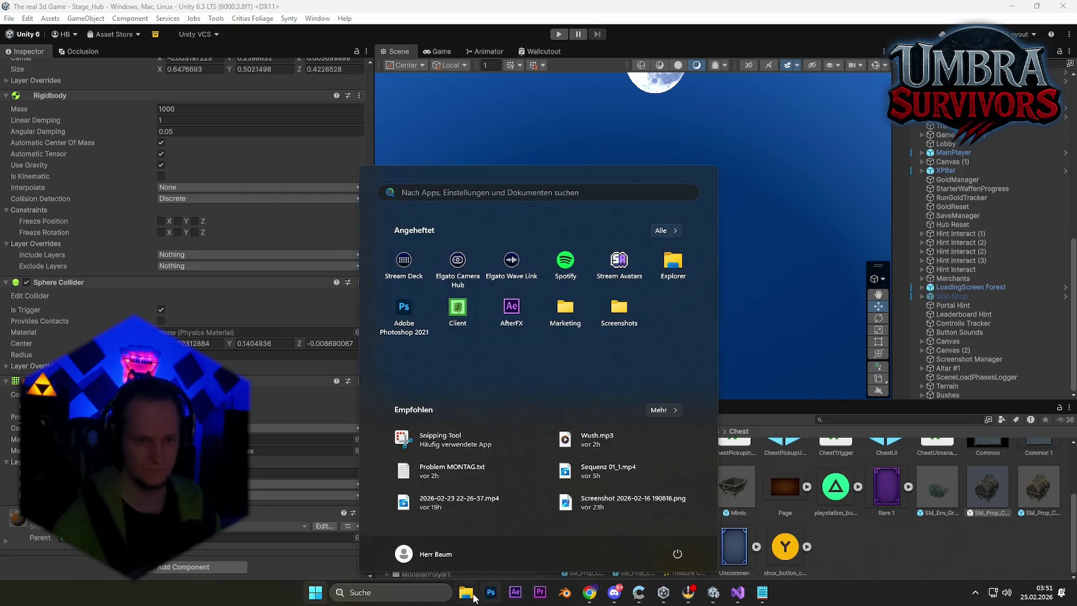
left_click(466, 592)
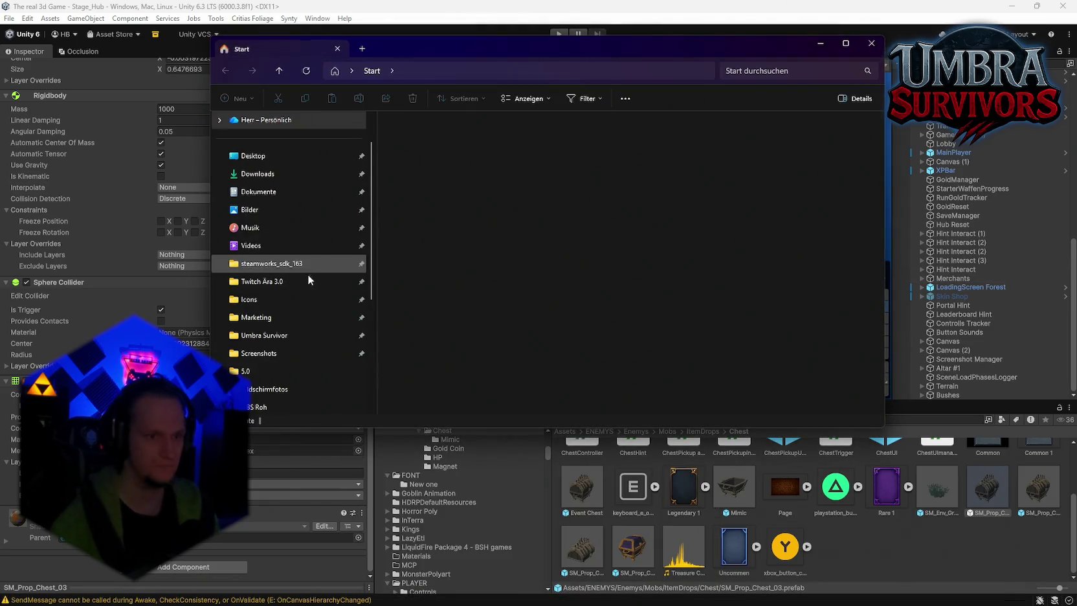
left_click(259, 299)
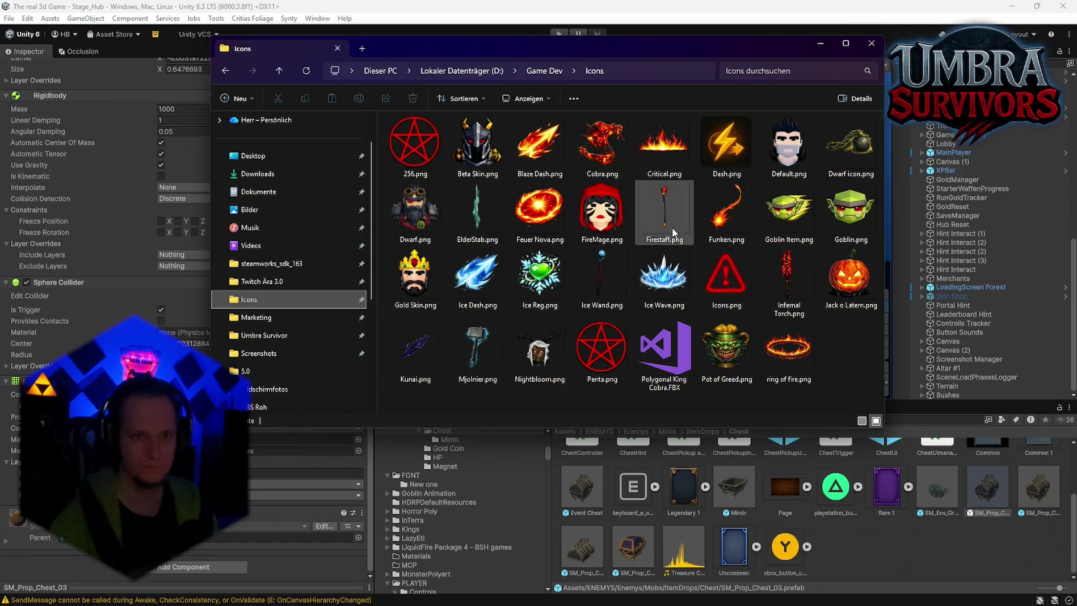
left_click_drag(787, 148, 933, 226)
left_click(601, 214)
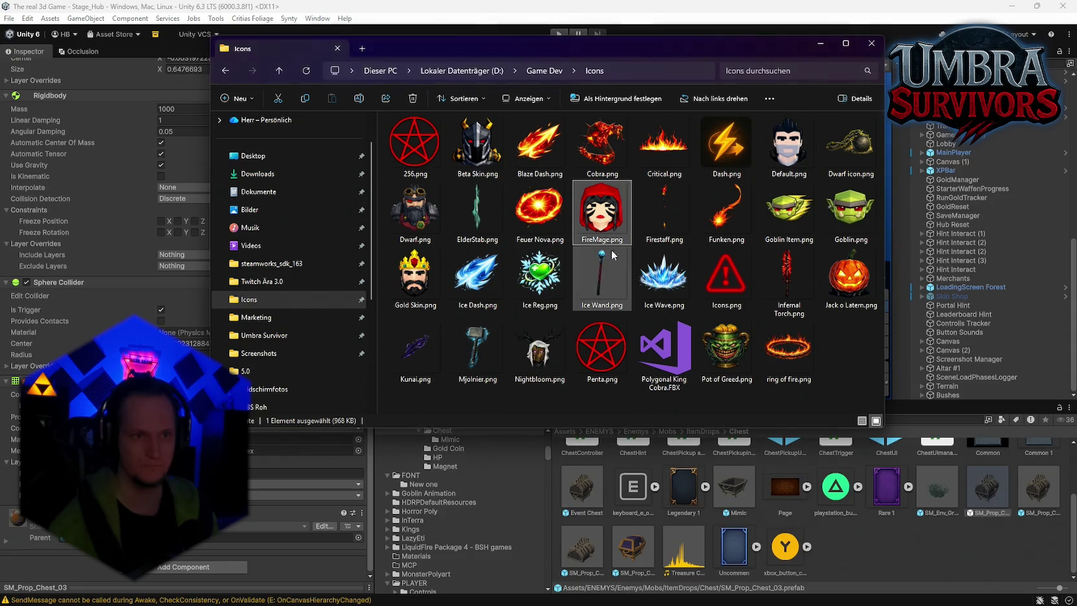
left_click(423, 229)
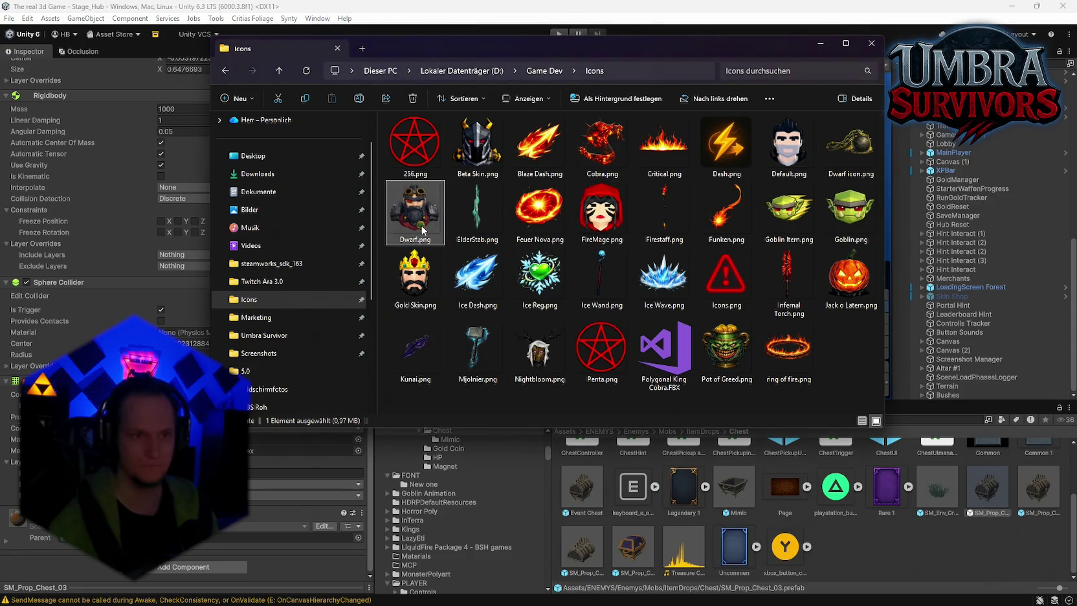
left_click(415, 276)
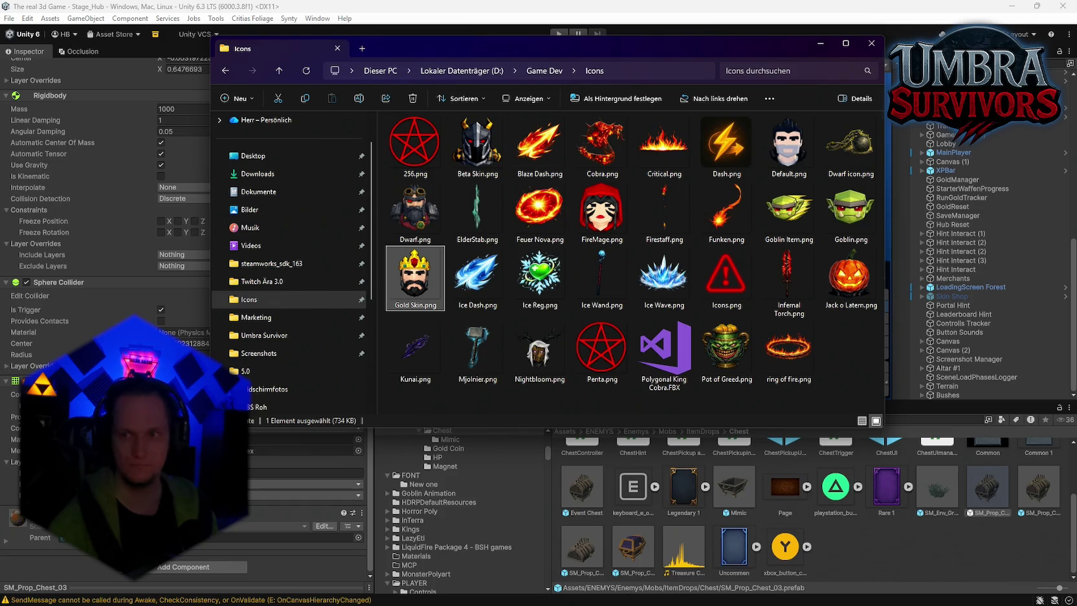
left_click(820, 44)
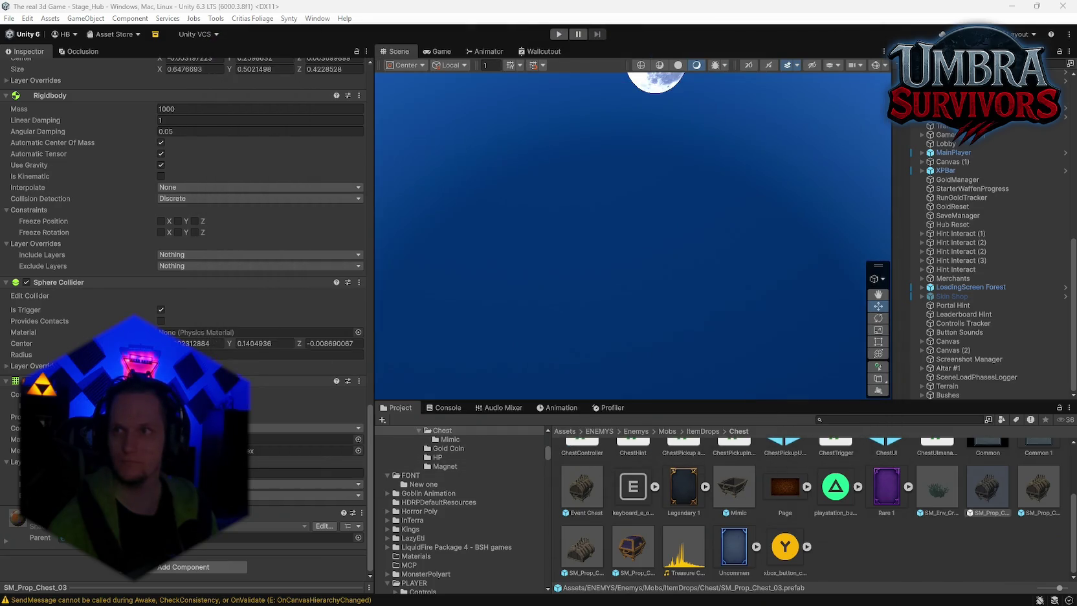
key("alt+Tab")
Search Google for 'synty shop' and open the POLYGON - Shops Pack product page.
type("synt")
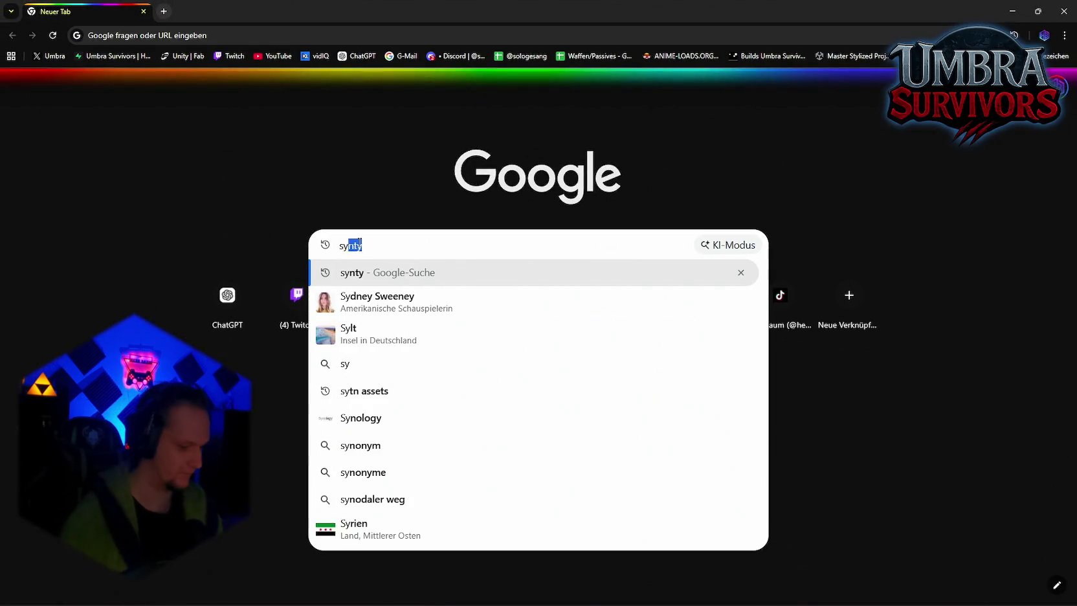
type("y shop")
key("Return")
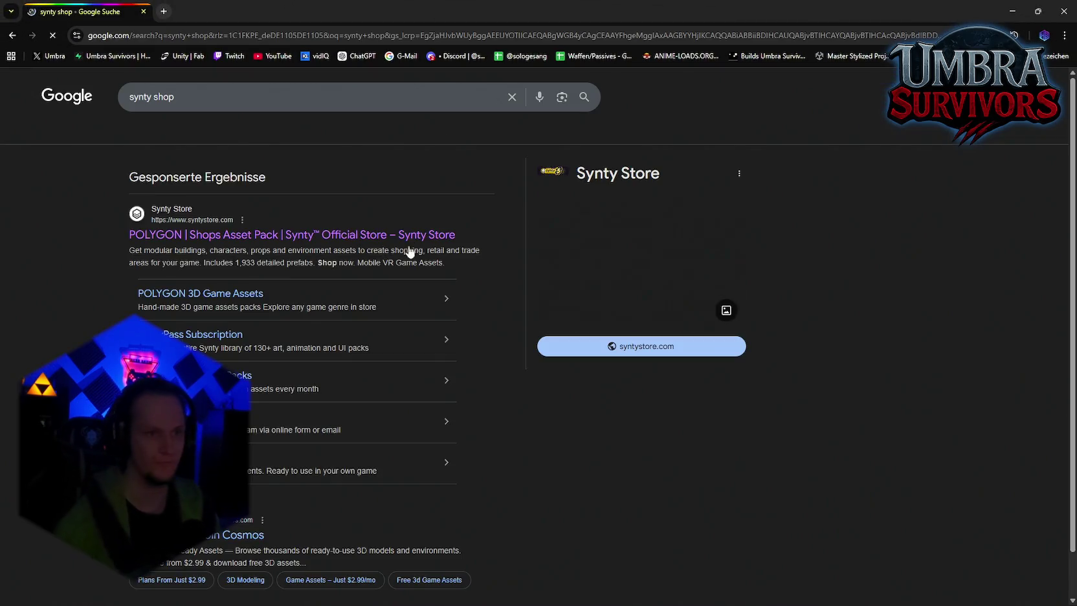
left_click(448, 297)
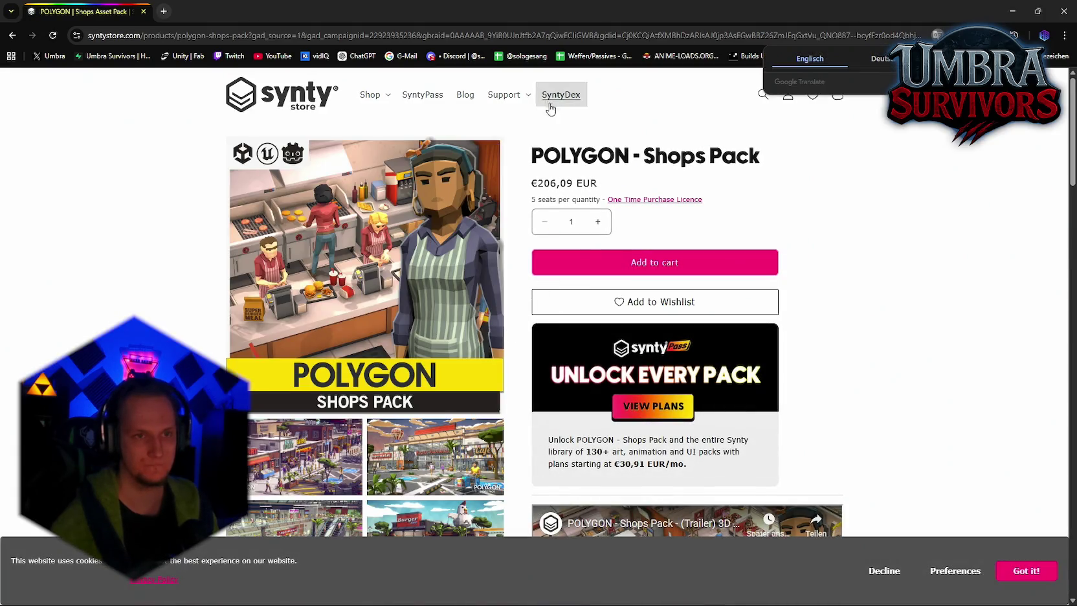
Snip the enlarged characters gallery image, then minimize Chrome.
key("super+shift+s")
key("Escape")
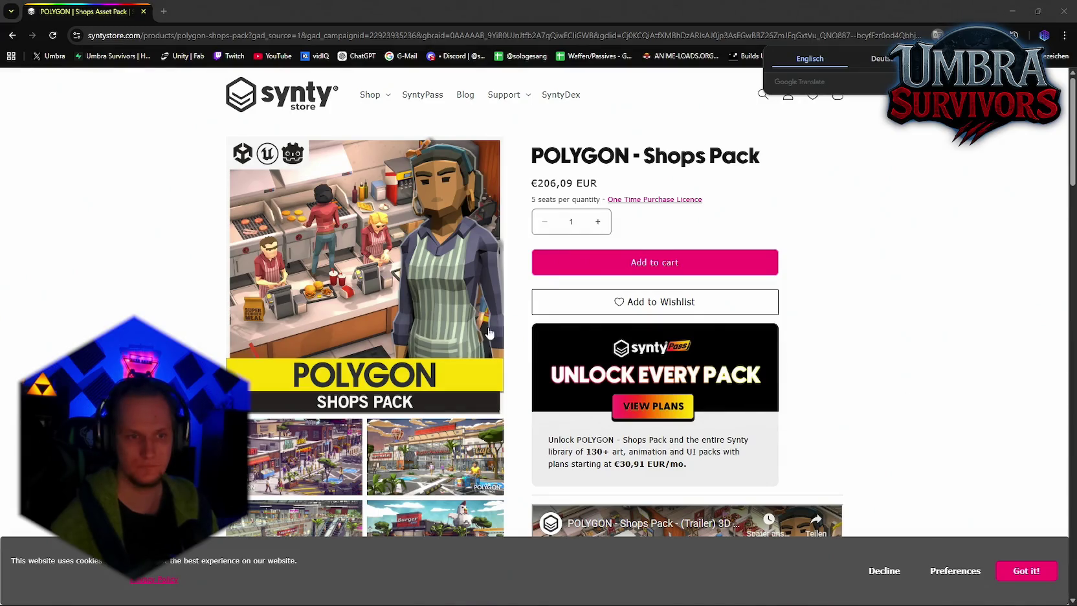
scroll(492, 327, "down", 5)
scroll(495, 337, "up", 3)
scroll(514, 377, "down", 10)
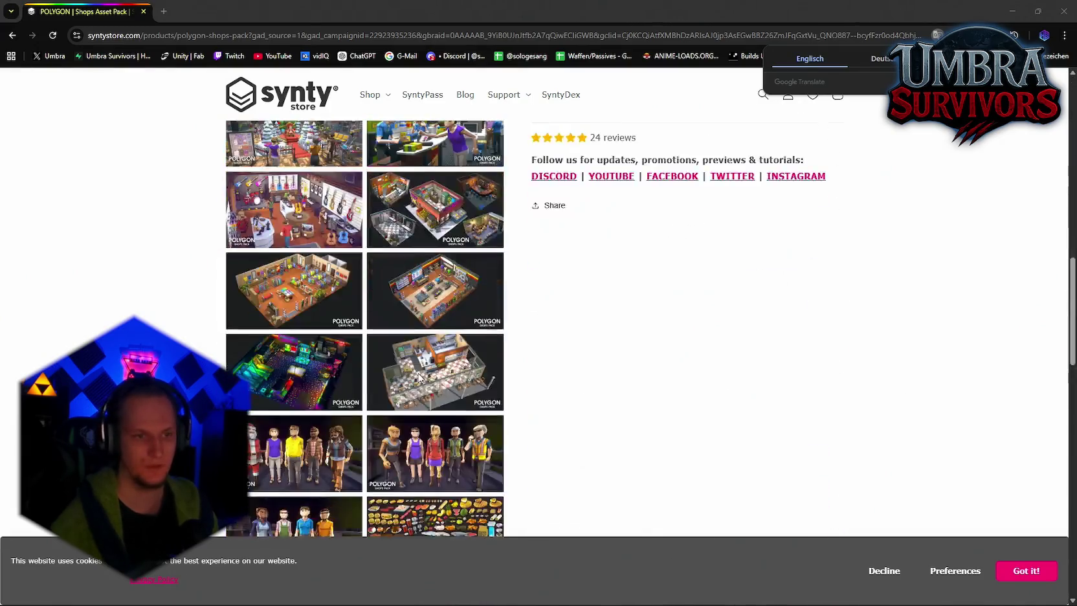
scroll(442, 389, "up", 1)
left_click(442, 389)
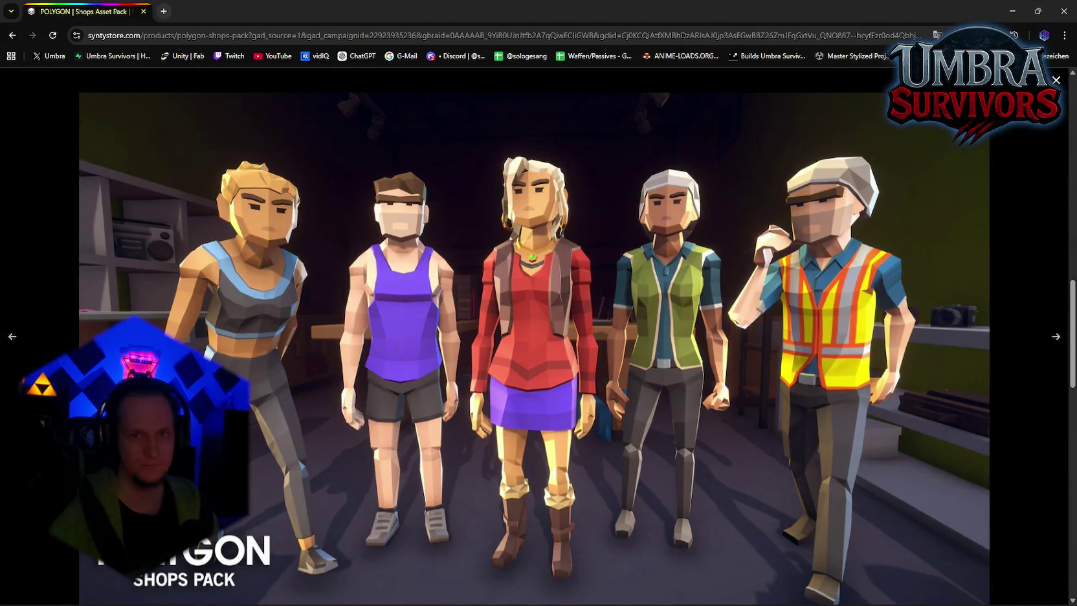
key("super+shift+s")
left_click_drag(79, 91, 949, 509)
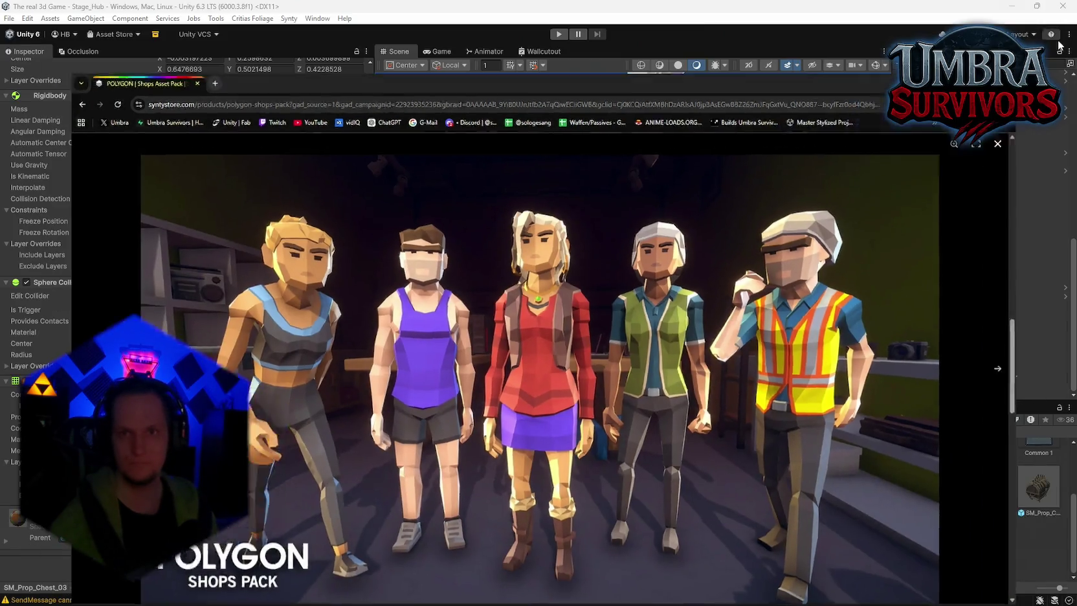
left_click(1058, 45)
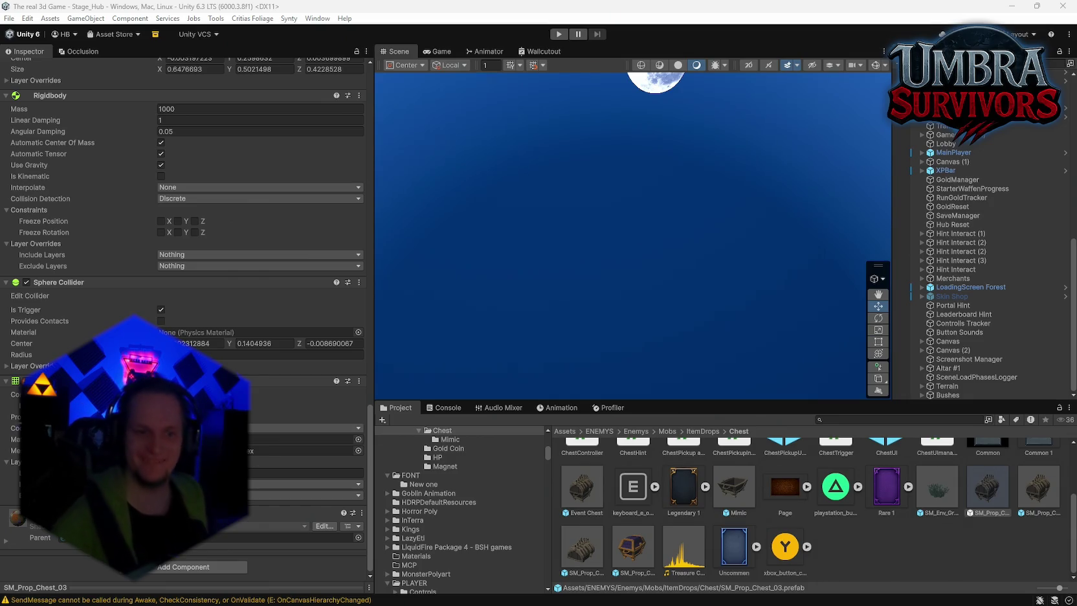
Glance over the to-do notes in Notepad and put them away.
scroll(760, 497, "up", 2)
scroll(768, 496, "down", 2)
scroll(776, 499, "up", 2)
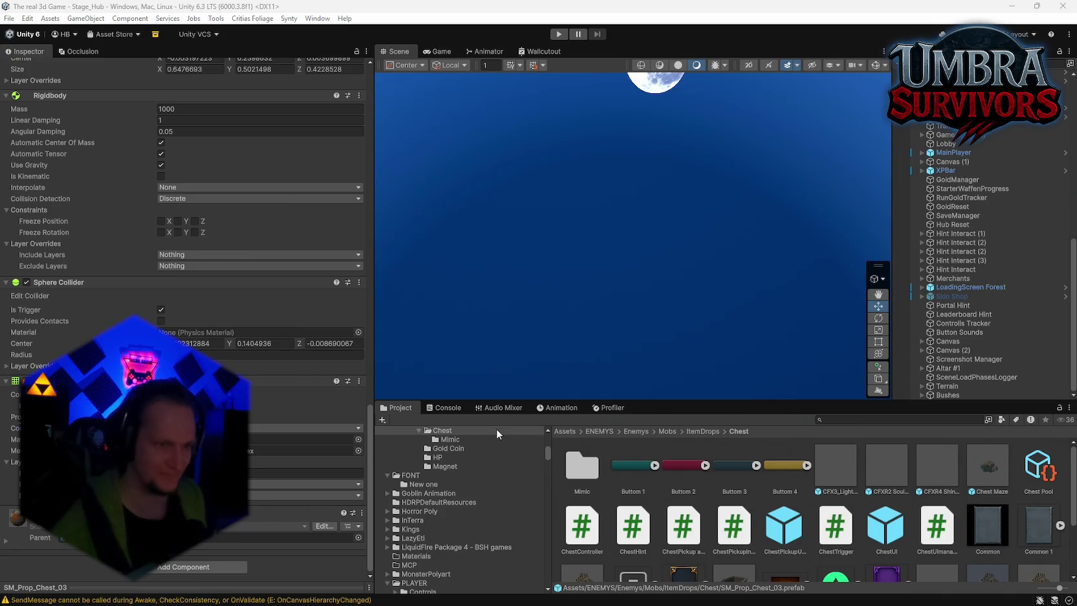
scroll(221, 349, "up", 5)
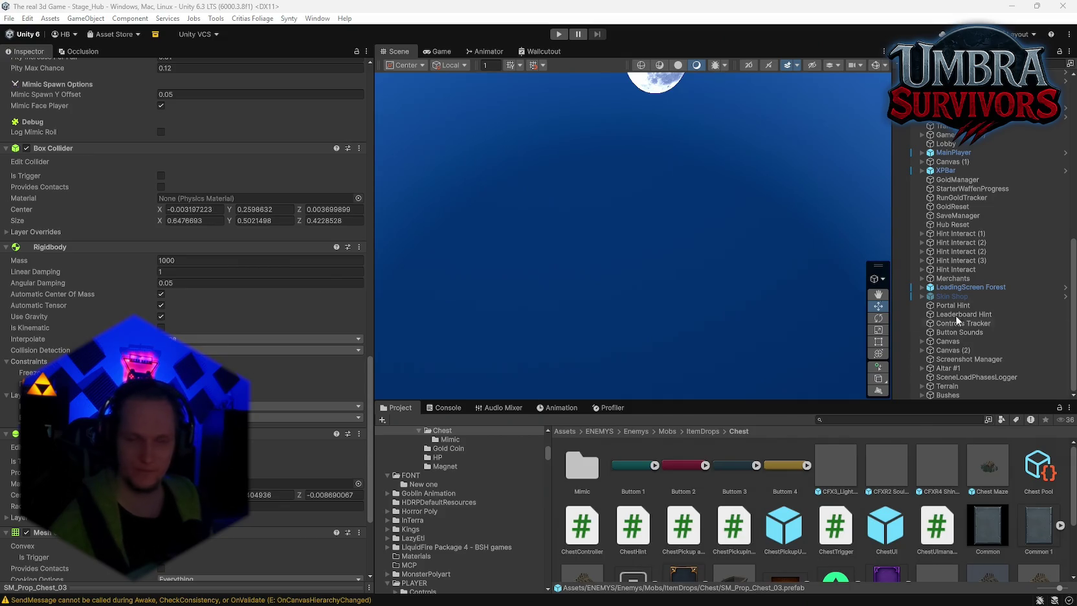
left_click(762, 593)
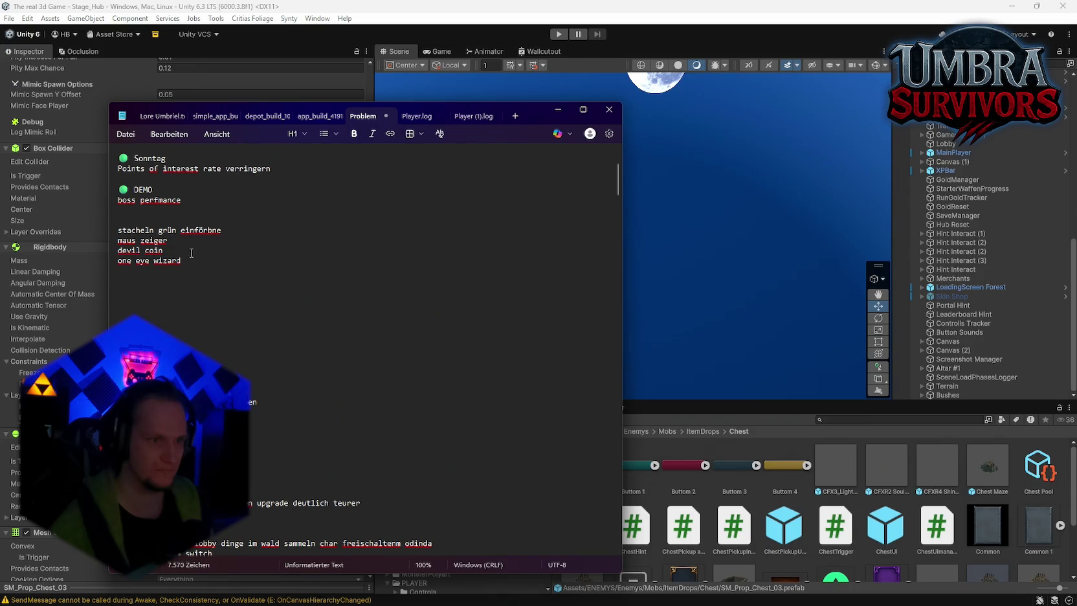
scroll(218, 251, "up", 2)
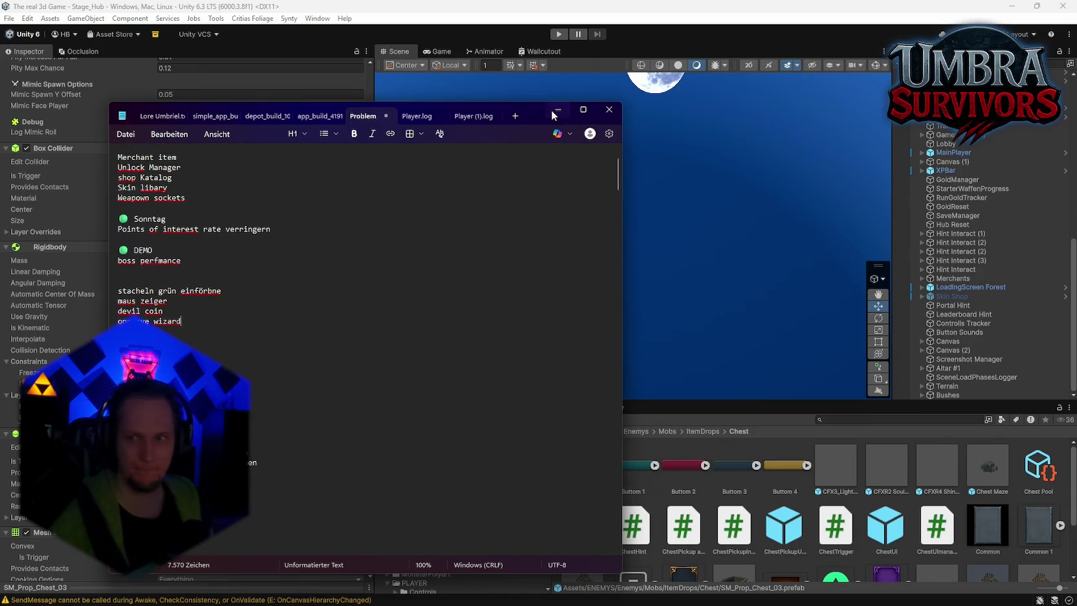
left_click(556, 110)
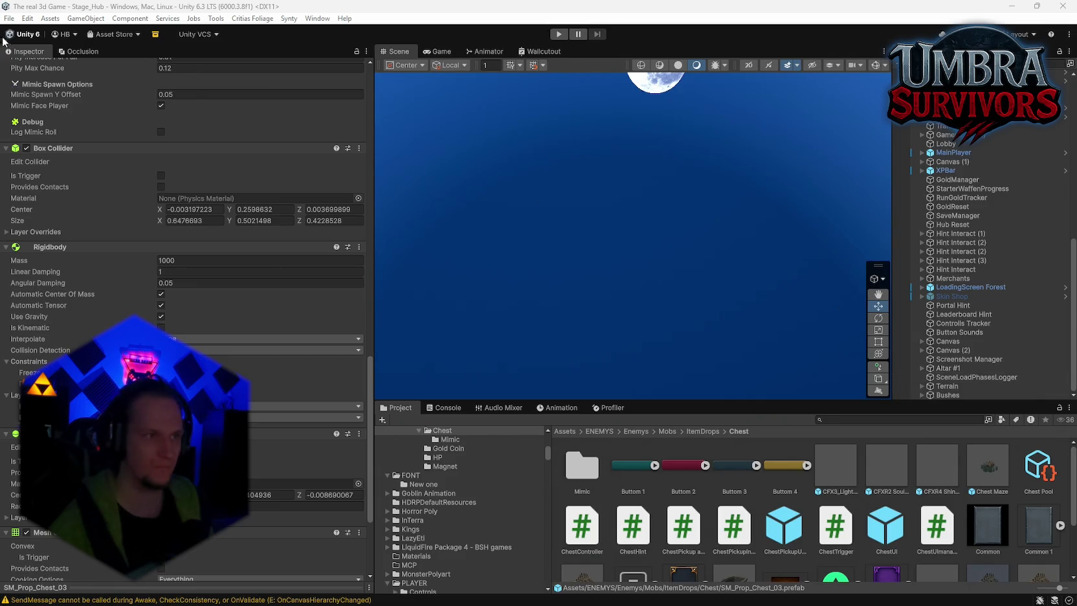
Load the Stage_Forest scene from File > Open Recent Scene.
left_click(9, 18)
left_click(9, 18)
left_click(9, 18)
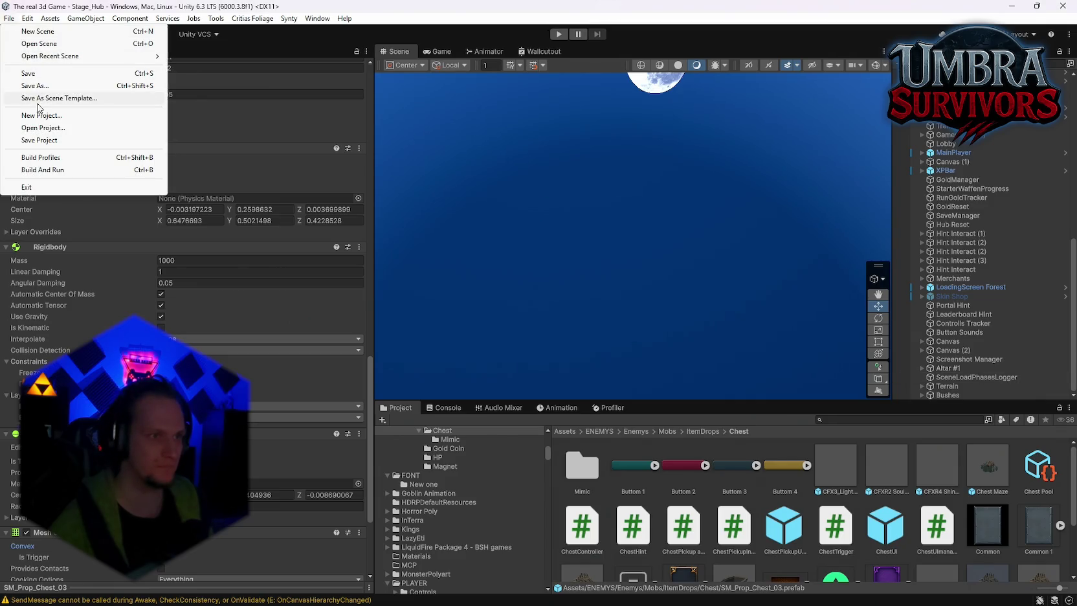
left_click(39, 140)
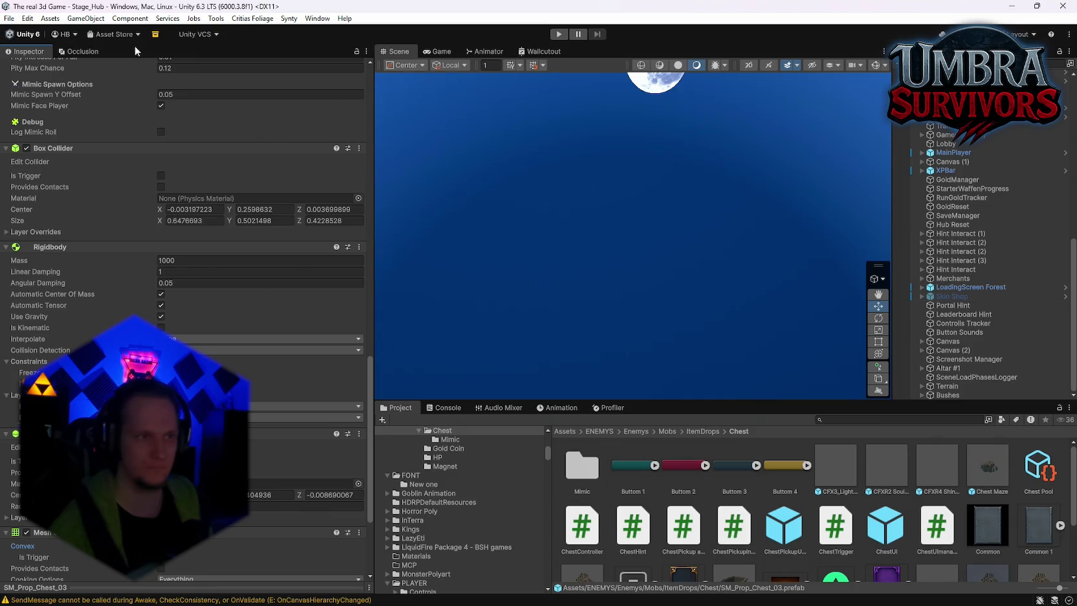
left_click(9, 18)
mouse_move(59, 57)
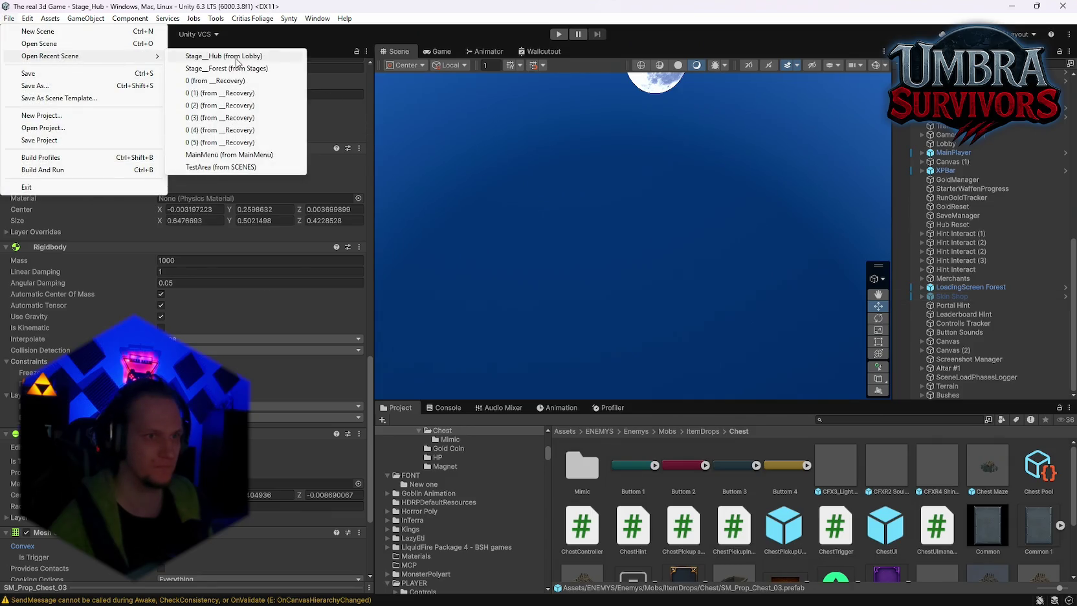
left_click(237, 58)
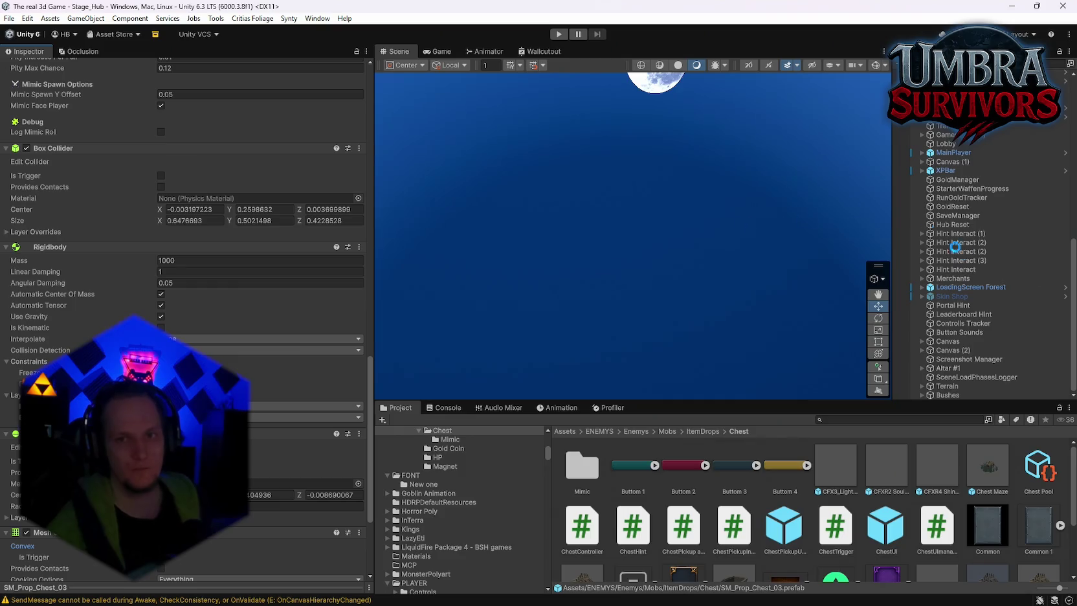
mouse_move(809, 310)
left_mouse_down()
mouse_move(372, 107)
mouse_move(202, 105)
mouse_move(94, 84)
mouse_move(842, 226)
left_mouse_up()
Select WorldGen and run CAVE > DEV HARD RESET on all terrain holes.
scroll(987, 246, "up", 3)
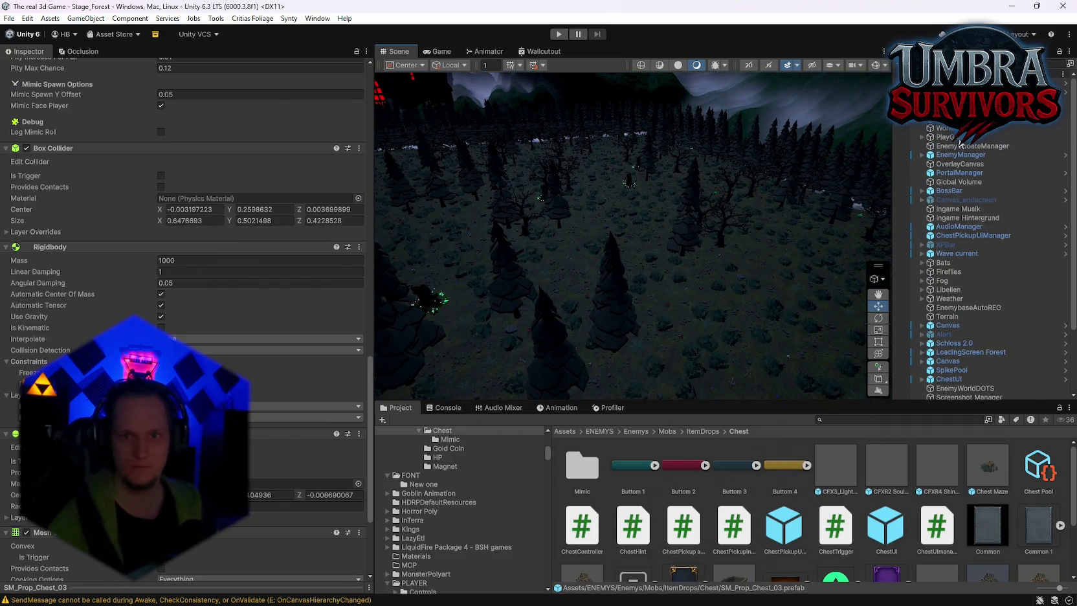
left_click(948, 128)
scroll(339, 221, "up", 5)
left_click(359, 149)
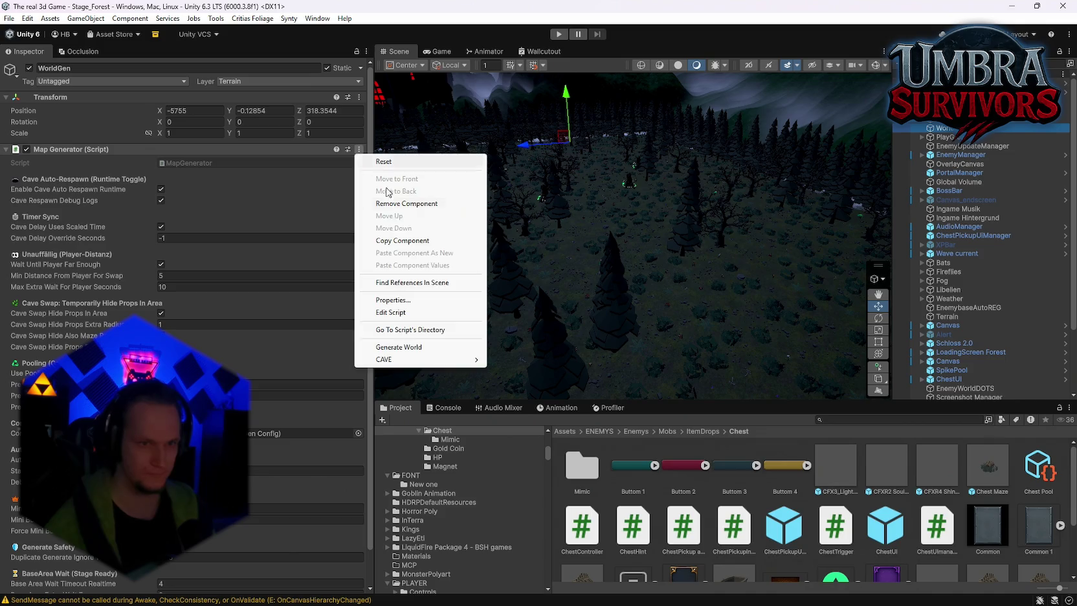
mouse_move(474, 360)
left_click(530, 360)
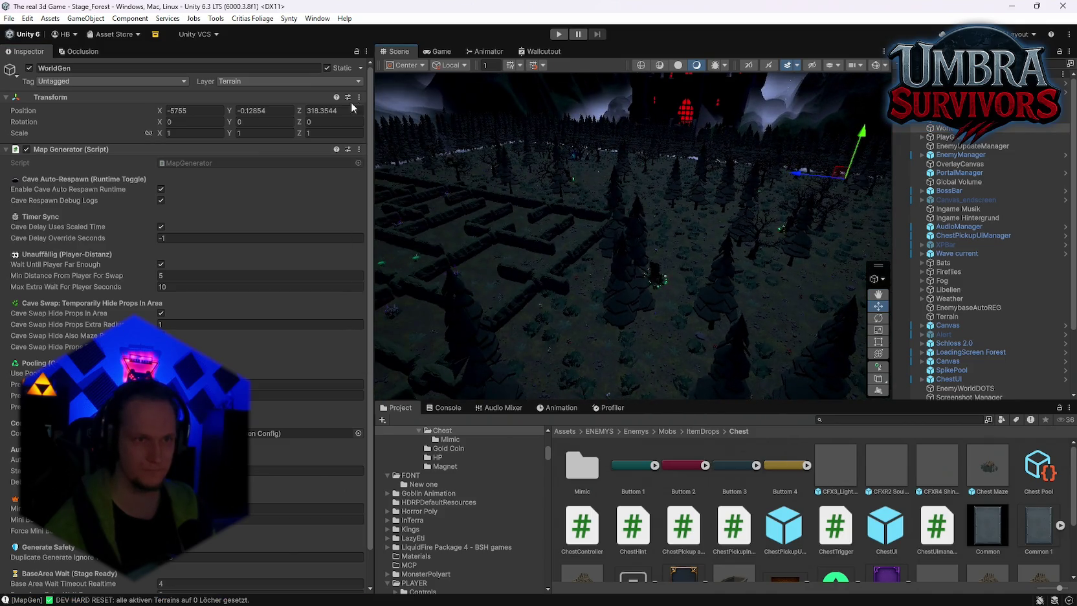
Regenerate the forest with Generate World, then switch to the ChatGPT character image.
left_click(359, 149)
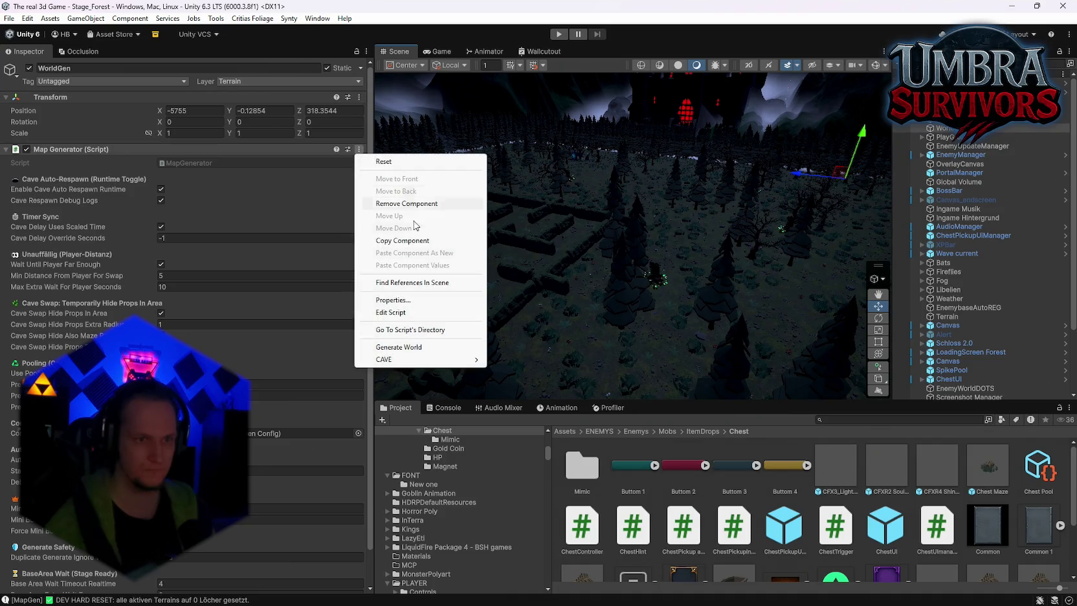
left_click(414, 347)
mouse_move(581, 278)
left_mouse_down()
mouse_move(718, 237)
mouse_move(627, 253)
mouse_move(152, 249)
mouse_move(1, 272)
mouse_move(809, 246)
mouse_move(771, 233)
mouse_move(374, 265)
mouse_move(611, 271)
mouse_move(742, 202)
mouse_move(826, 279)
mouse_move(1000, 251)
left_mouse_up()
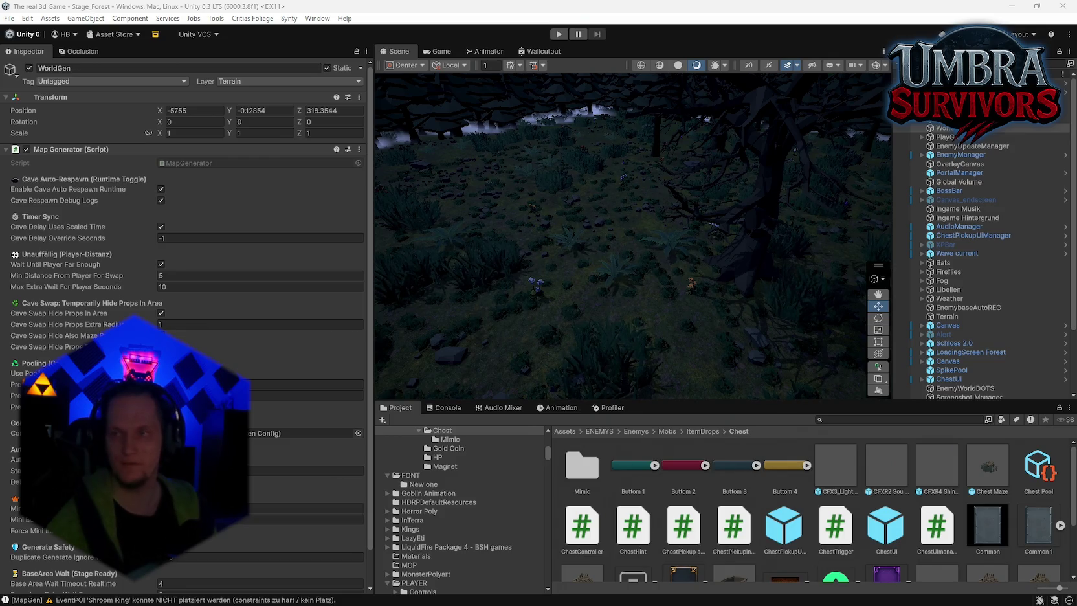
key("super+shift+s")
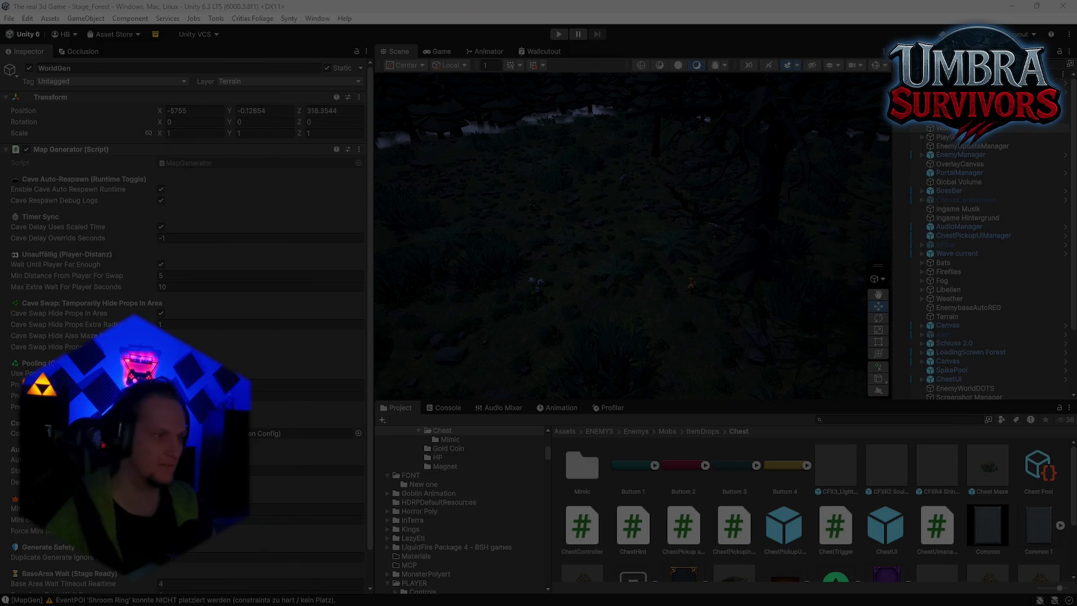
key("Escape")
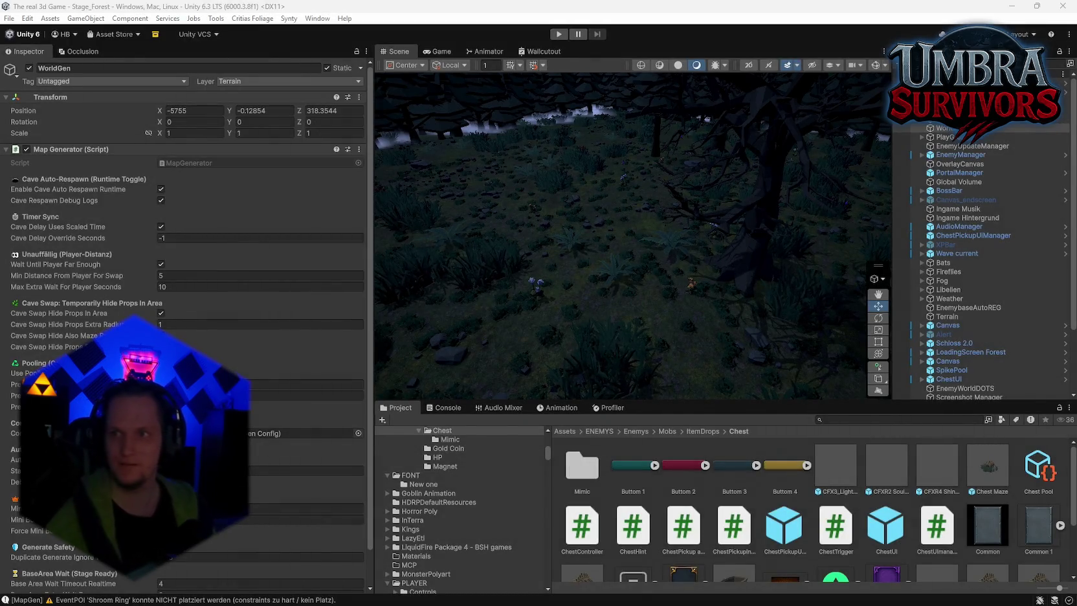
key("alt+Tab")
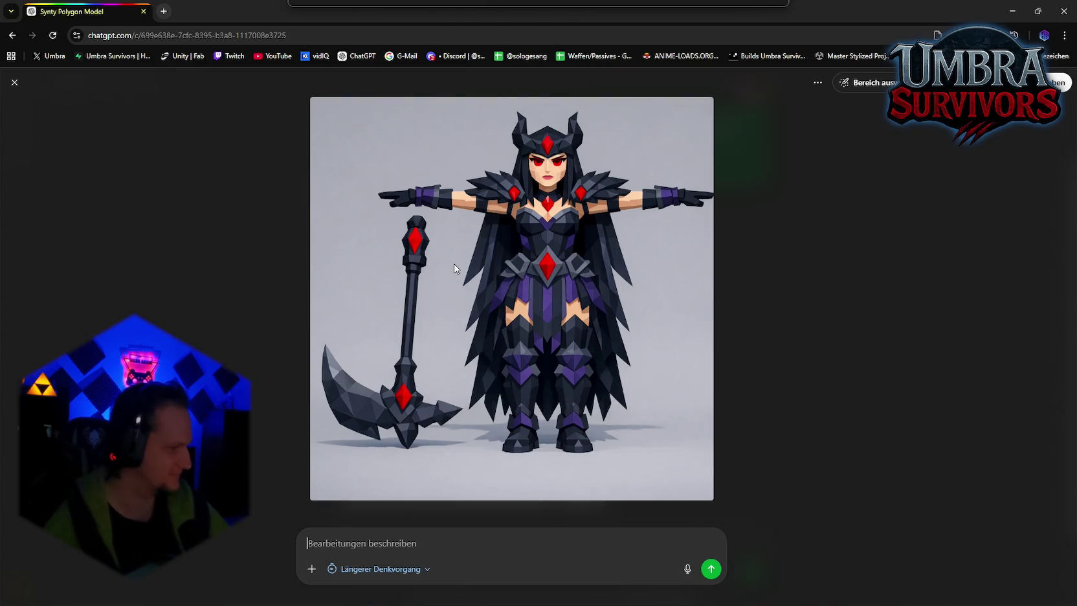
Restore and minimize Chrome to bring Unity's Stage_Forest scene back.
left_click(1029, 8)
left_click(1022, 7)
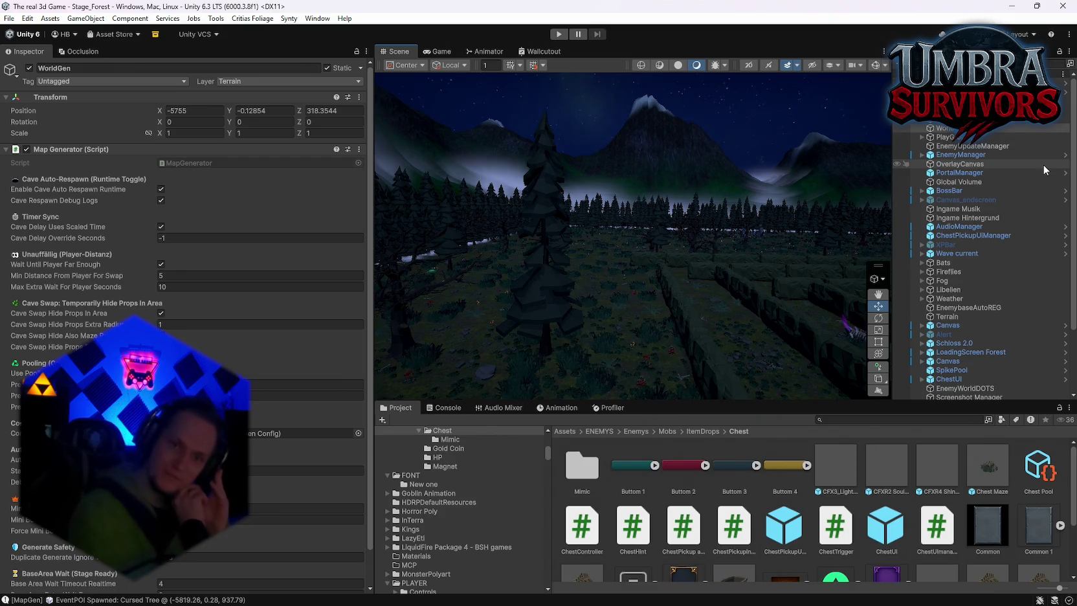
Save the Unity project via File > Save Project.
mouse_move(835, 207)
left_mouse_down()
mouse_move(812, 217)
mouse_move(886, 254)
mouse_move(550, 229)
mouse_move(507, 249)
mouse_move(461, 251)
mouse_move(479, 255)
mouse_move(127, 255)
mouse_move(694, 279)
mouse_move(986, 273)
mouse_move(977, 295)
left_mouse_up()
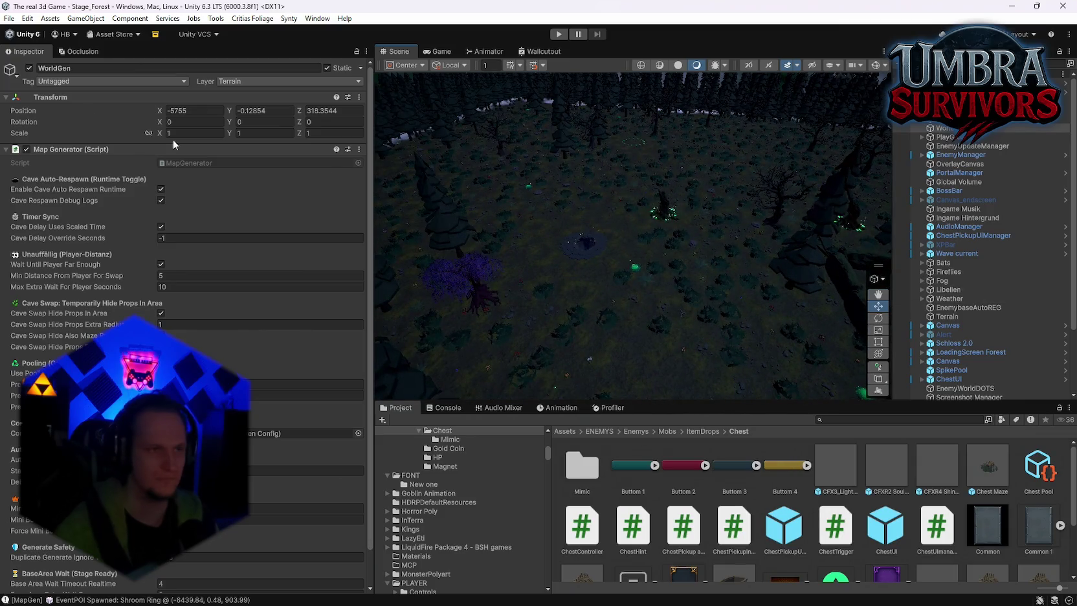
left_click(11, 18)
left_click(12, 19)
left_click(10, 18)
left_click(47, 141)
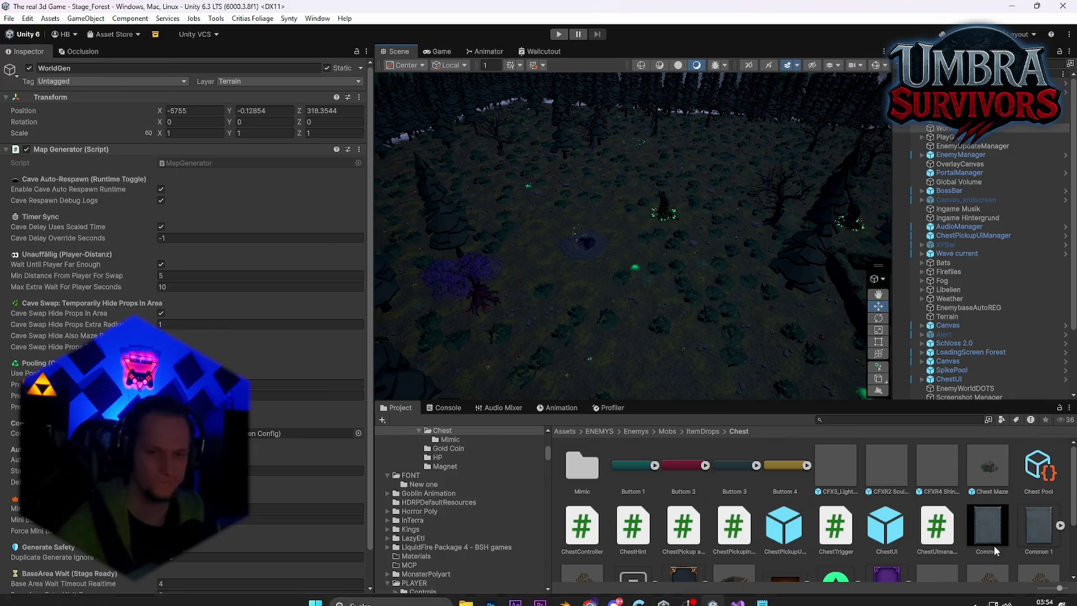
Open and close the Chatterino stream chat, then switch to the Hyper3D Rodin page.
mouse_move(639, 593)
left_click(501, 505)
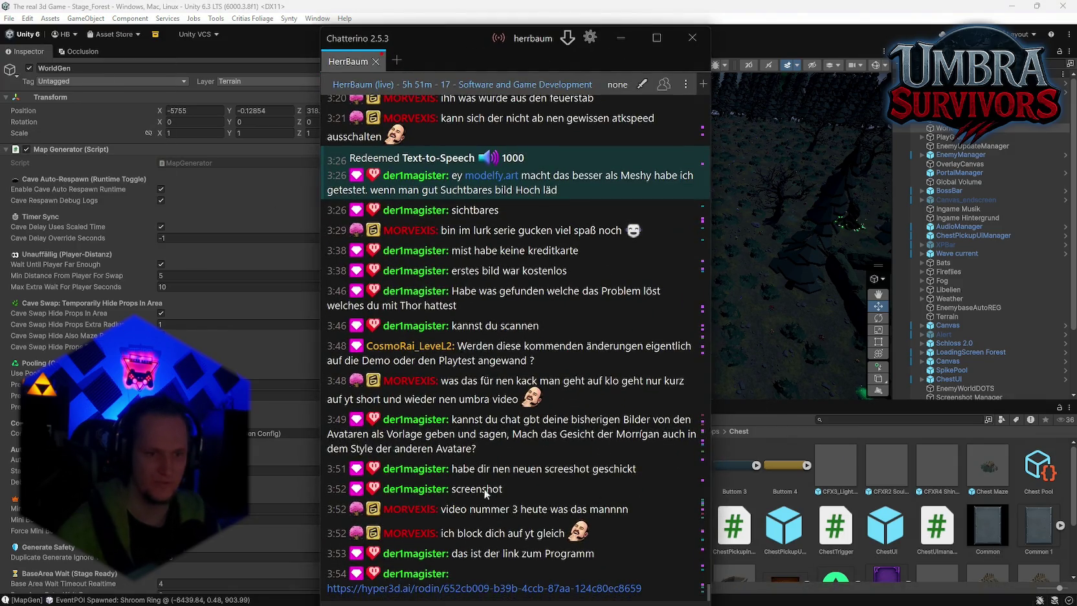
left_click(620, 37)
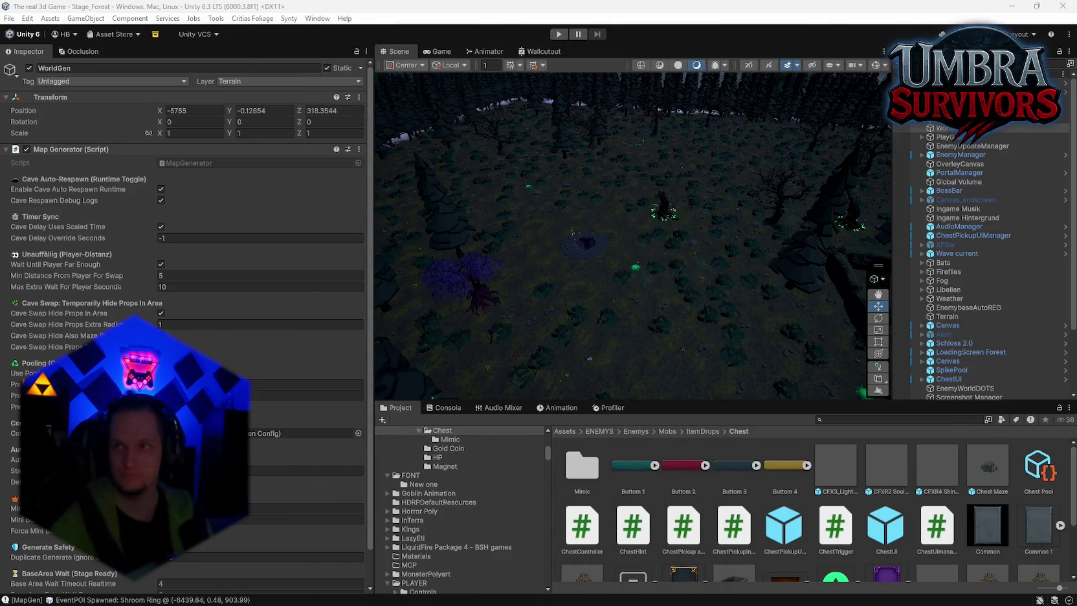
key("alt+Tab")
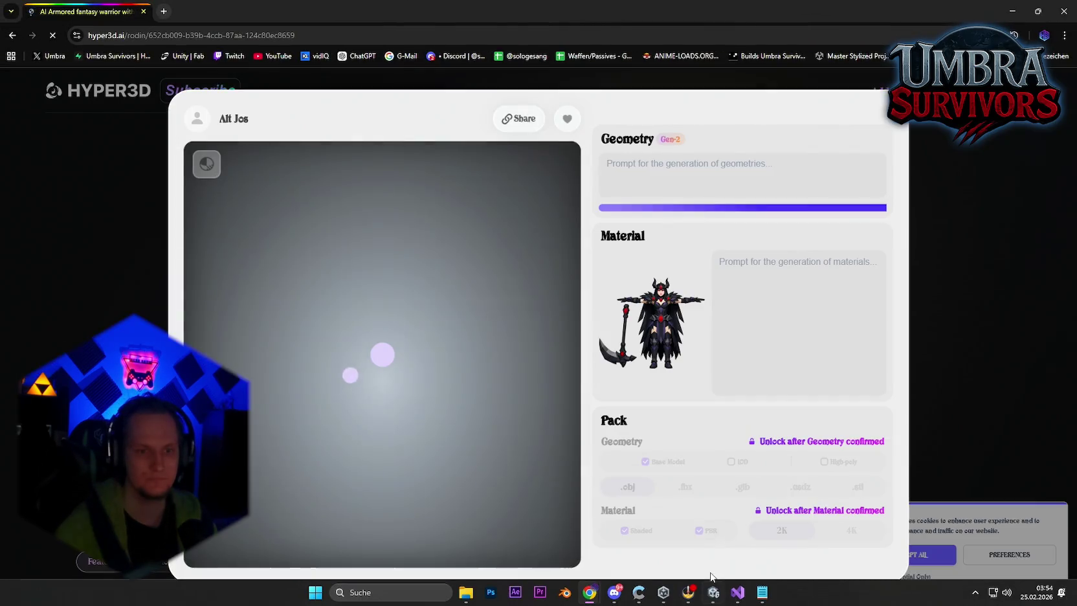
Dismiss the Icons folder window and close the armored warrior model view to return to Rodin.
left_click(465, 592)
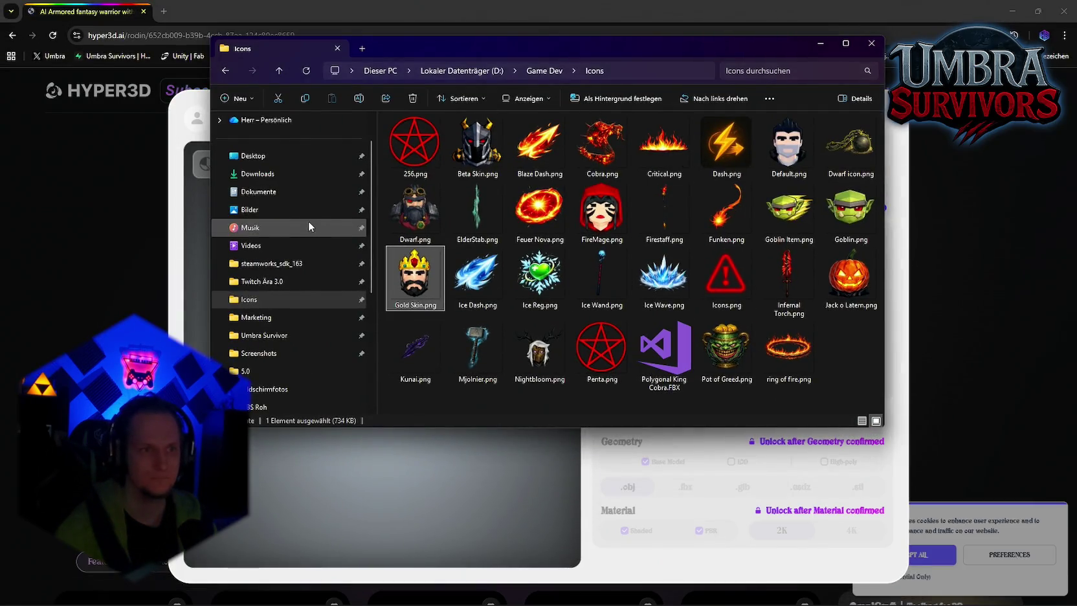
left_click_drag(440, 50, 767, 96)
key("alt+Tab")
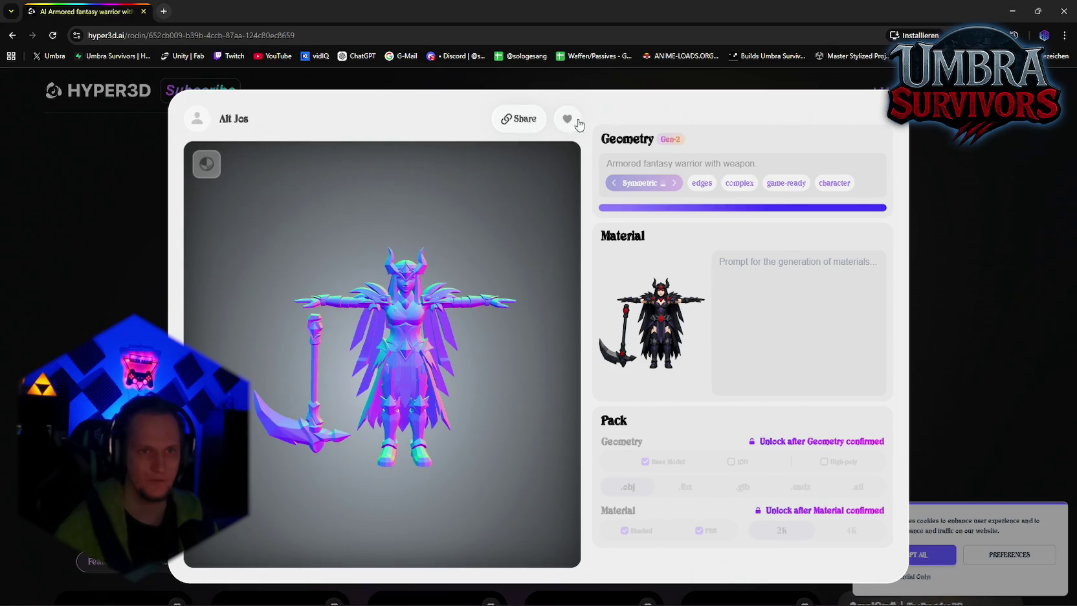
left_click(990, 170)
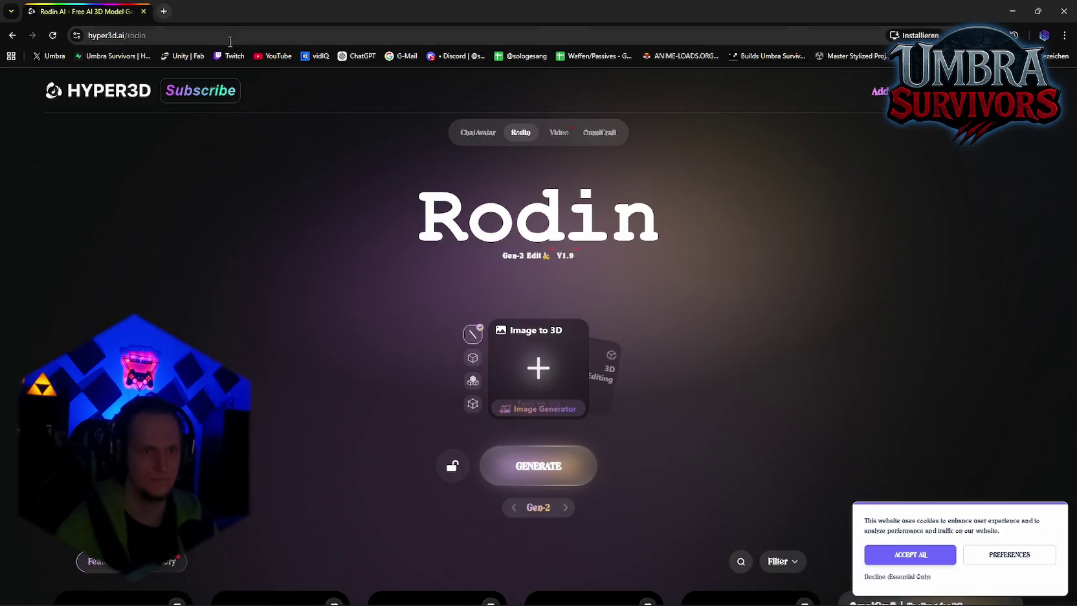
View the character screenshot in the image viewer, then close it.
scroll(610, 314, "down", 5)
scroll(614, 311, "up", 4)
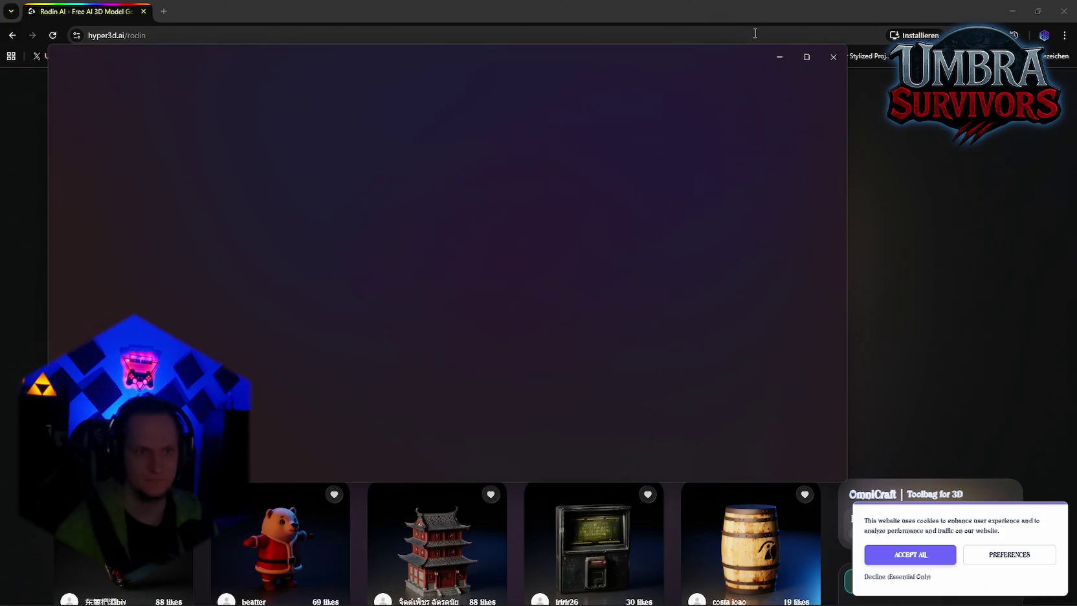
left_click(833, 57)
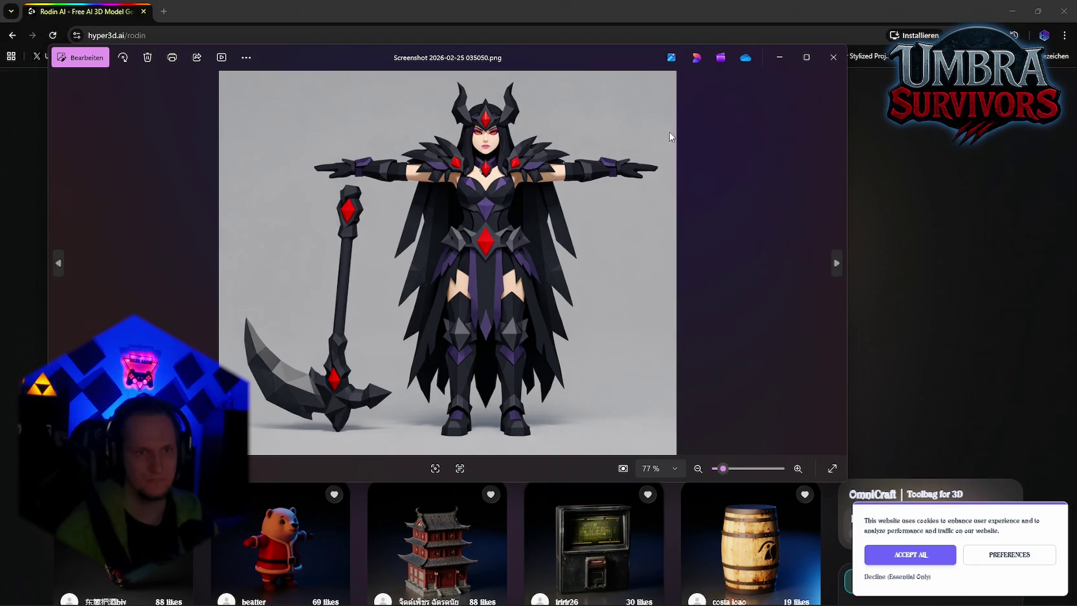
left_click(828, 64)
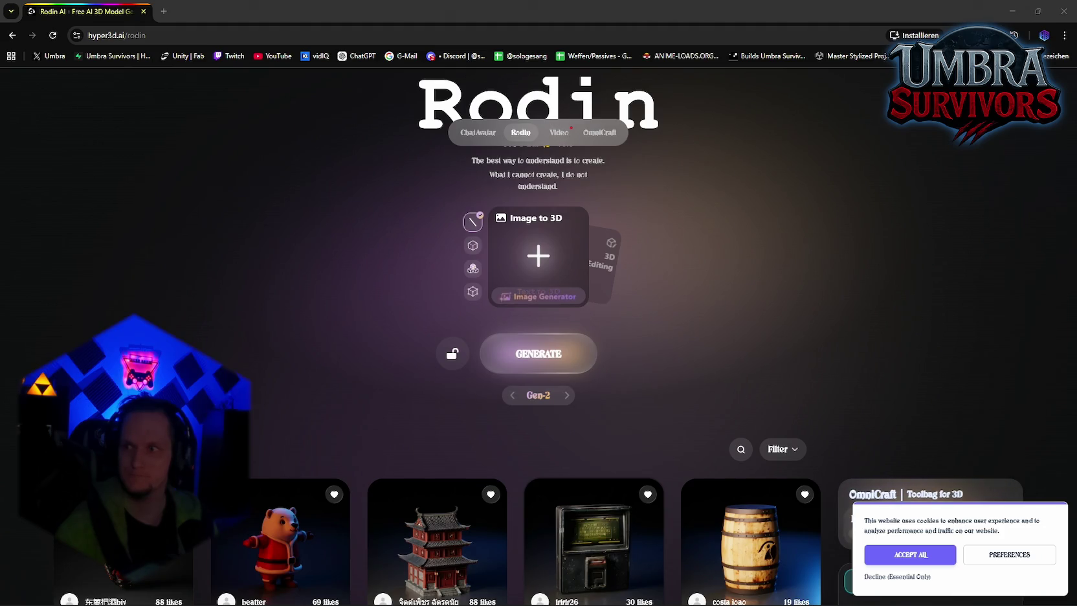
Restore and re-maximize the browser window, then switch to another open window.
left_click_drag(453, 11, 458, 246)
double_click(458, 251)
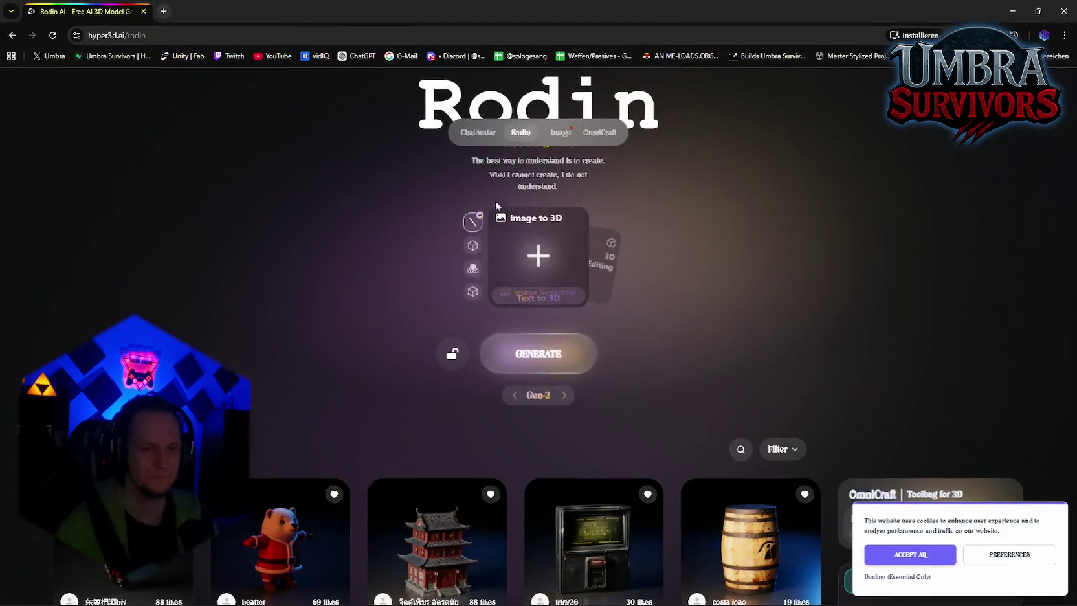
key("alt+Tab")
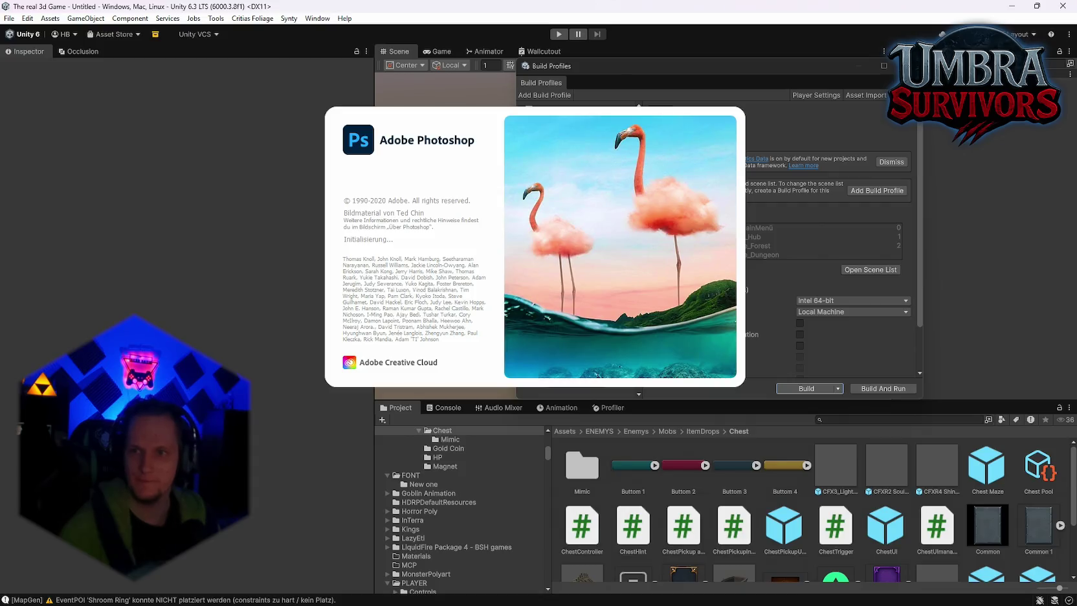
Create a new blank 910×892 document from the Photoshop home screen.
key("super+shift+s")
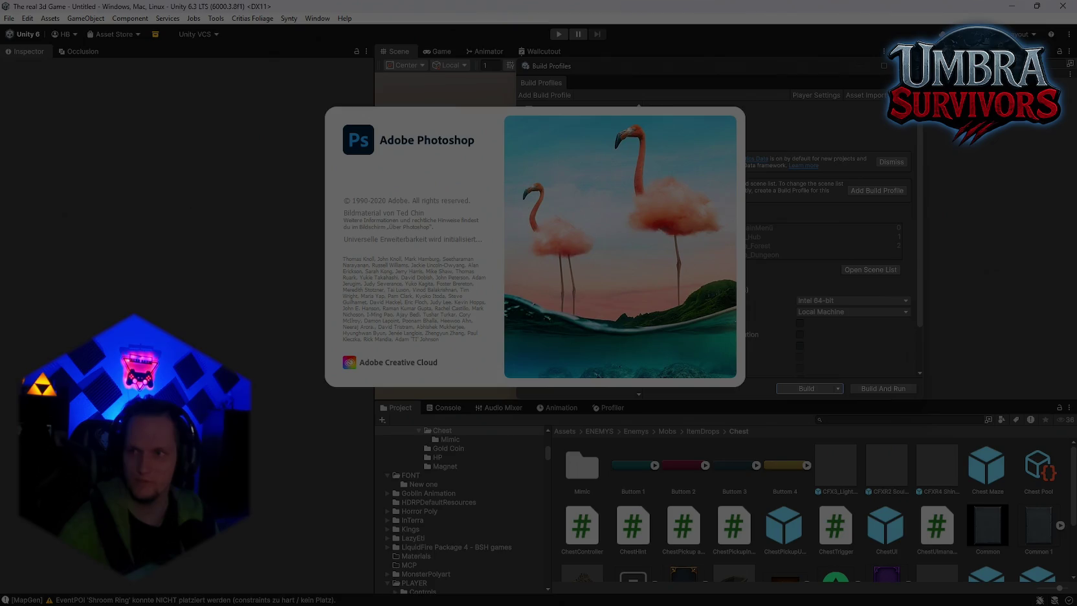
key("Escape")
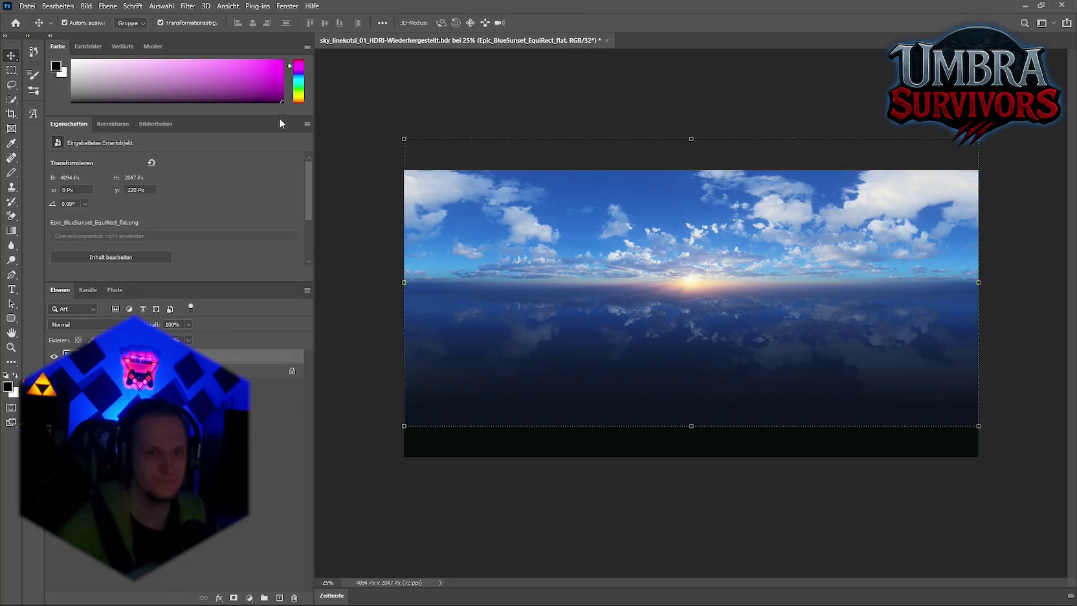
left_click(14, 25)
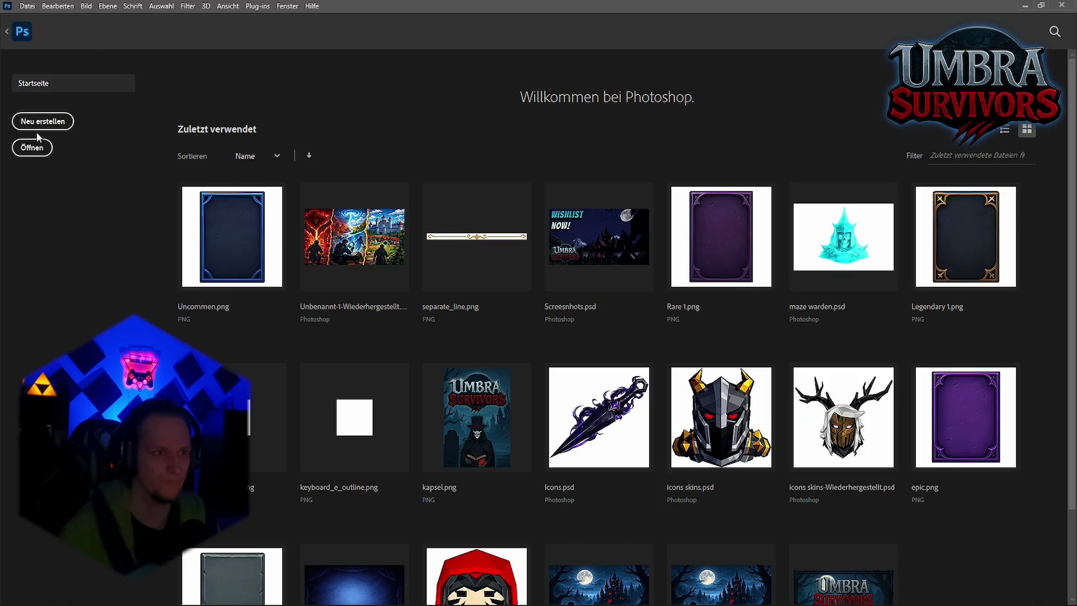
left_click(35, 125)
left_click(807, 482)
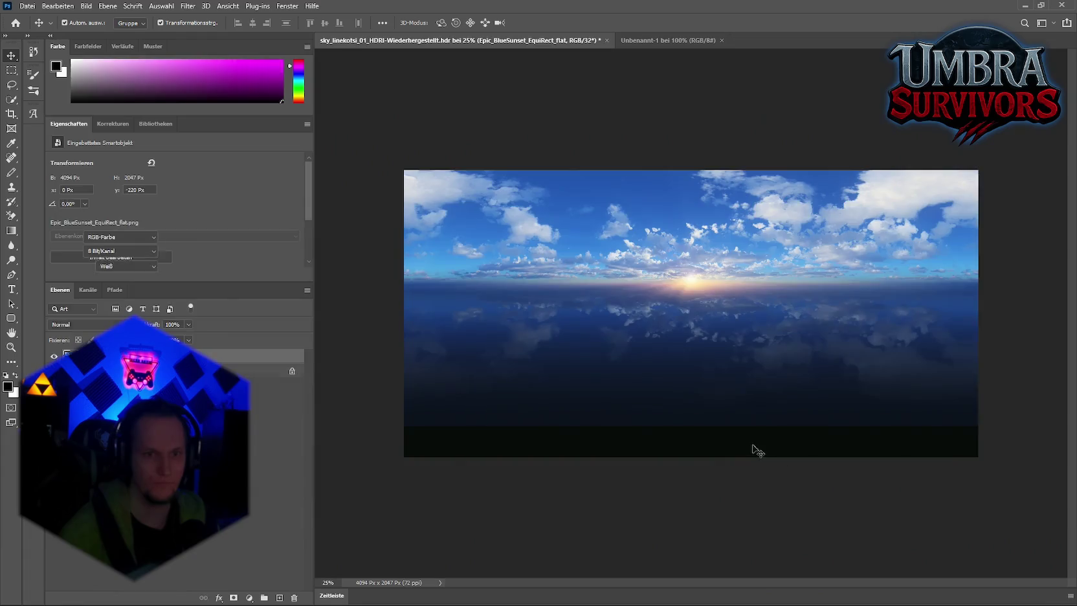
Paste the character image as a layer and set the canvas size to 2000×2000 px.
key("ctrl+v")
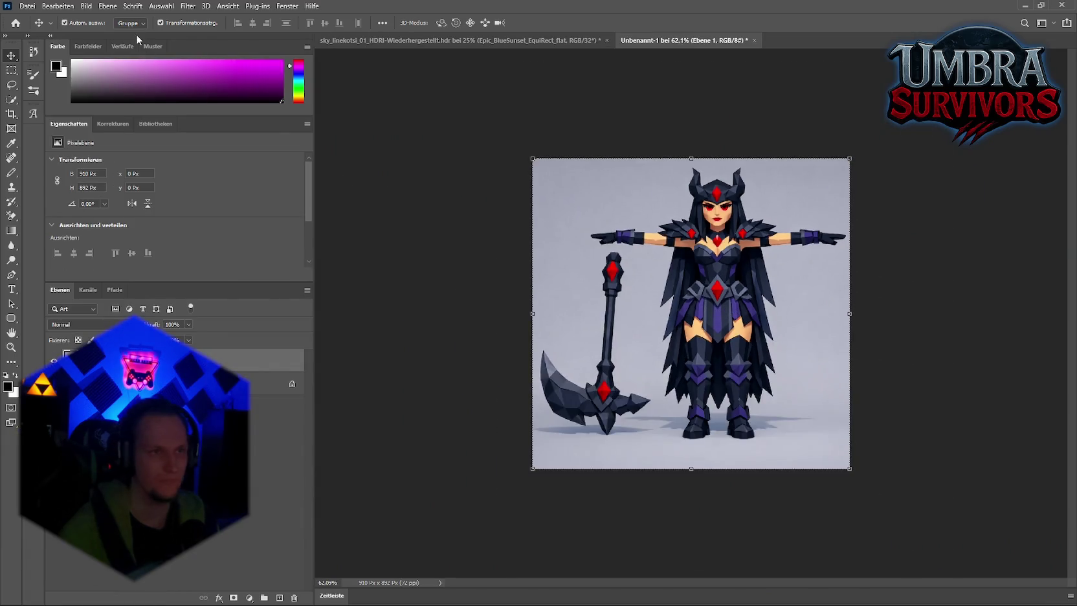
left_click(86, 6)
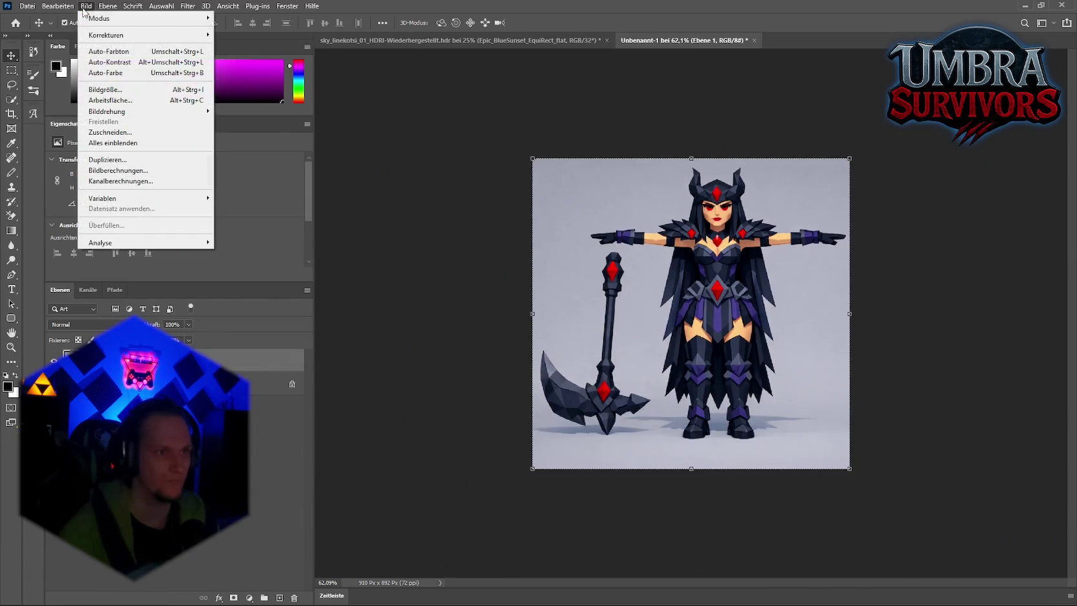
left_click(111, 100)
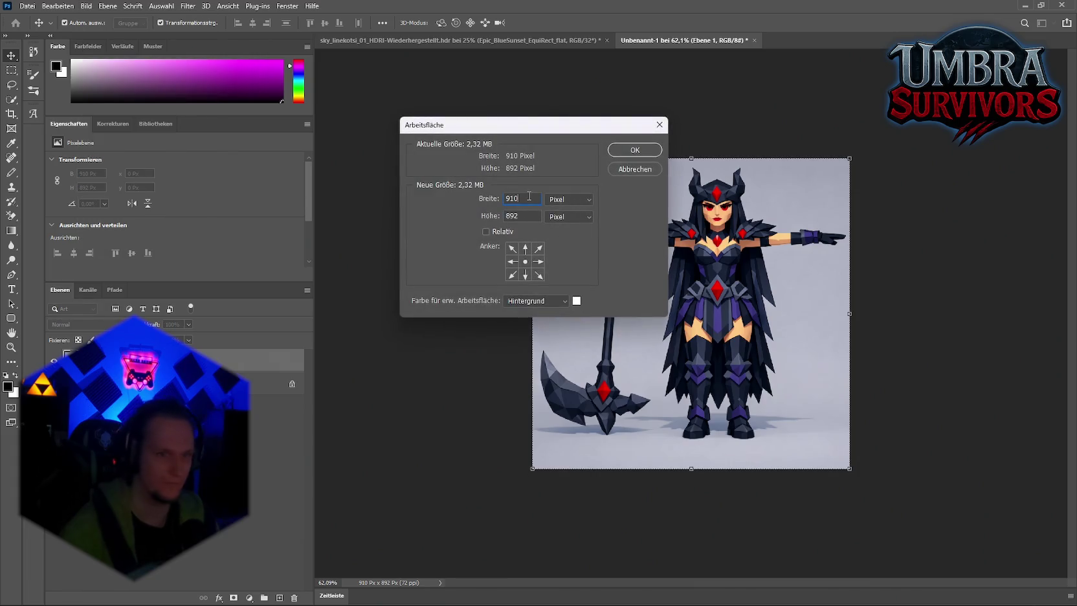
type("200")
key("Tab")
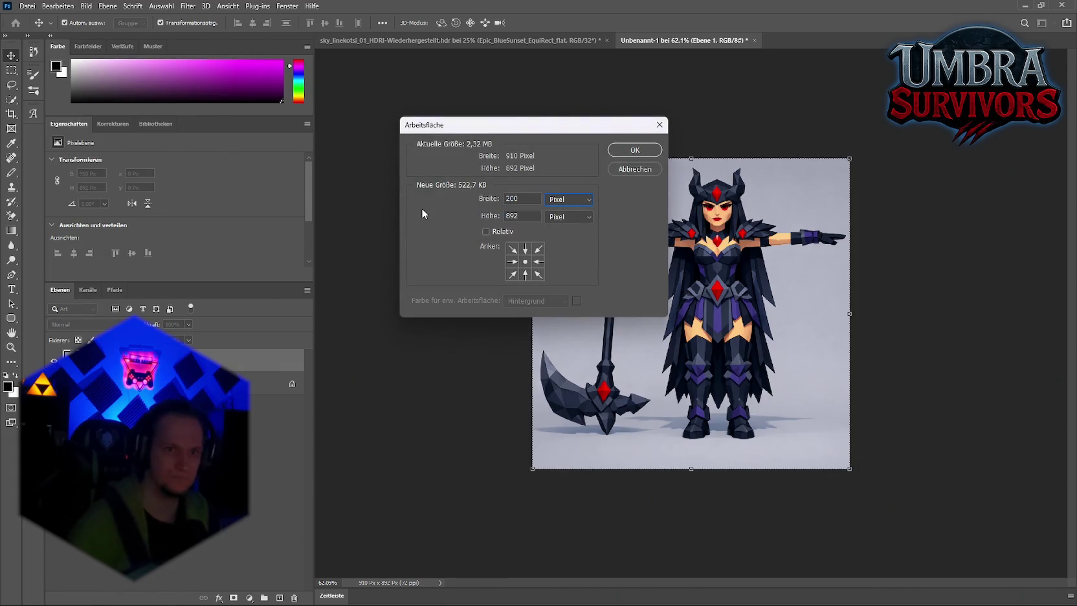
left_click(520, 198)
type("0")
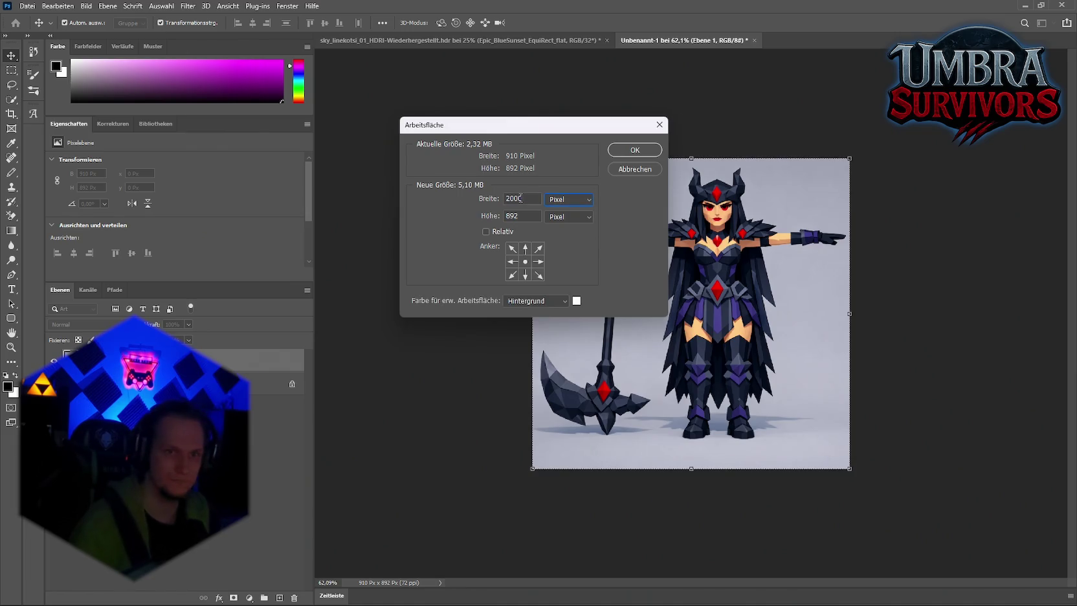
type("2000")
key("Return")
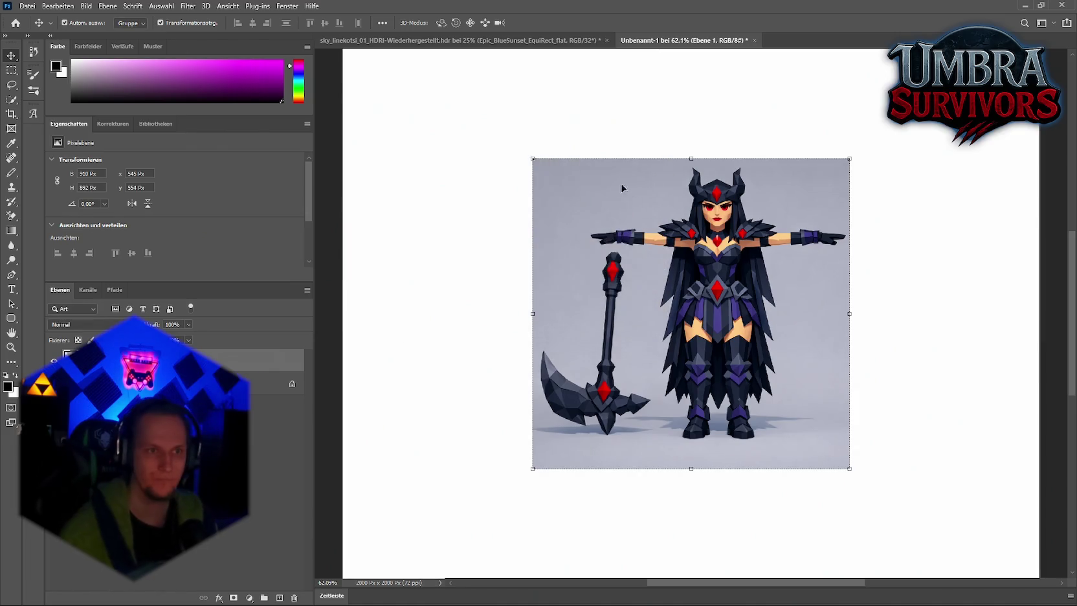
Free-transform the character layer to stretch it taller and slightly wider.
key("ctrl+t")
left_click_drag(691, 158, 690, 103)
key("Return")
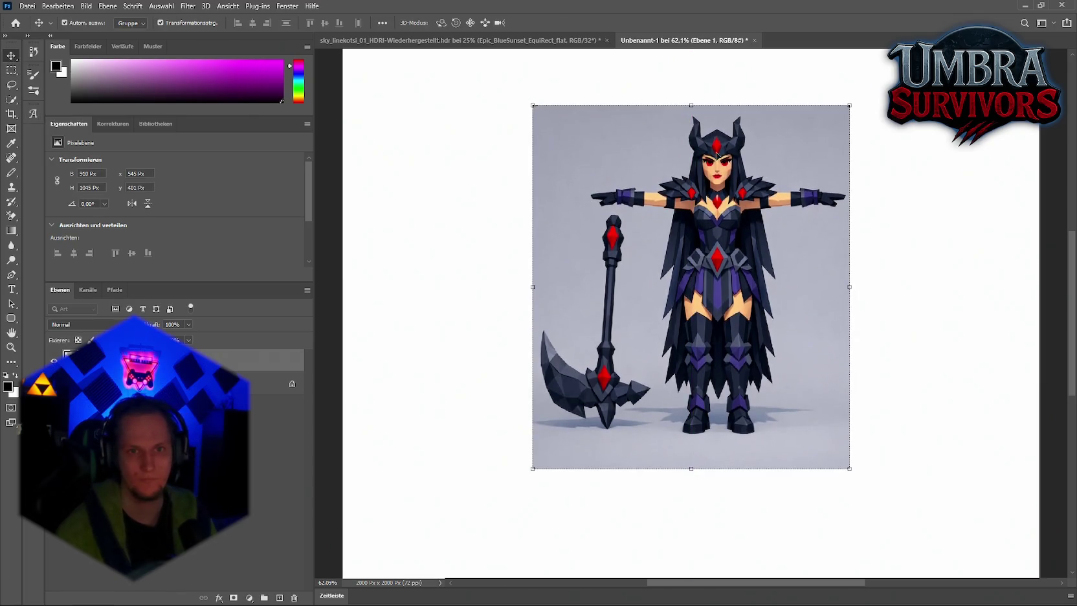
left_click_drag(848, 292, 859, 293)
key("Return")
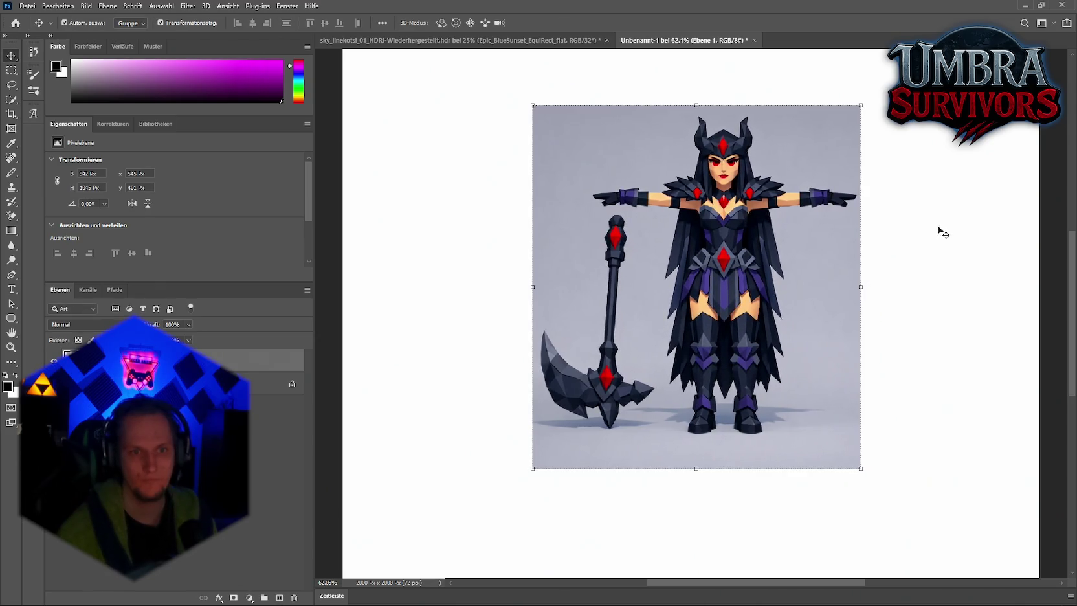
left_click(930, 186)
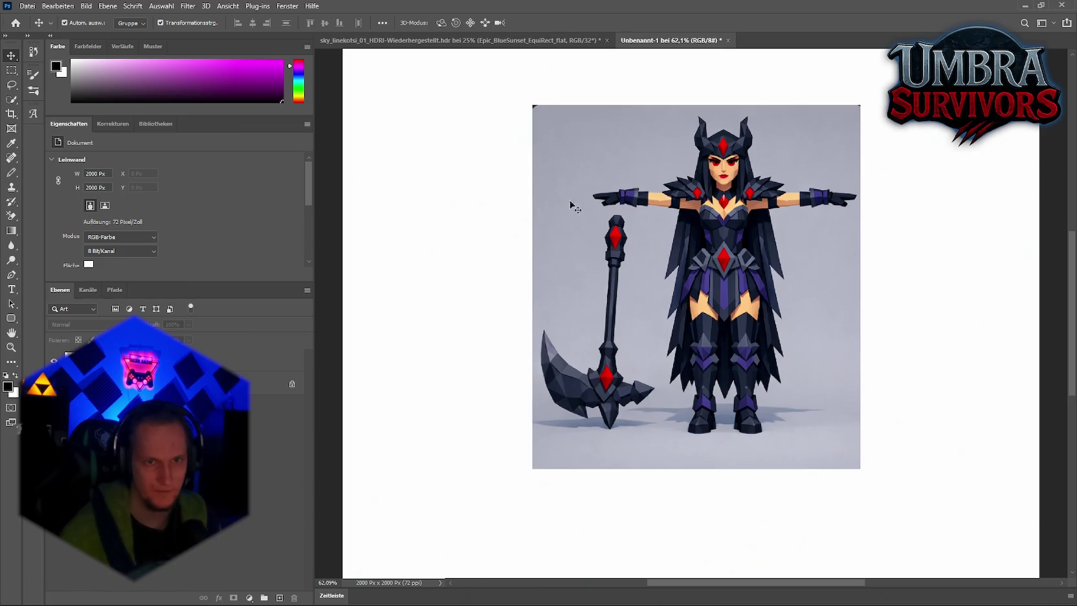
In the Unity editor, close the Build Profiles window and save the project.
key("super+Tab")
left_click(592, 168)
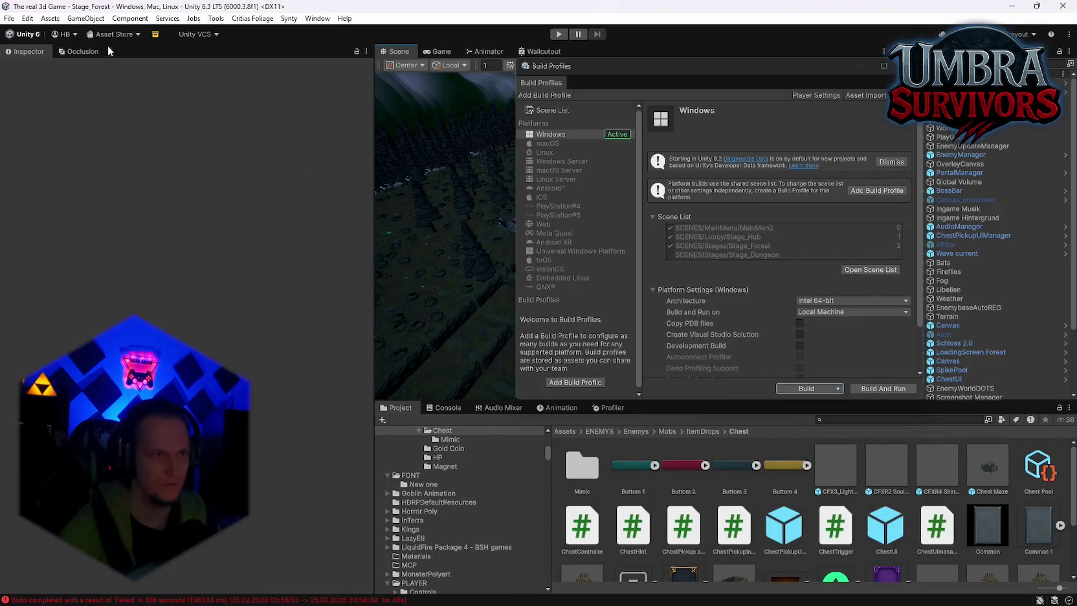
left_click(893, 65)
left_click(9, 18)
left_click(9, 18)
left_click(9, 18)
left_click(58, 140)
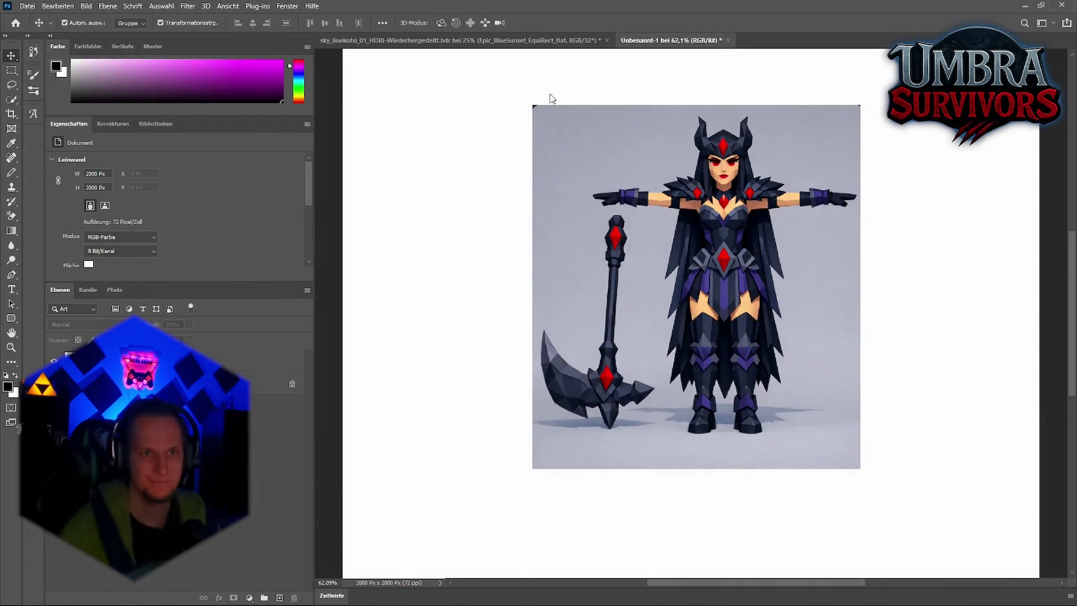
Snip the character artwork area, then minimize Photoshop to the desktop.
key("Print")
left_click_drag(533, 106, 866, 471)
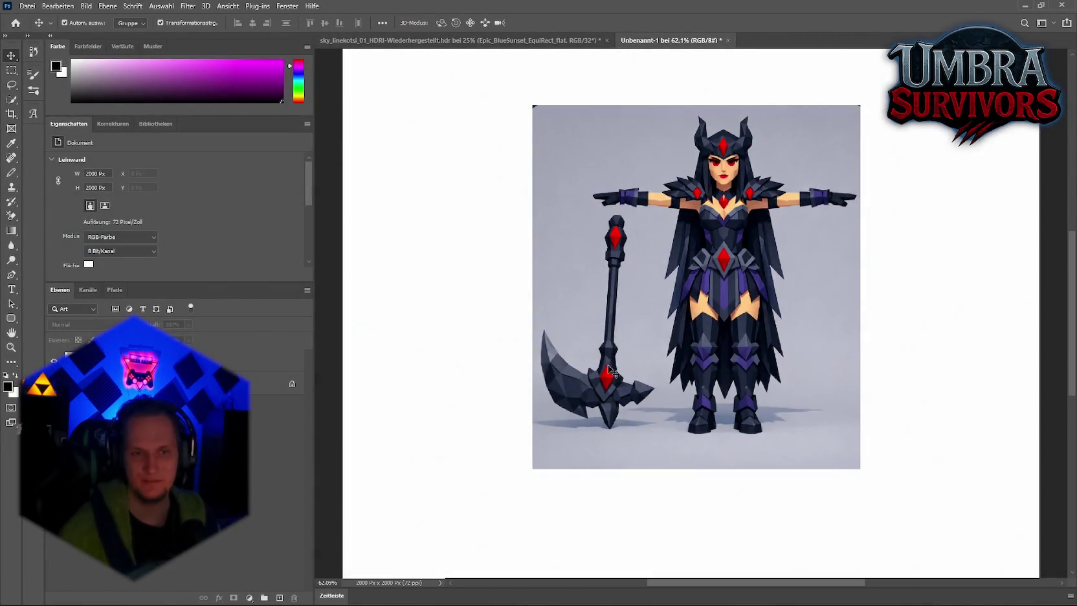
left_click(1025, 5)
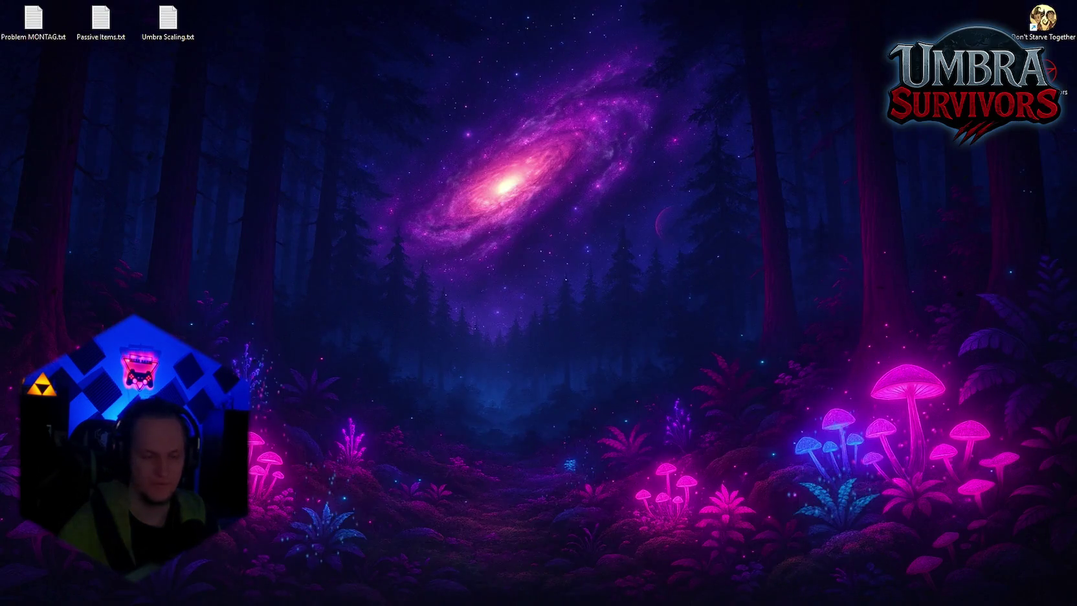
Try starting a Rodin generation and dismiss the sign-in panel it brings up.
mouse_move(725, 592)
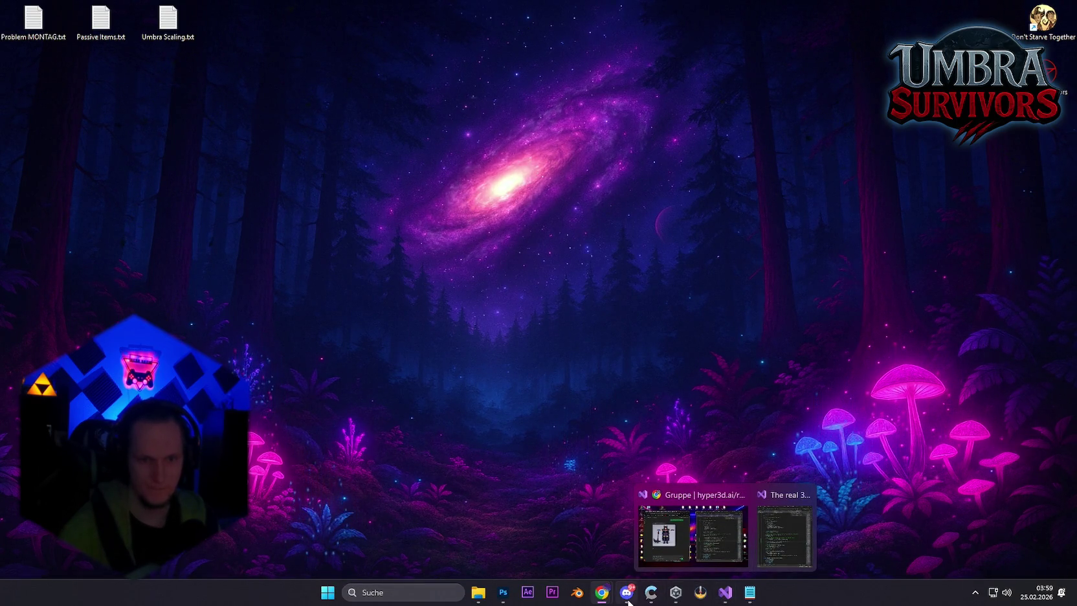
mouse_move(626, 592)
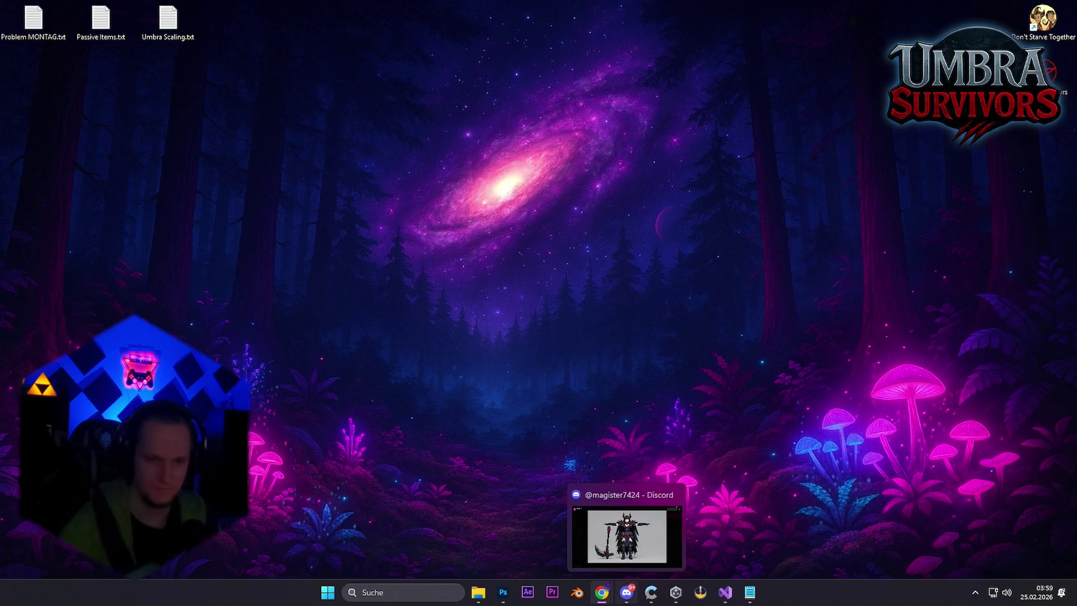
mouse_move(813, 562)
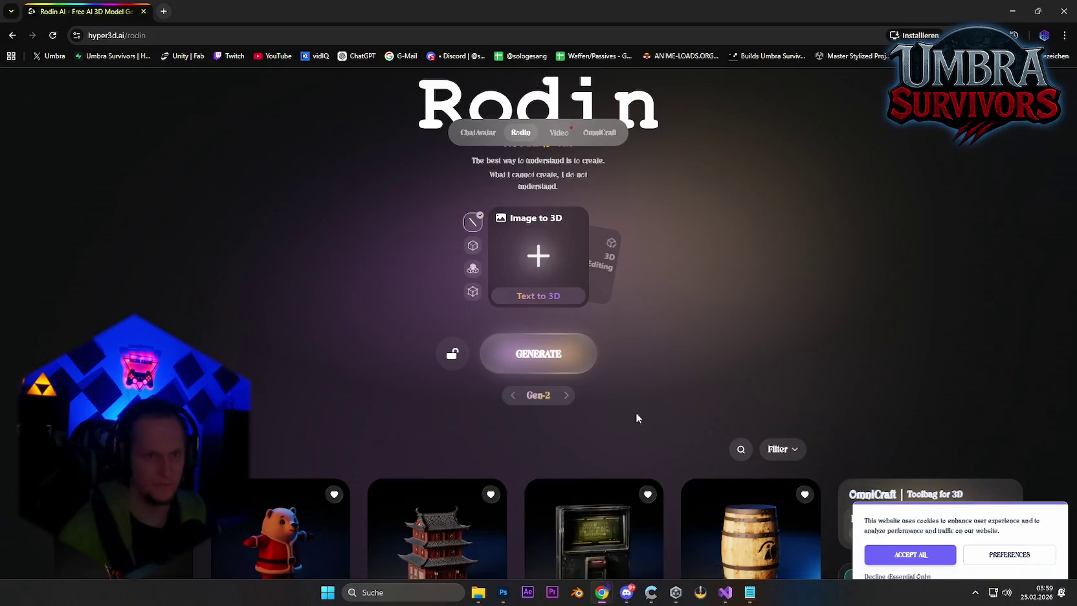
left_click(585, 356)
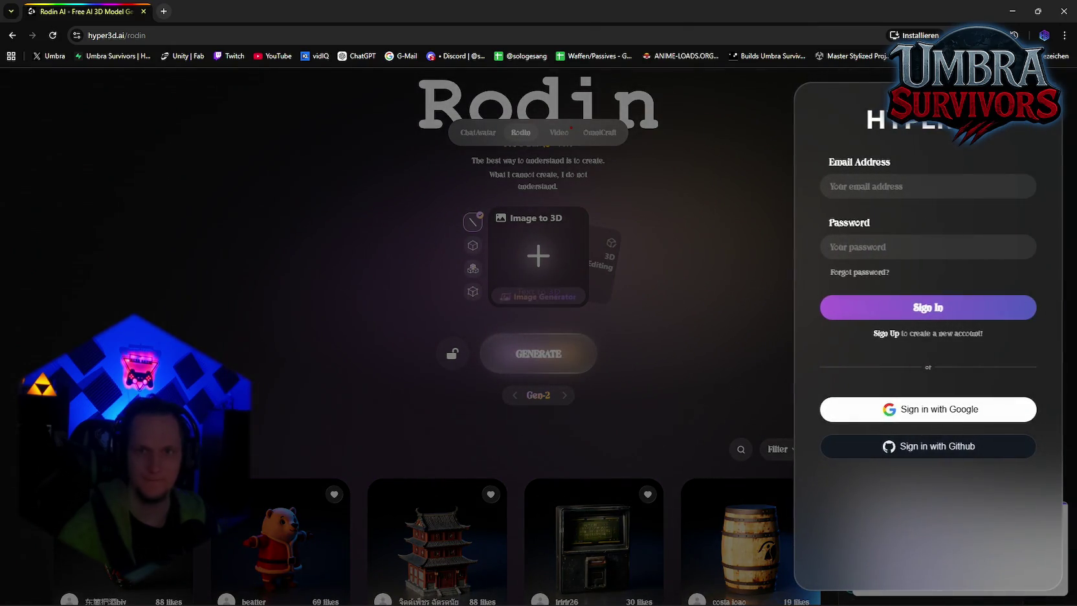
left_click(664, 185)
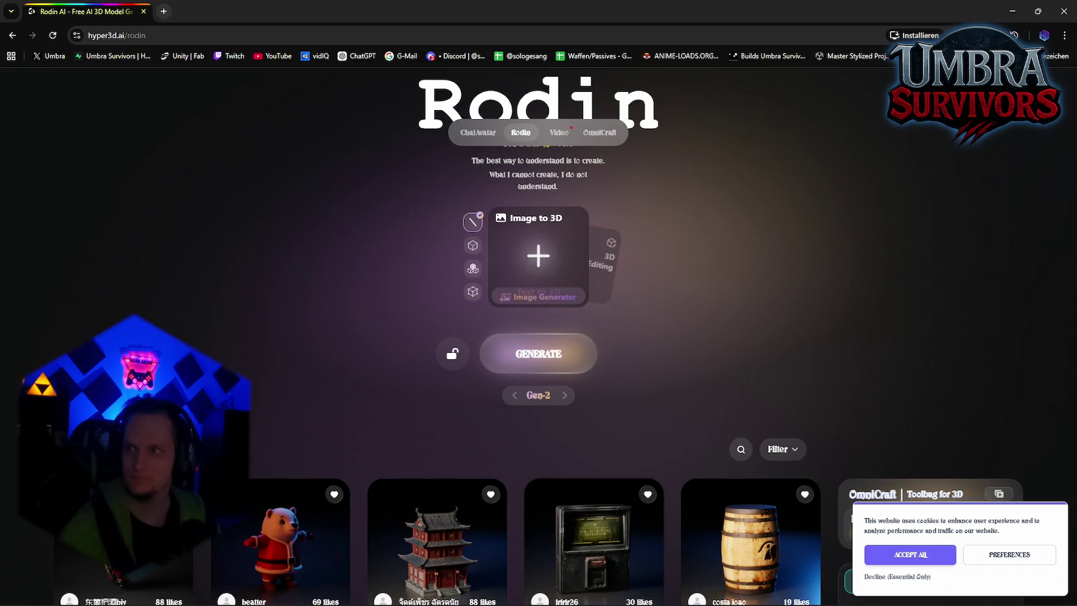
Drag the warrior image onto the page, launch Unity Hub from the desktop, and return to Rodin.
left_click_drag(450, 347, 539, 255)
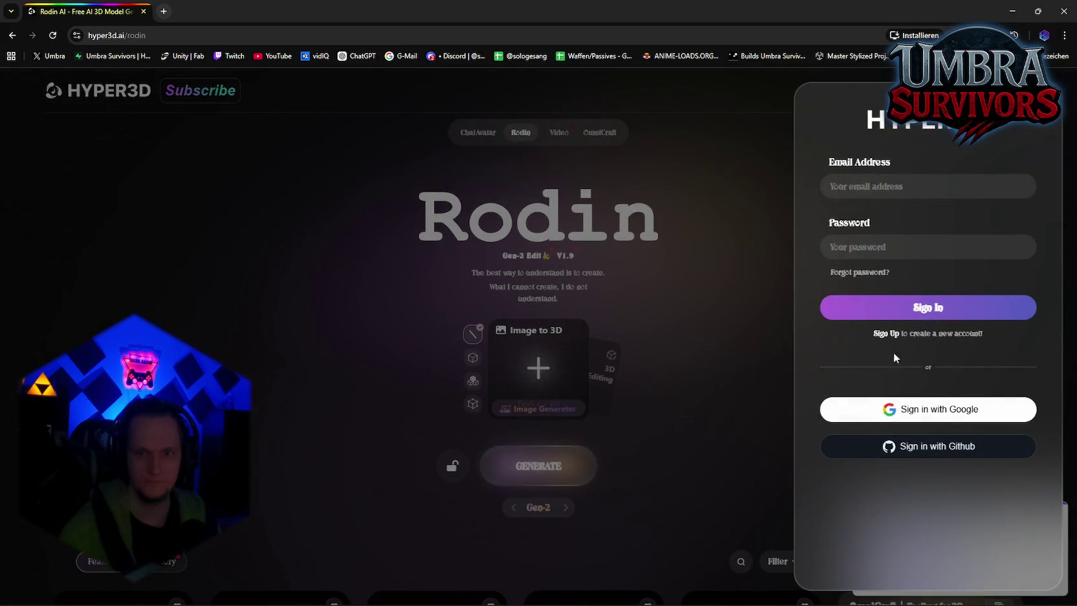
key("super+d")
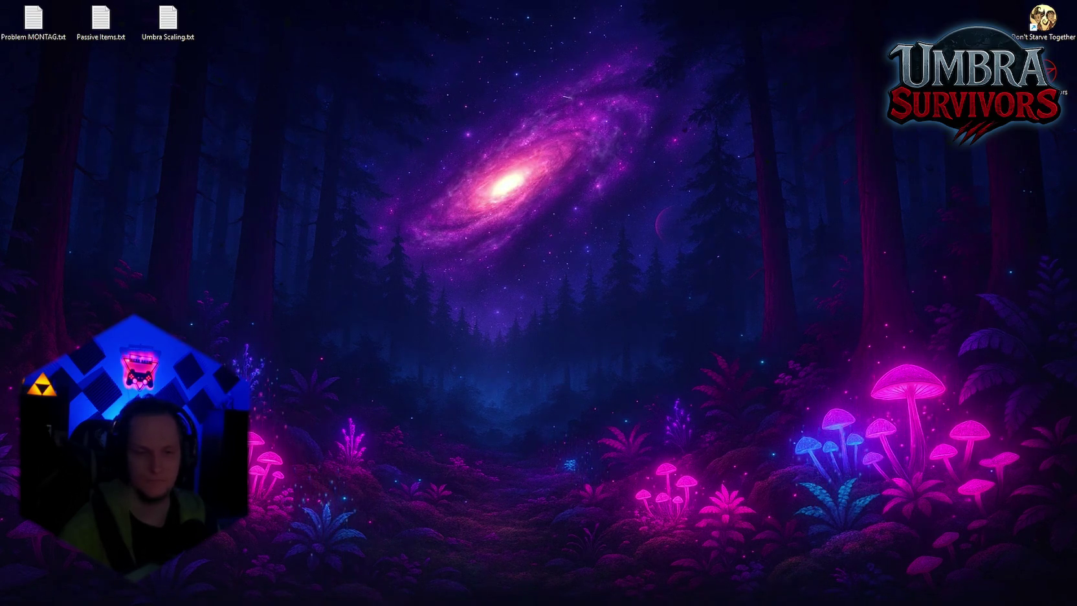
left_click(569, 591)
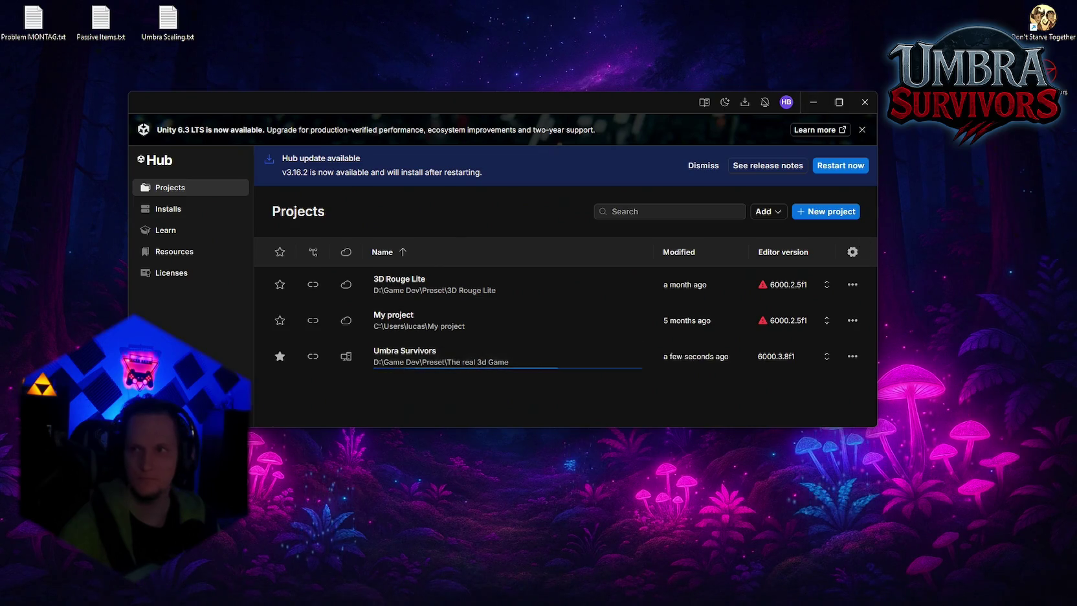
left_click(829, 596)
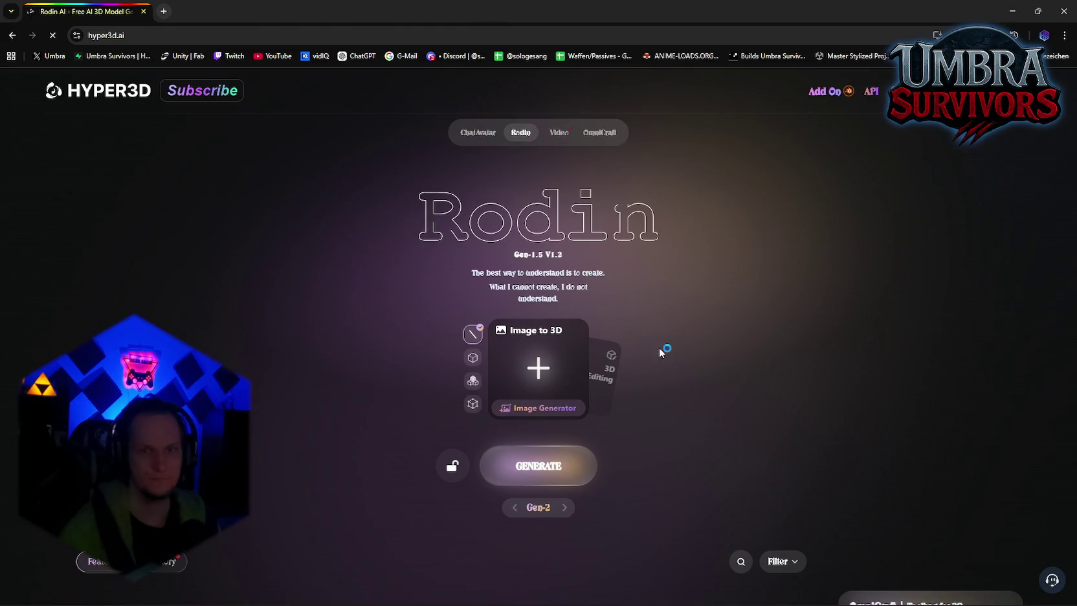
Drop the warrior image onto the upload card, close the 50% OFF popup, and accept the terms.
mouse_move(451, 458)
left_mouse_down()
mouse_move(537, 368)
mouse_move(633, 391)
left_mouse_up()
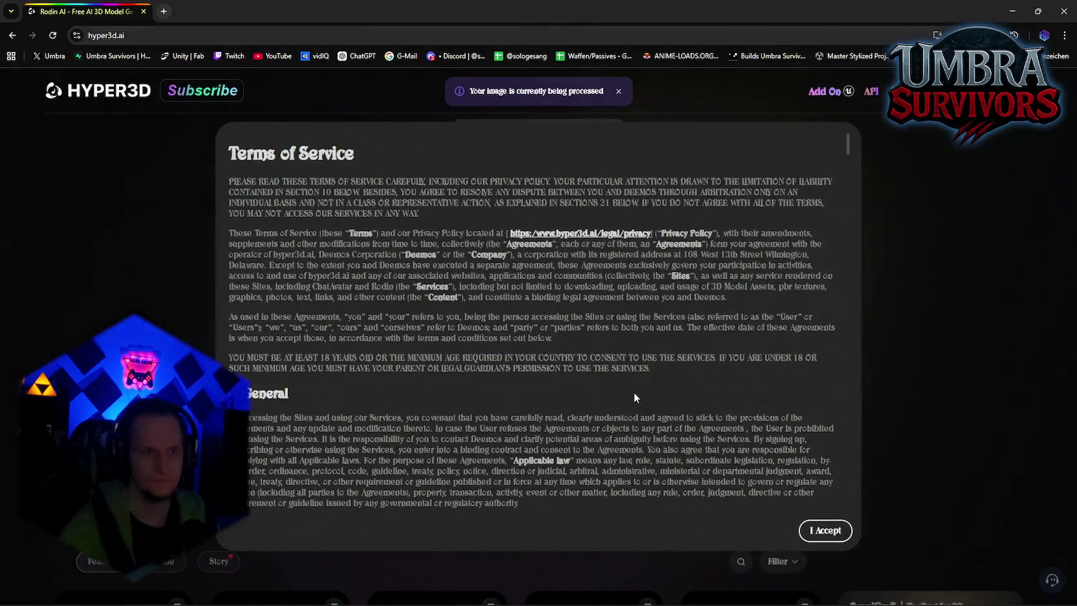
left_click(816, 536)
left_click(809, 533)
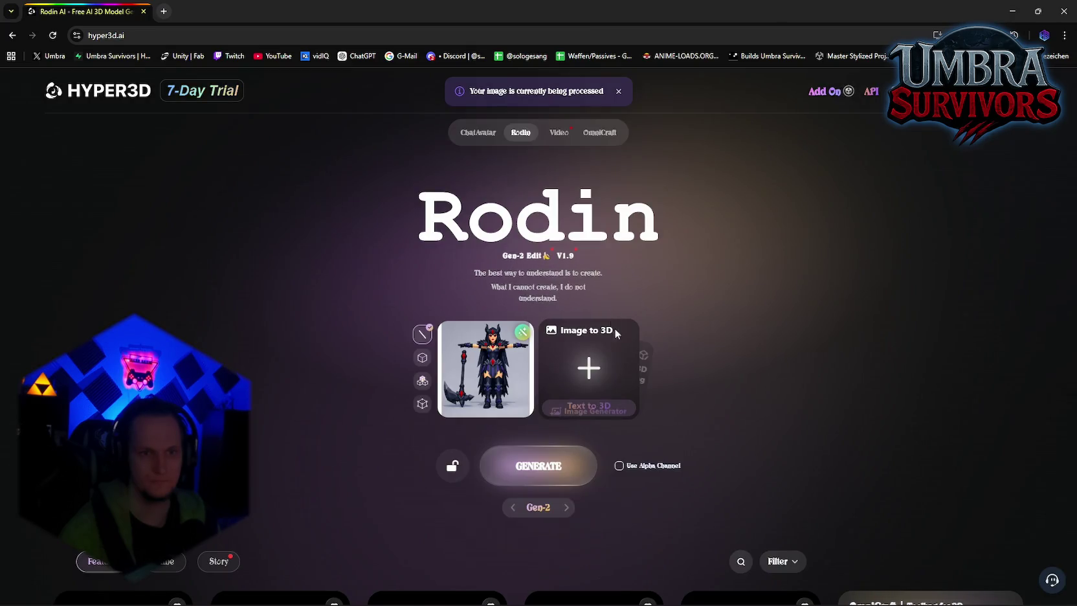
Start generation, add a Bounding Box ControlNet guide, and open the Umbra Survivors project.
left_click(543, 470)
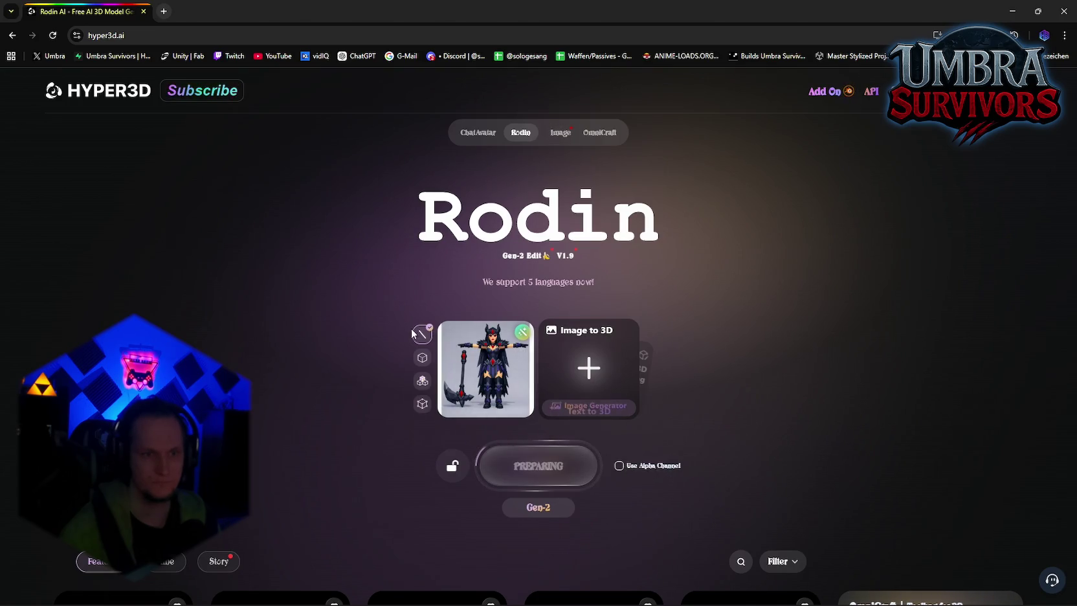
left_click(427, 382)
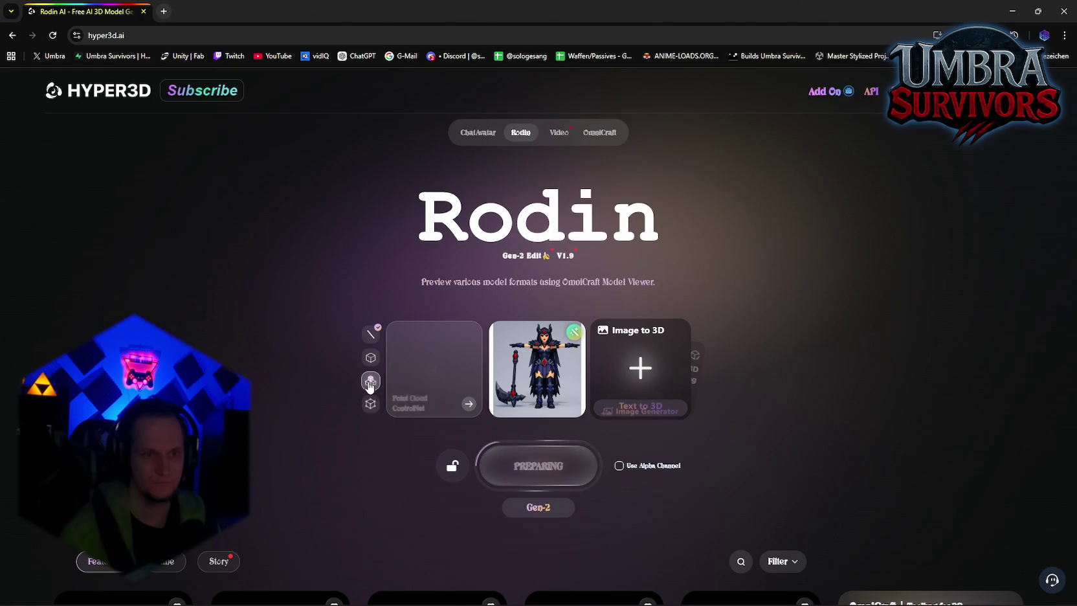
left_click(367, 365)
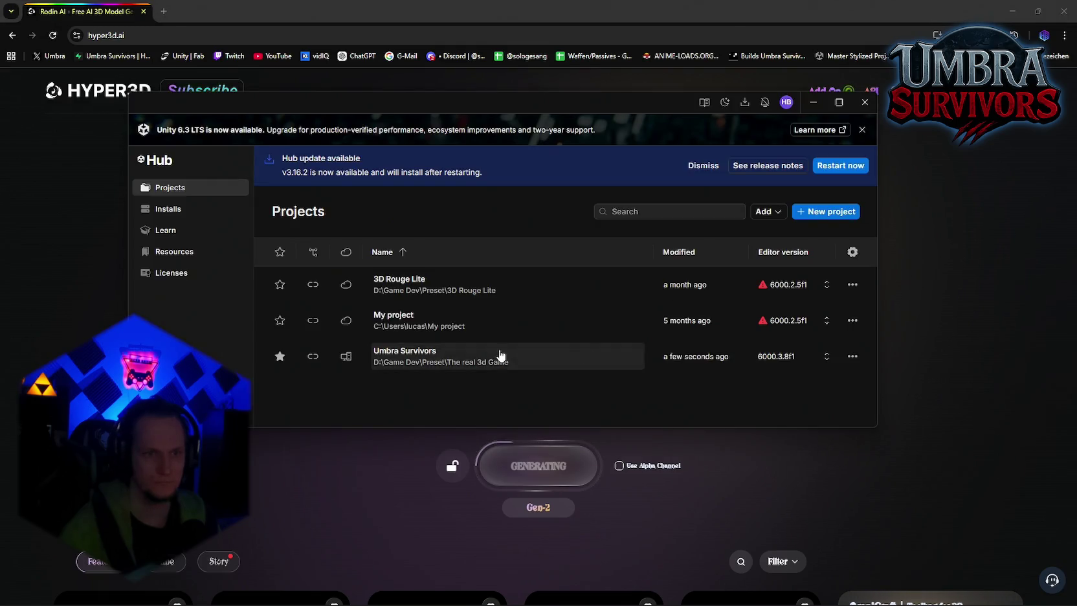
left_click(424, 363)
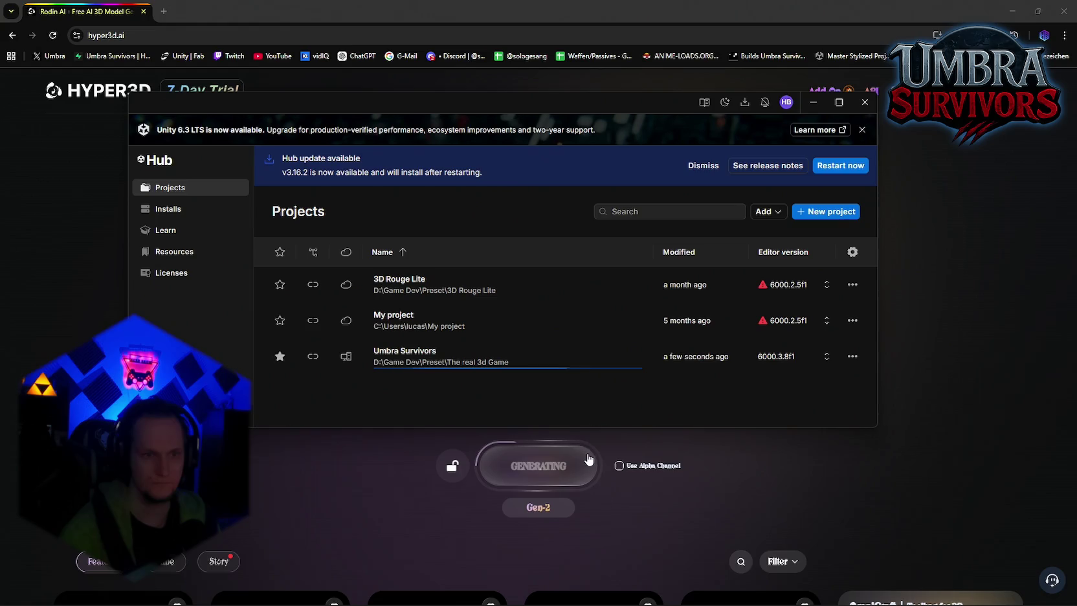
mouse_move(630, 577)
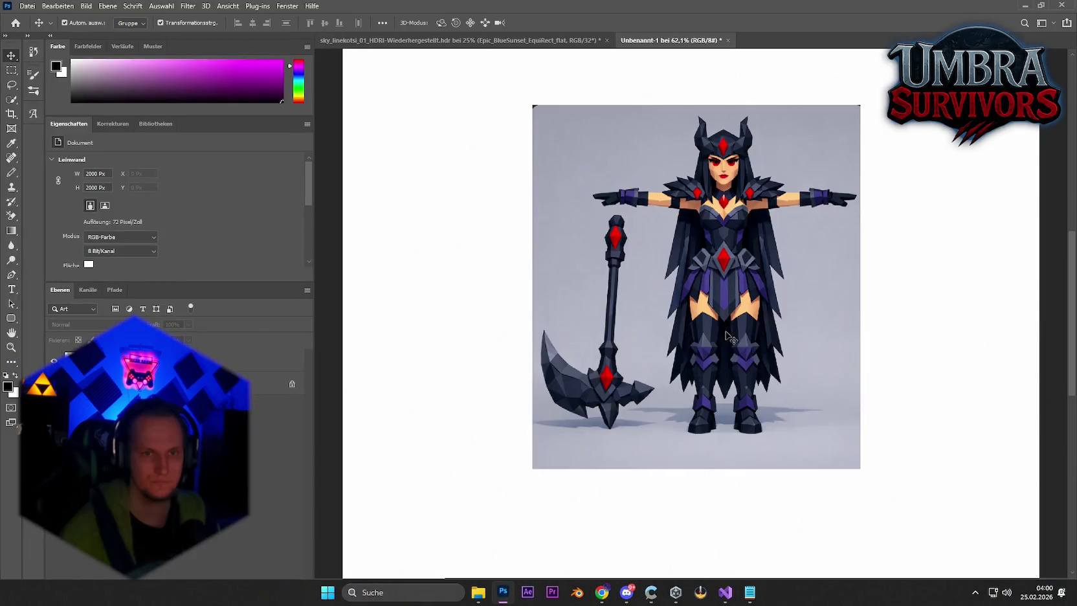
Close Unbenannt-1 and the sky HDR document without saving, quitting Photoshop.
left_click(550, 236)
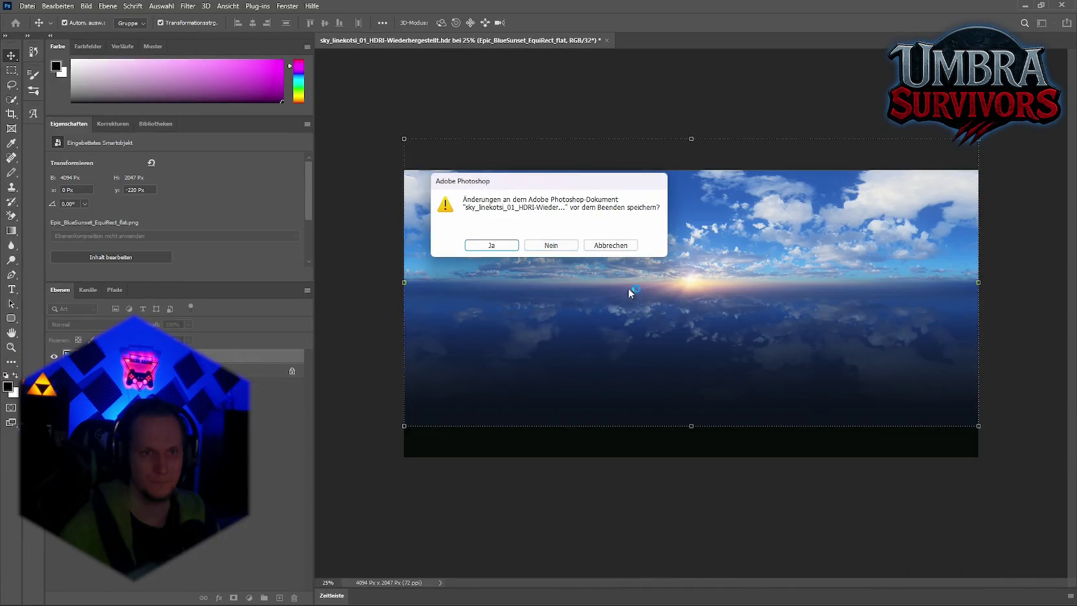
left_click(544, 247)
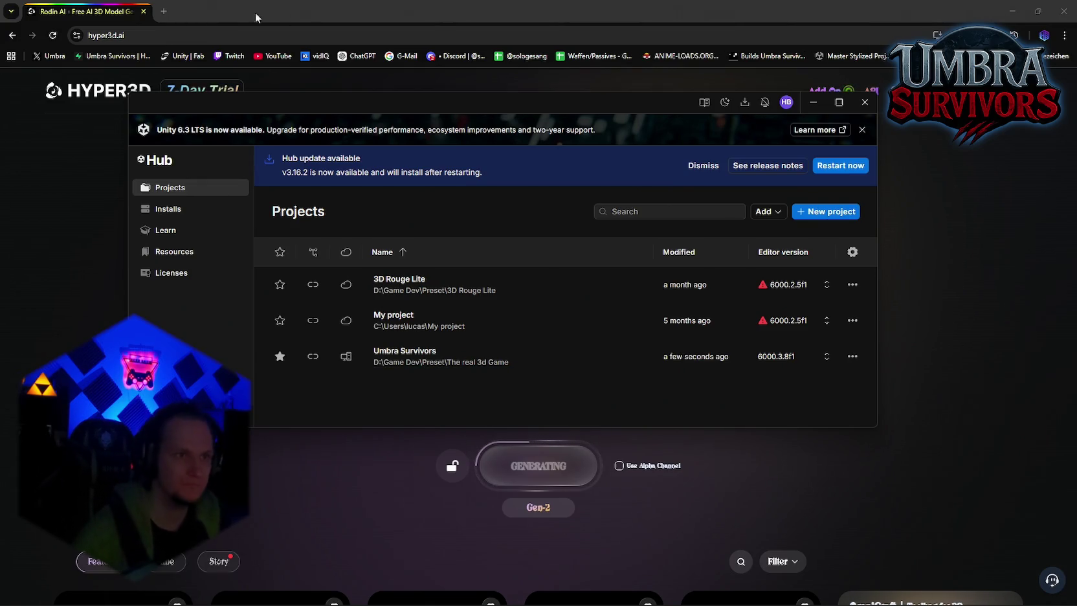
Bring the Rodin page forward, scroll the asset gallery and back, then switch to Unity Hub.
left_click(170, 91)
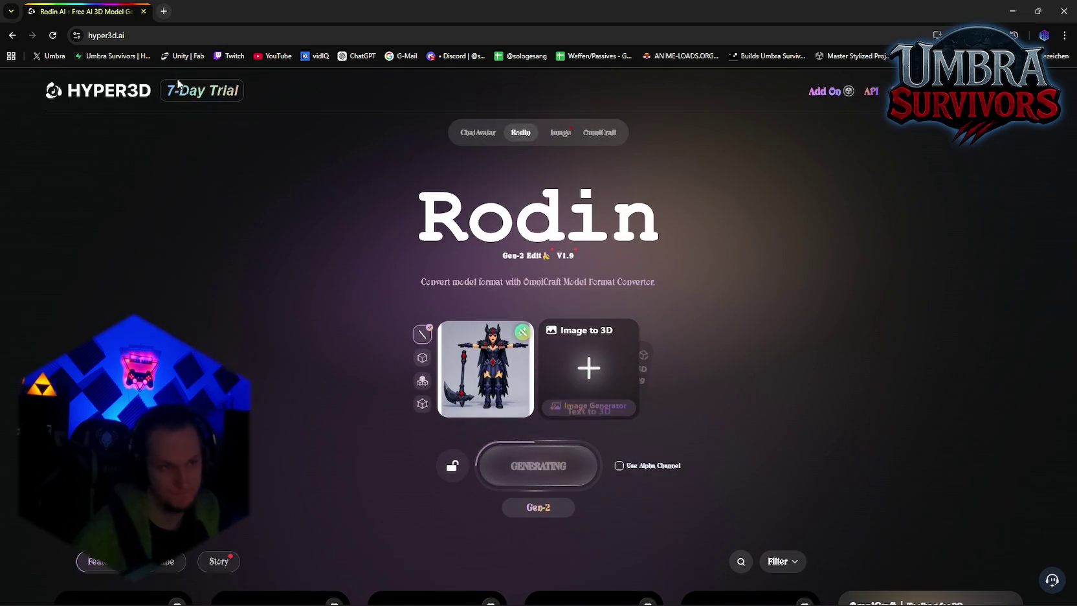
mouse_move(190, 98)
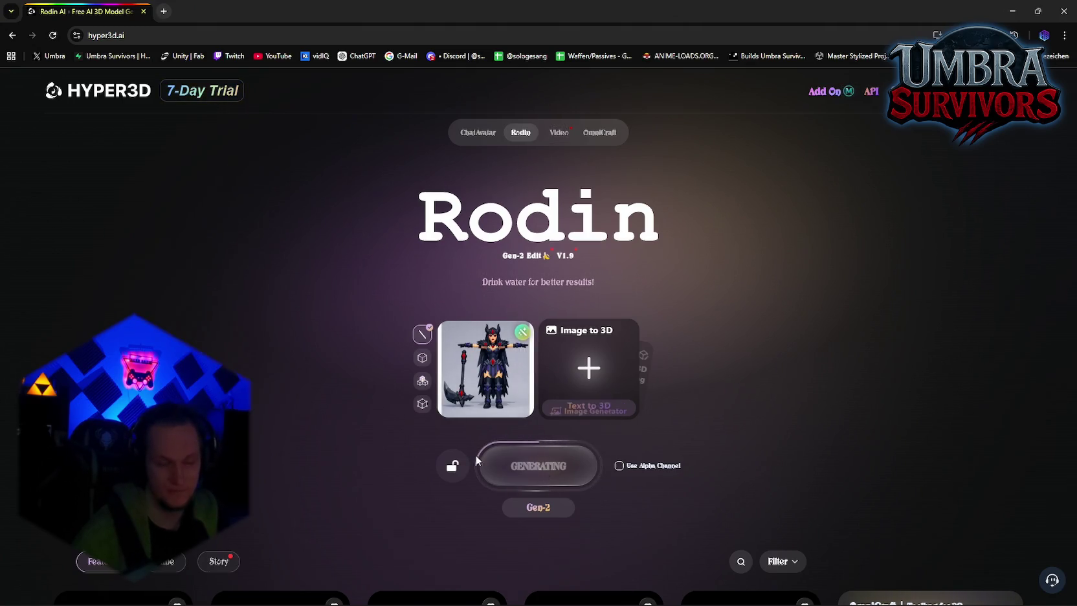
scroll(352, 367, "down", 6)
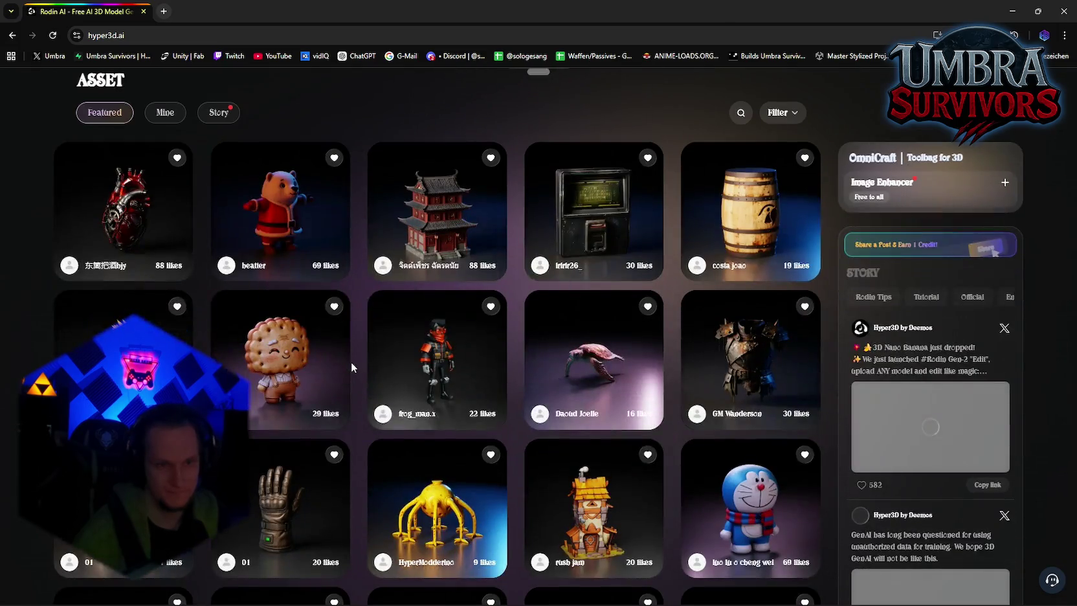
scroll(351, 366, "up", 6)
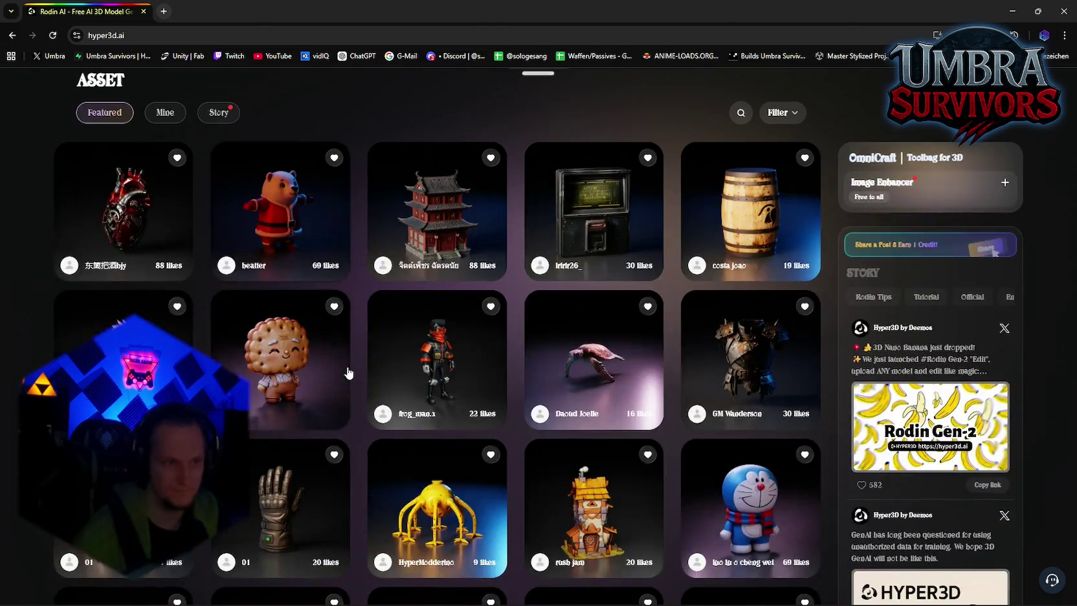
key("alt+Tab")
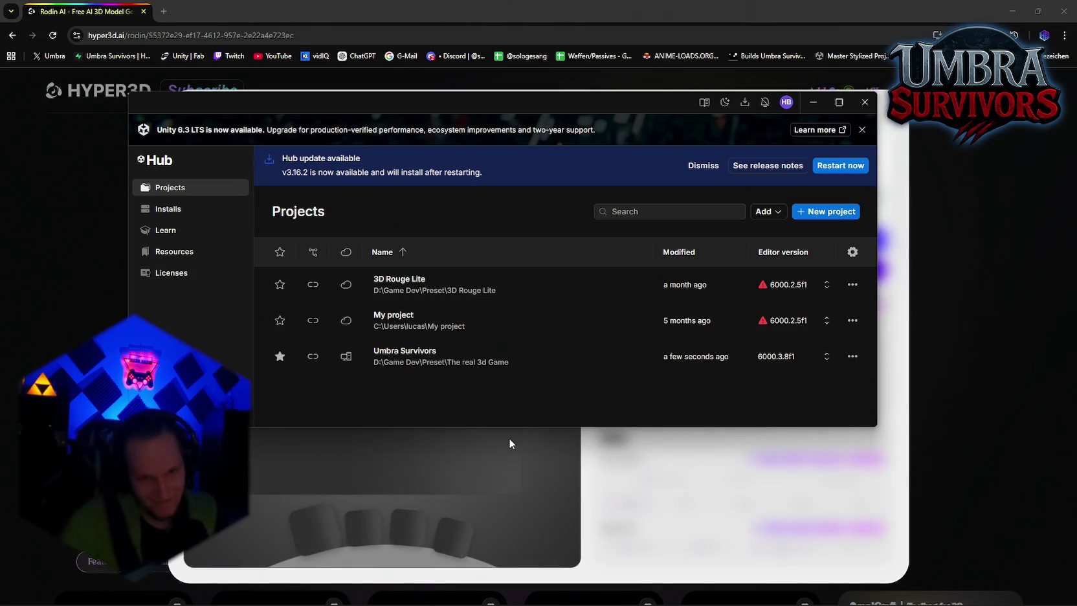
Orbit and zoom the generated low-poly warrior model to inspect it from all sides.
left_click(699, 437)
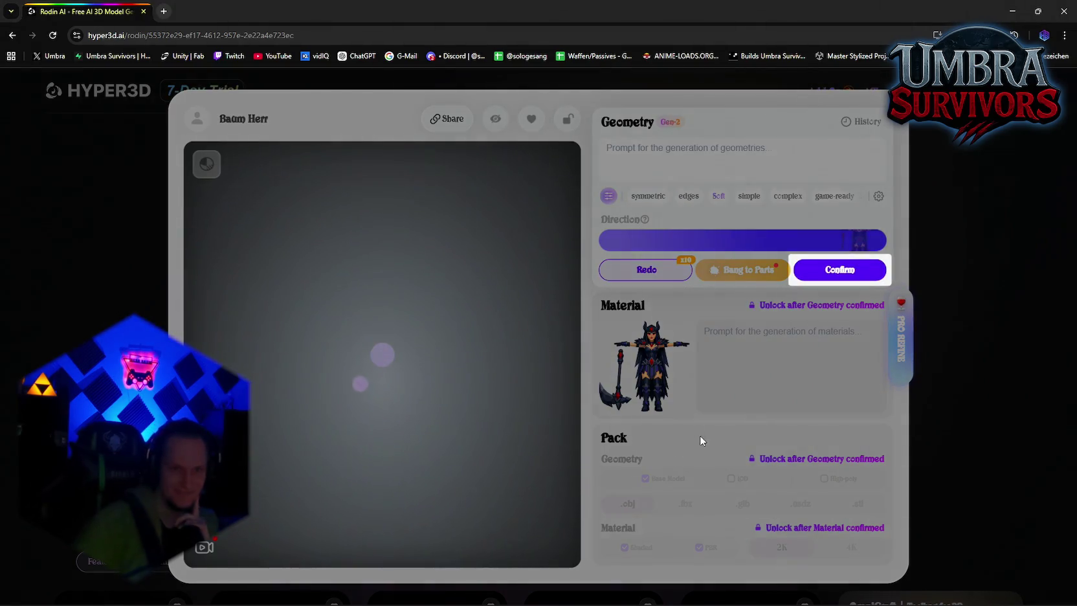
mouse_move(440, 360)
left_mouse_down()
mouse_move(459, 332)
mouse_move(451, 307)
mouse_move(414, 279)
mouse_move(447, 285)
mouse_move(394, 259)
mouse_move(363, 249)
mouse_move(293, 307)
mouse_move(476, 254)
mouse_move(866, 327)
mouse_move(194, 297)
mouse_move(306, 263)
left_mouse_up()
scroll(440, 278, "up", 3)
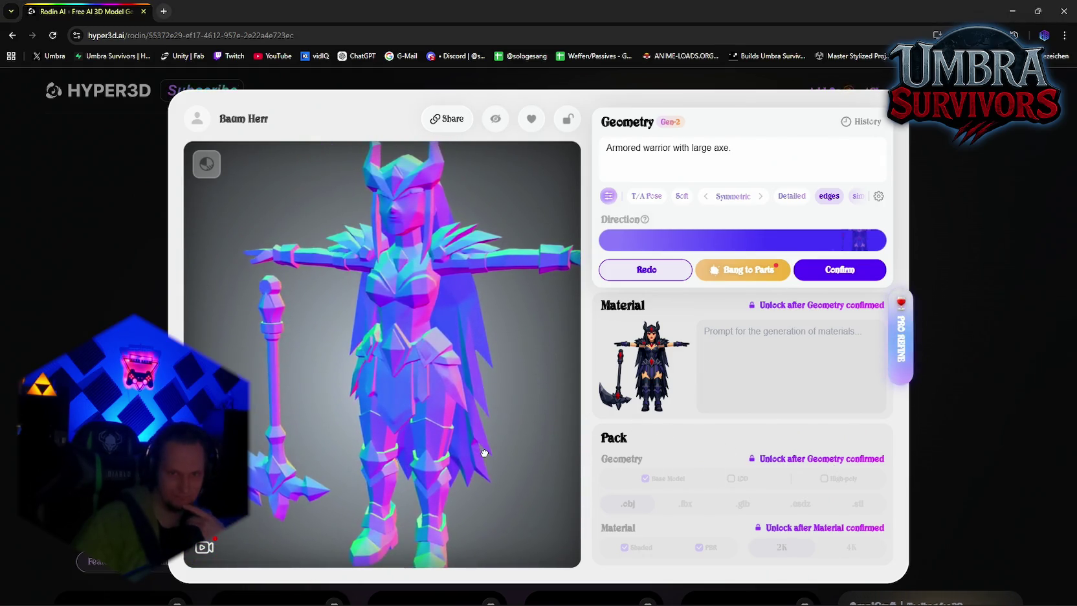
mouse_move(858, 275)
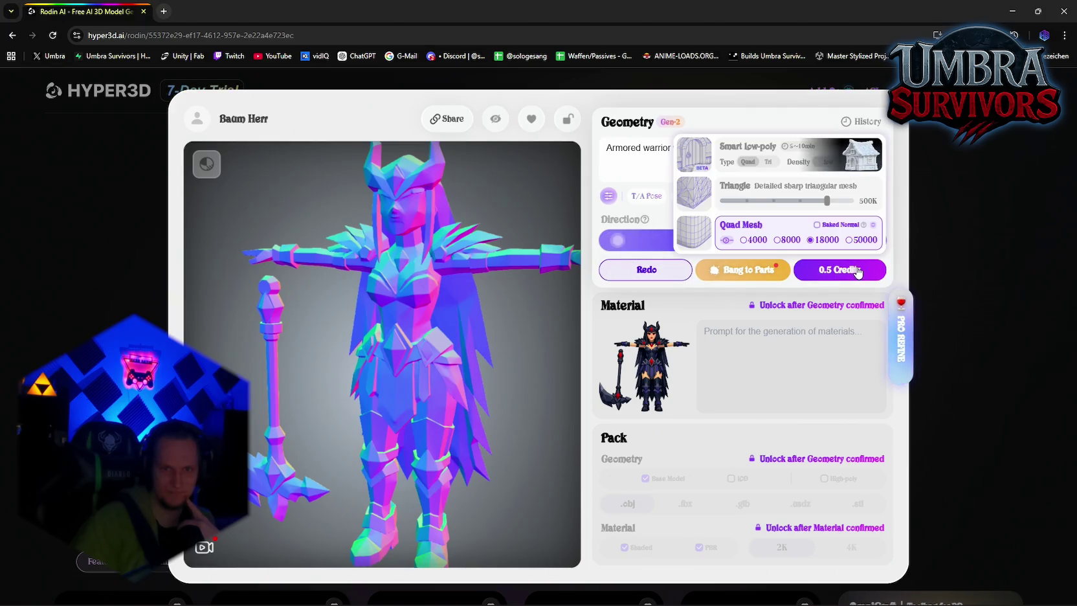
Confirm the warrior geometry for 0.5 credits with Keep Quads selected.
left_click(857, 272)
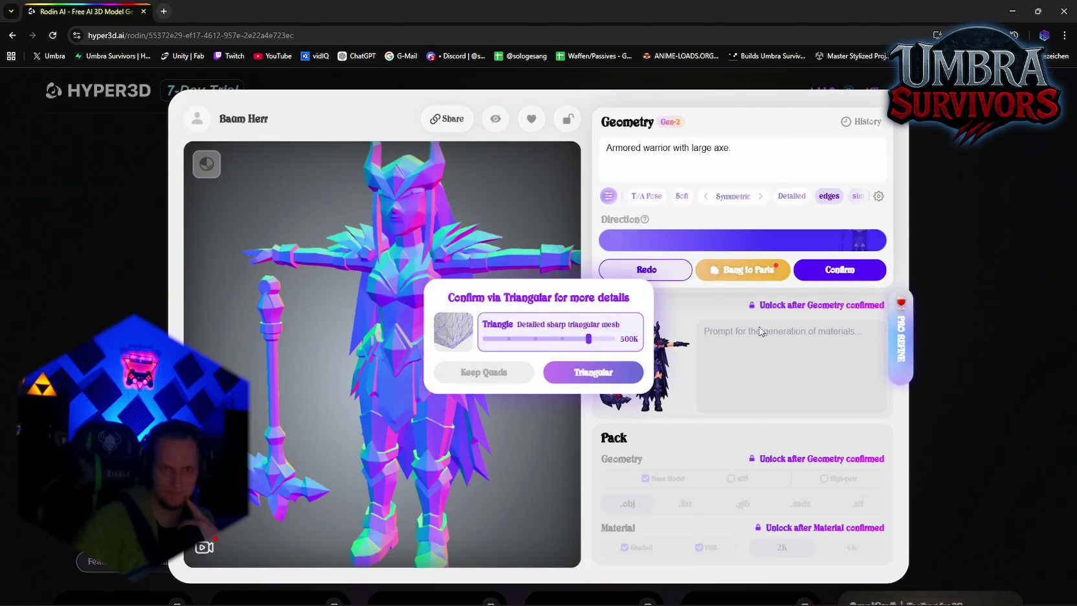
left_click(482, 374)
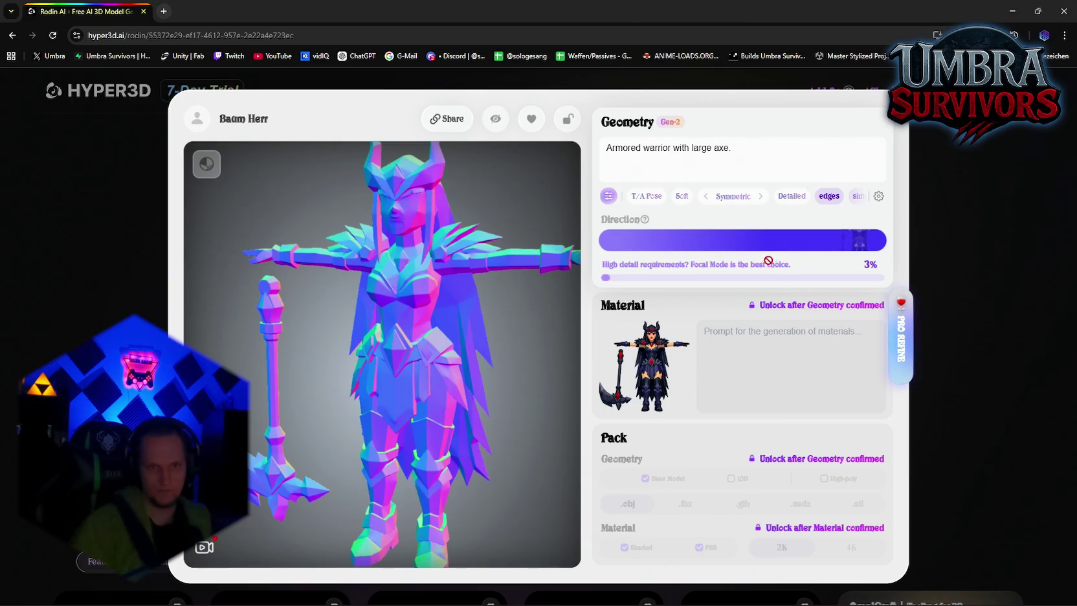
key("alt+Tab")
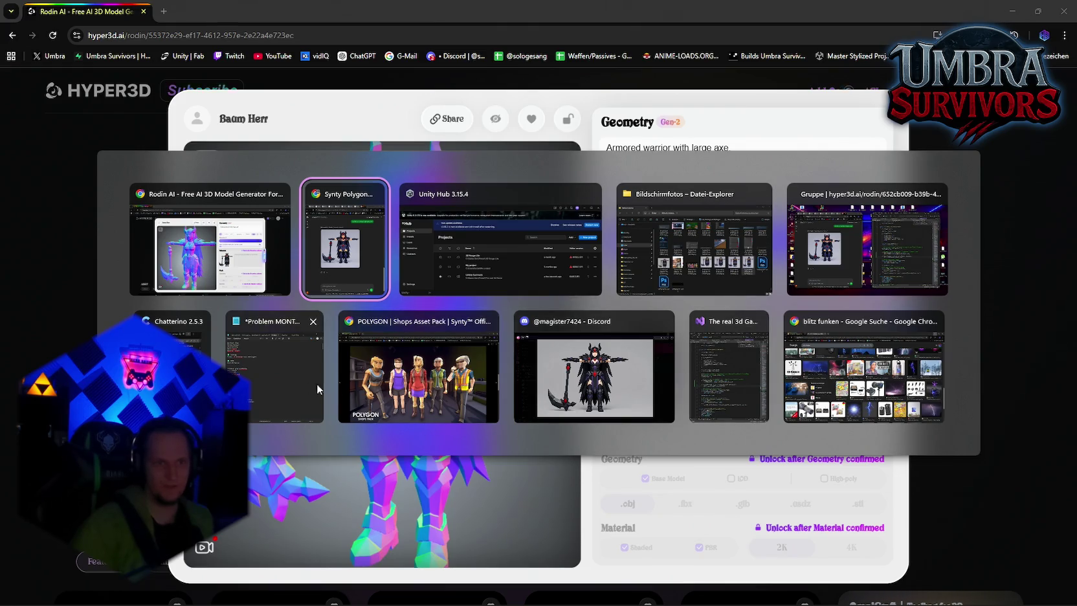
Switch to Unity Hub, then close it from its hidden system tray icon.
left_click(487, 244)
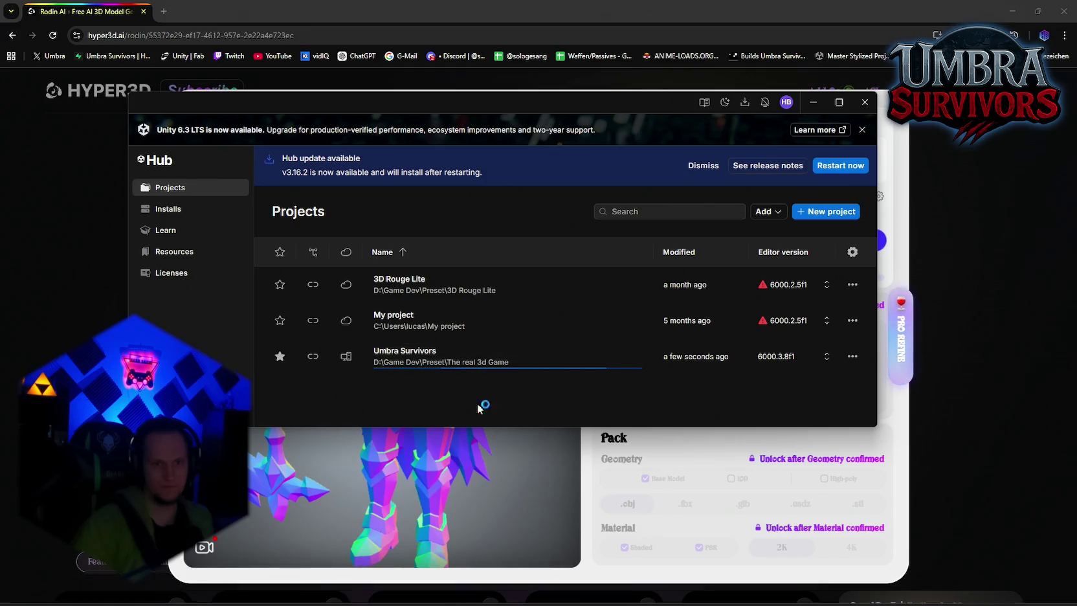
mouse_move(515, 603)
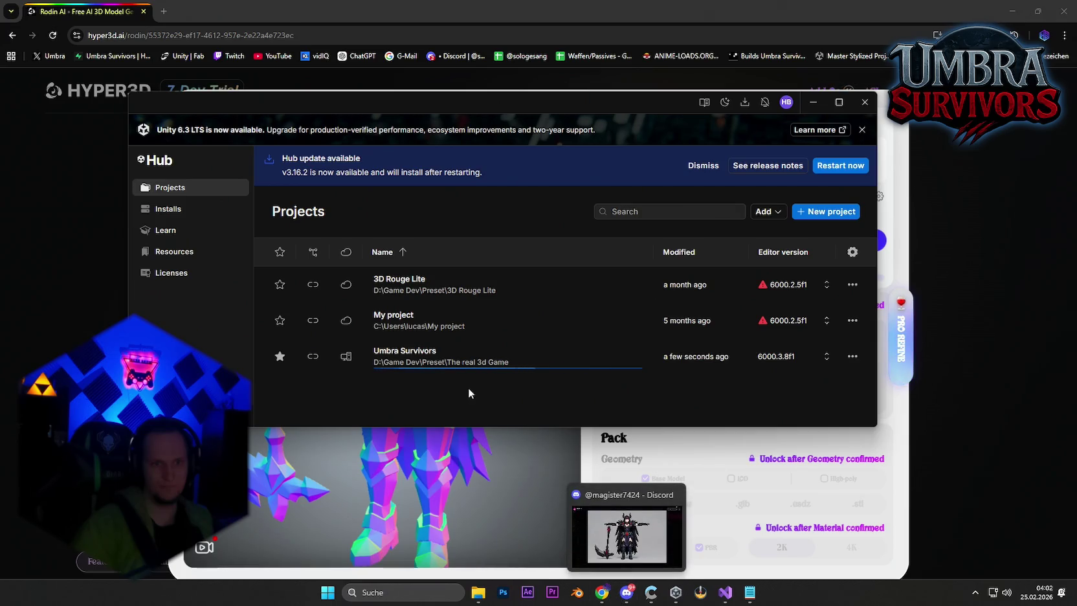
left_click(973, 594)
left_click(987, 526)
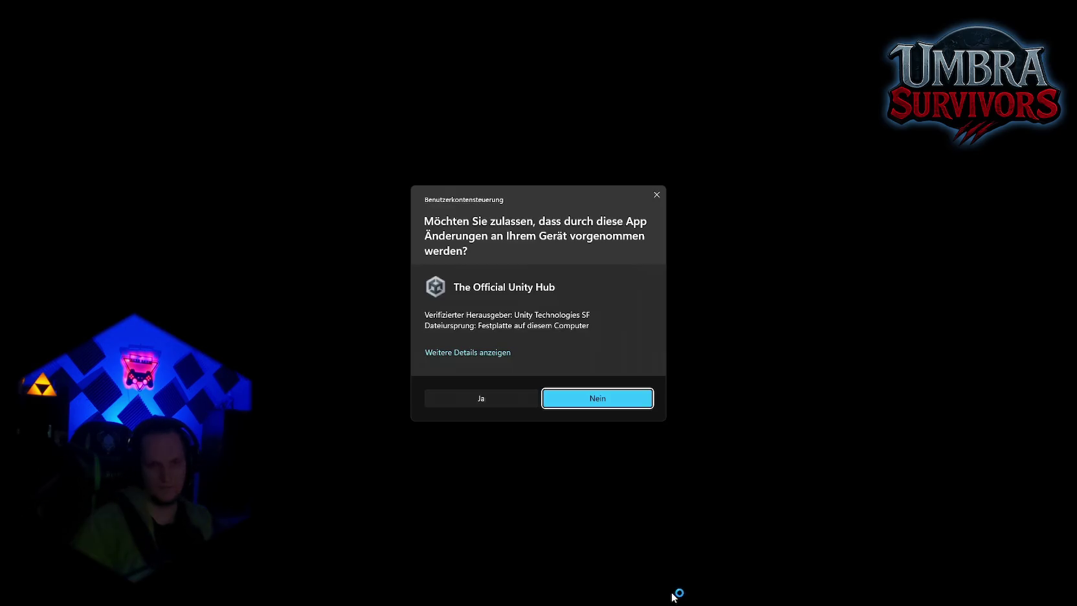
left_click(476, 394)
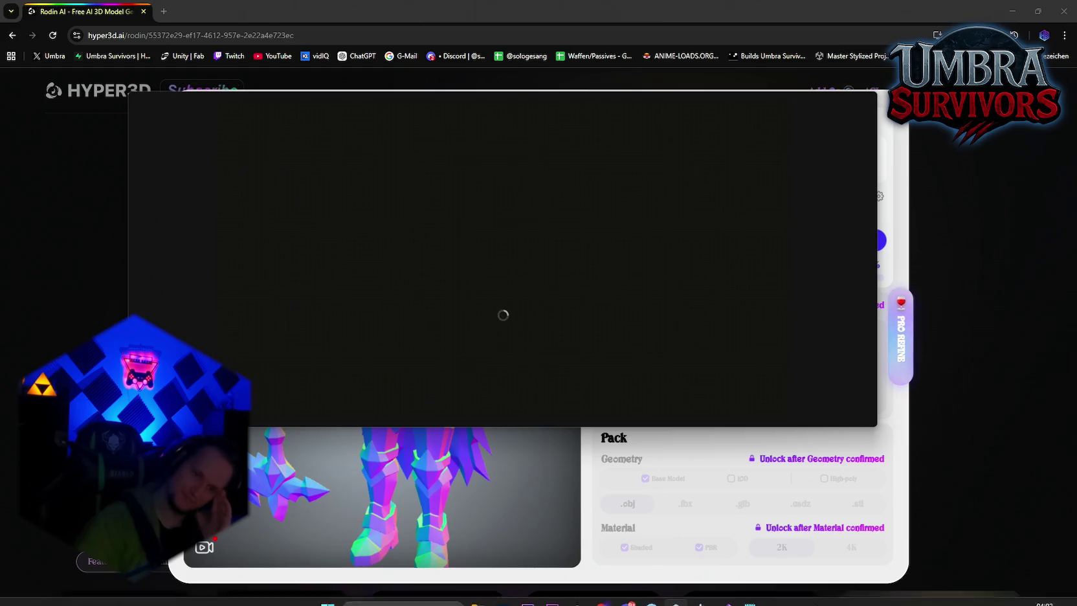
right_click(817, 594)
End Unity Hub and the three Unity Editor processes in Task Manager, then close it.
left_click(834, 545)
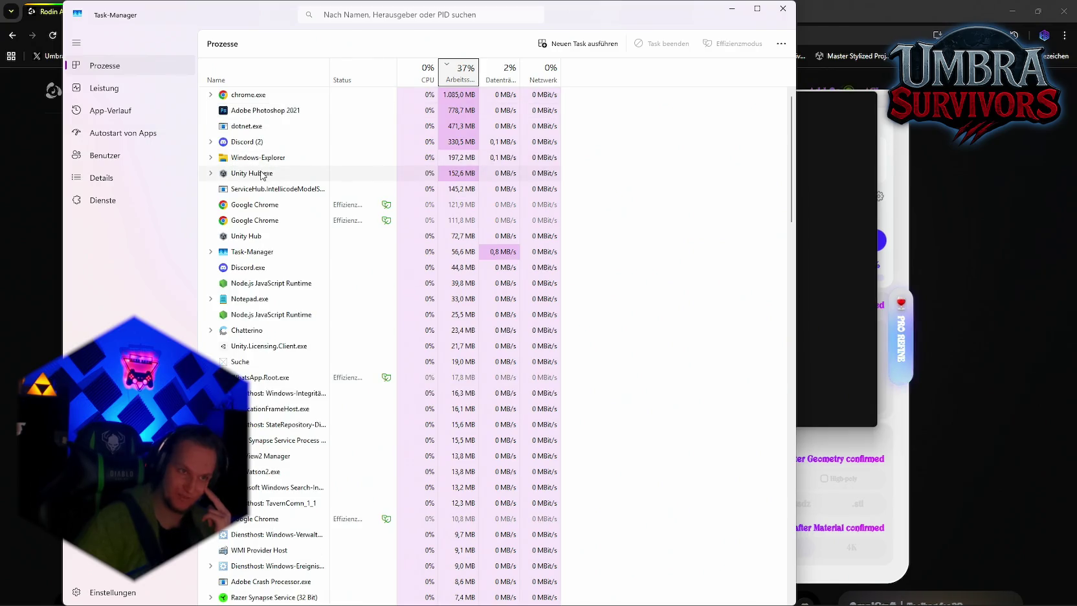
right_click(249, 176)
left_click(331, 194)
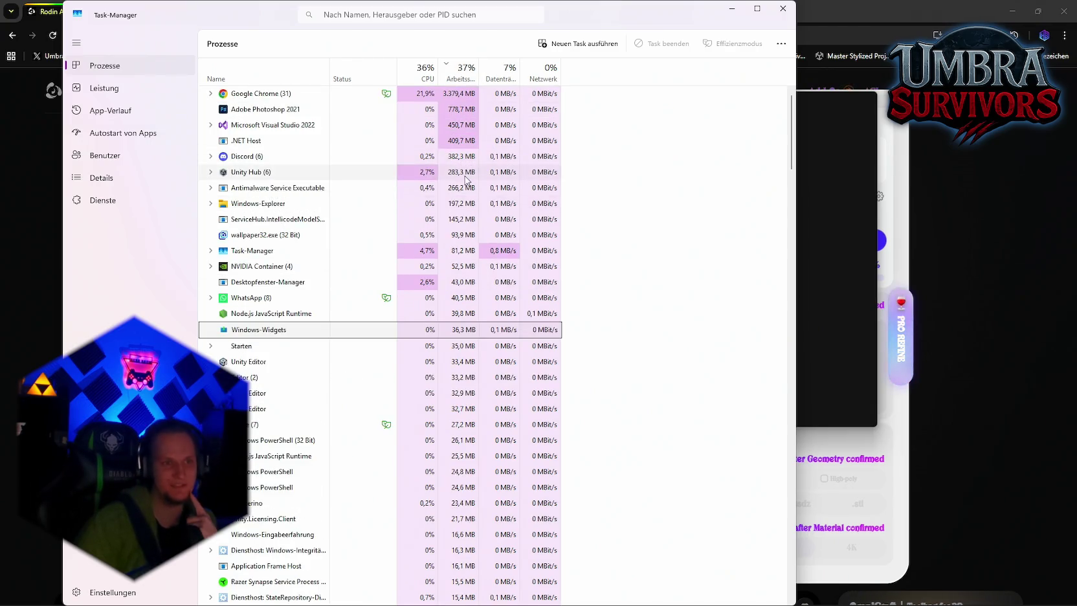
right_click(259, 376)
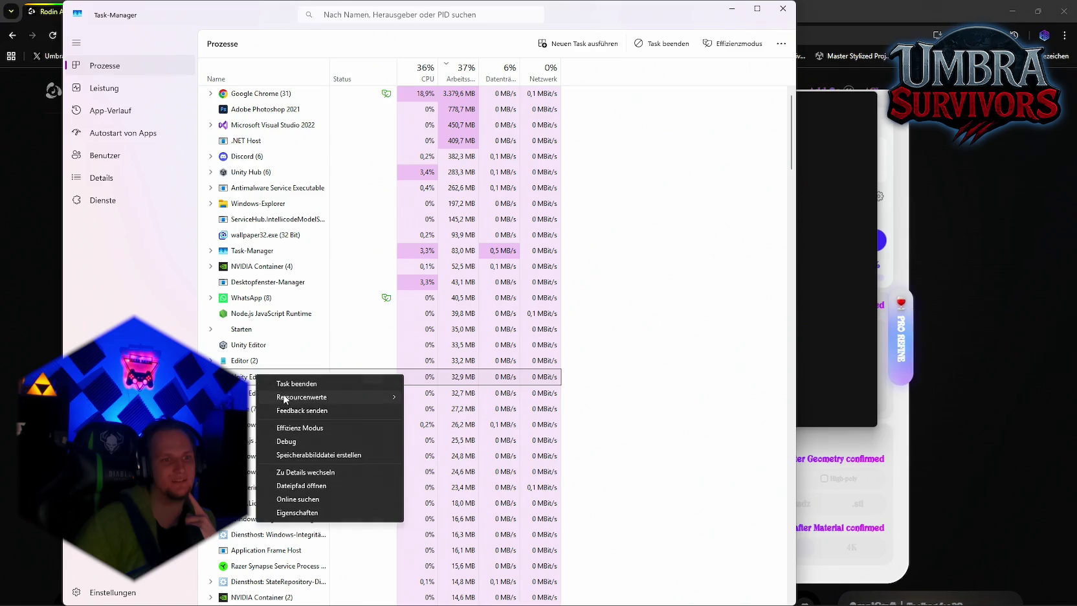
left_click(283, 387)
right_click(252, 345)
left_click(286, 355)
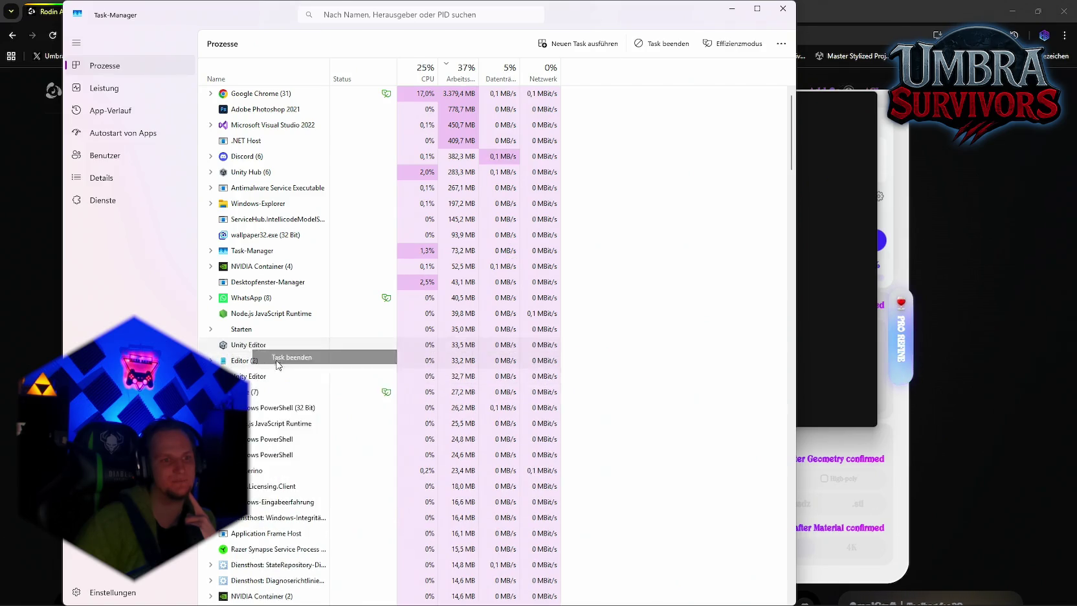
right_click(251, 366)
left_click(275, 374)
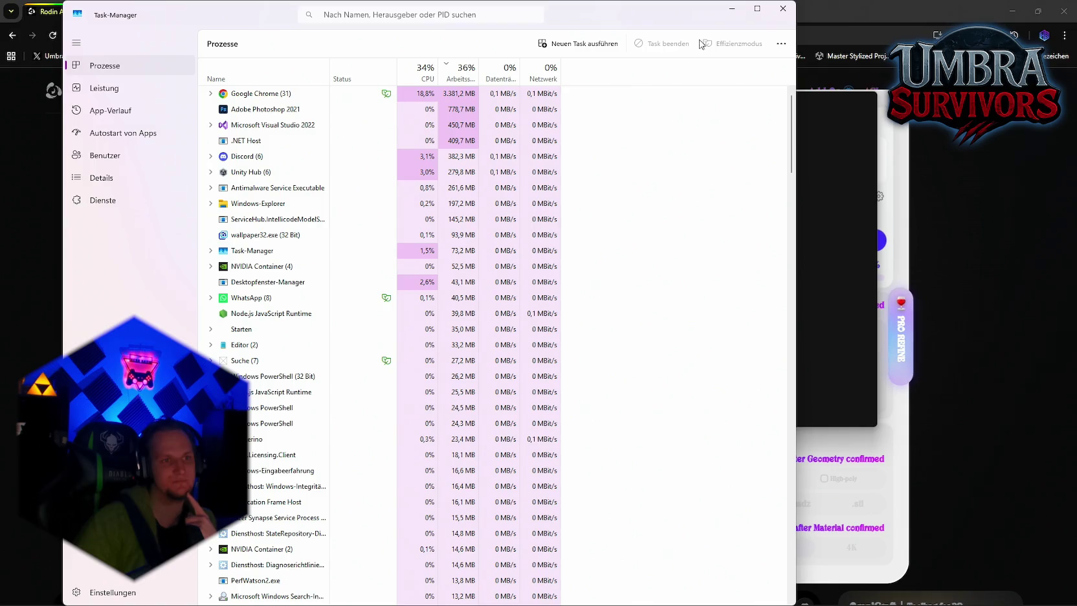
left_click(787, 12)
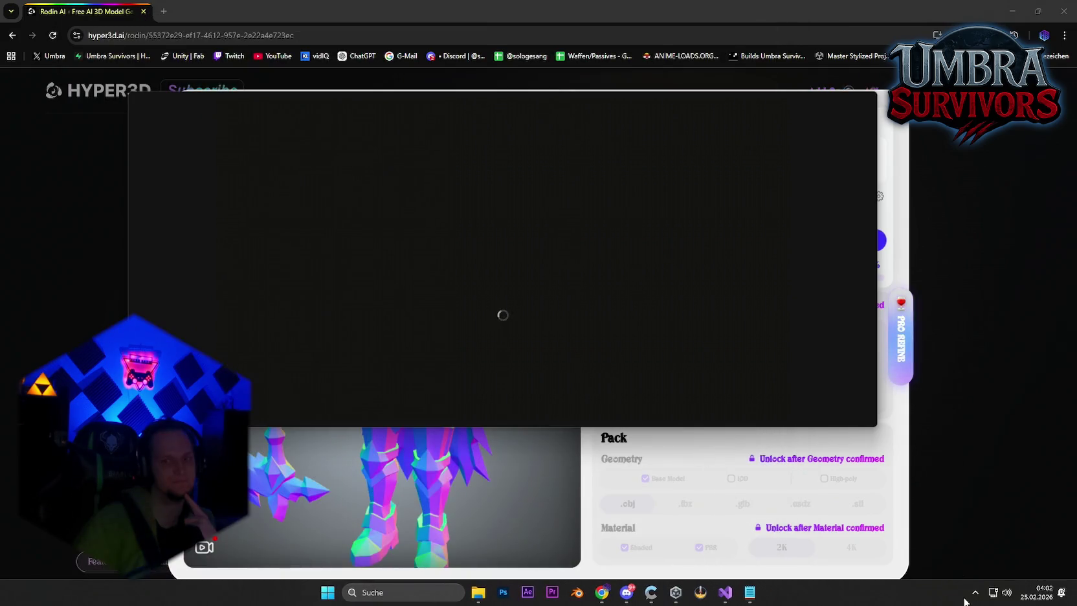
Generate the Rodin material and orbit the warrior to view its dark purple armor and red gems.
left_click(975, 592)
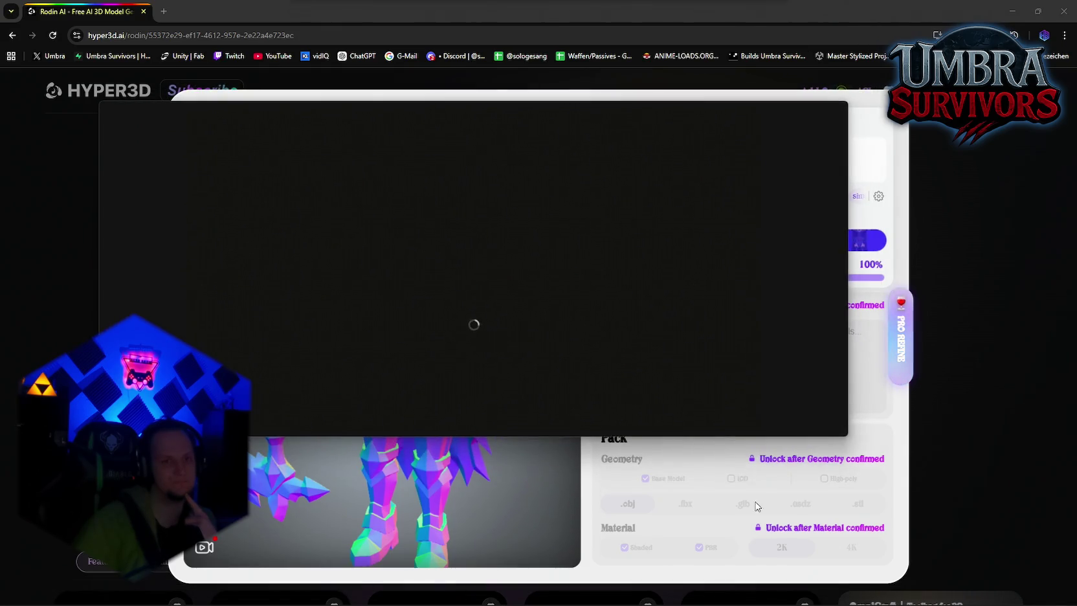
left_click(567, 499)
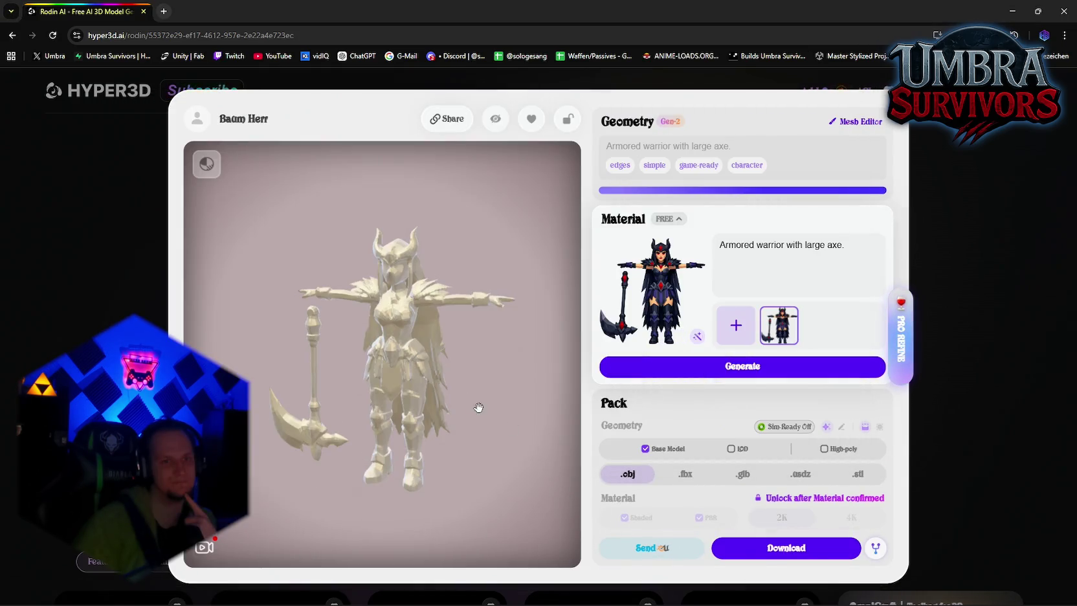
scroll(388, 354, "up", 3)
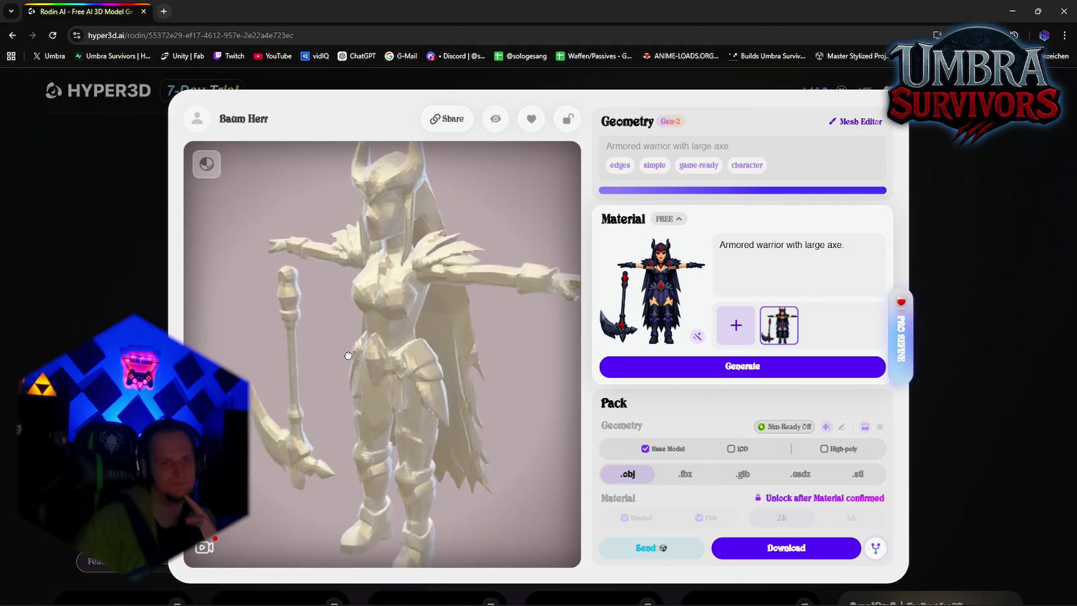
left_click(712, 369)
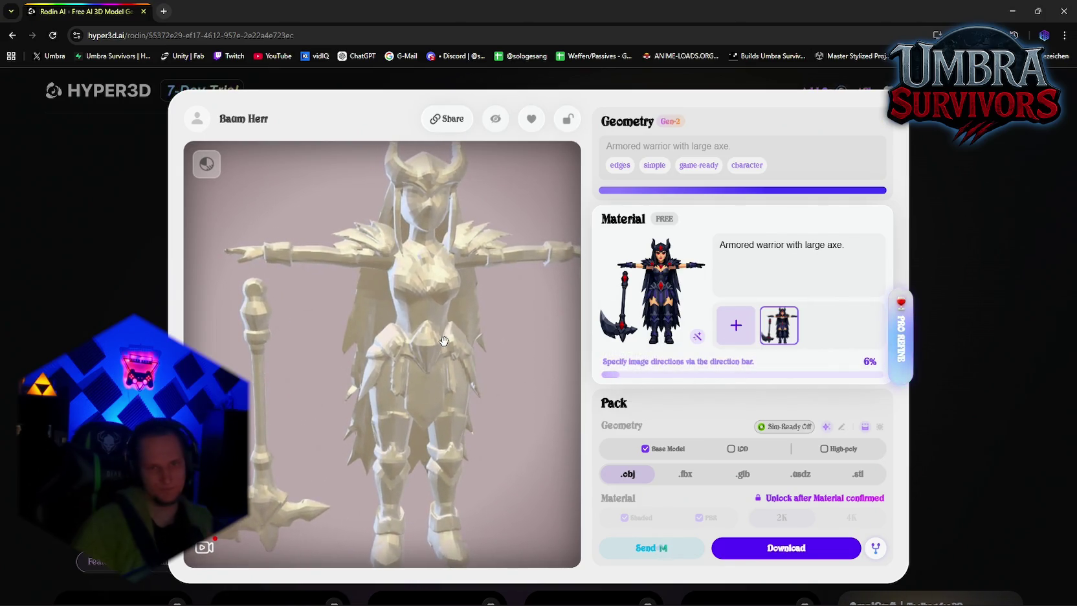
left_click_drag(470, 342, 344, 349)
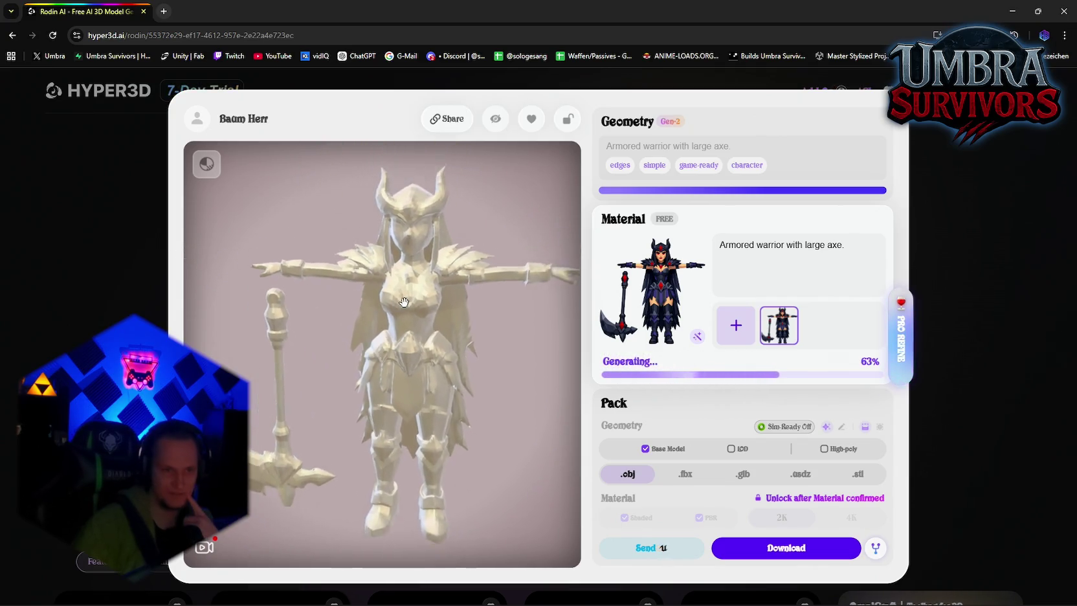
scroll(369, 348, "up", 3)
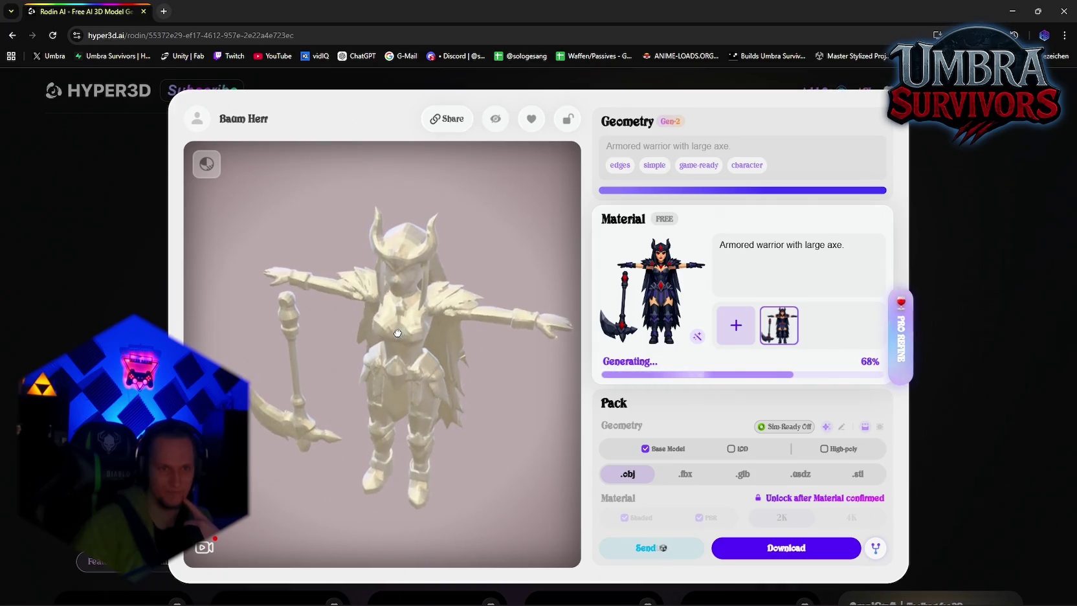
left_click_drag(422, 346, 315, 376)
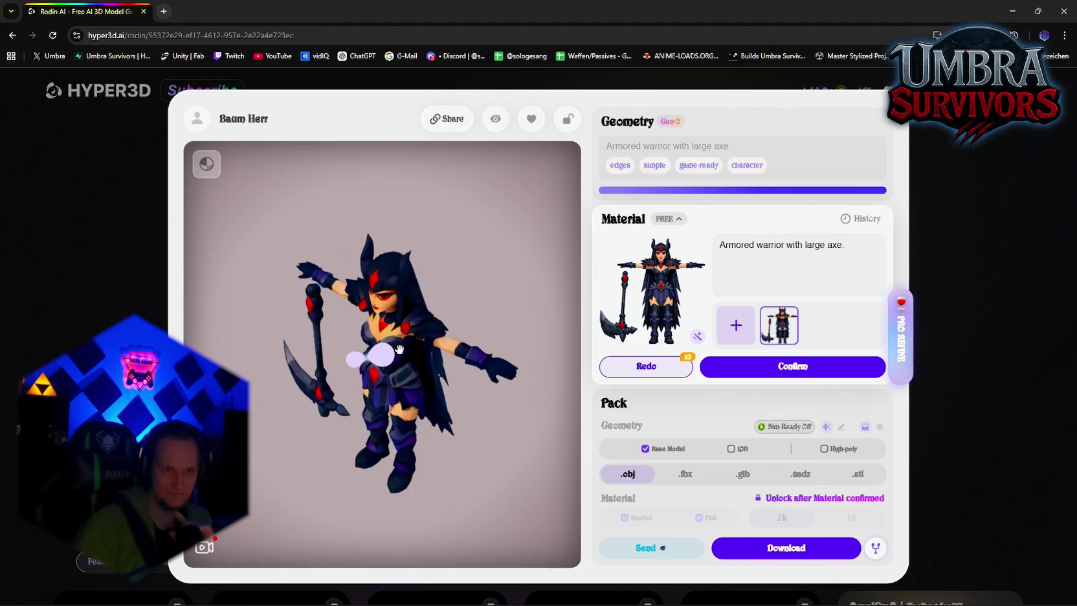
mouse_move(444, 316)
left_mouse_down()
mouse_move(357, 313)
mouse_move(434, 340)
mouse_move(431, 267)
mouse_move(446, 331)
left_mouse_up()
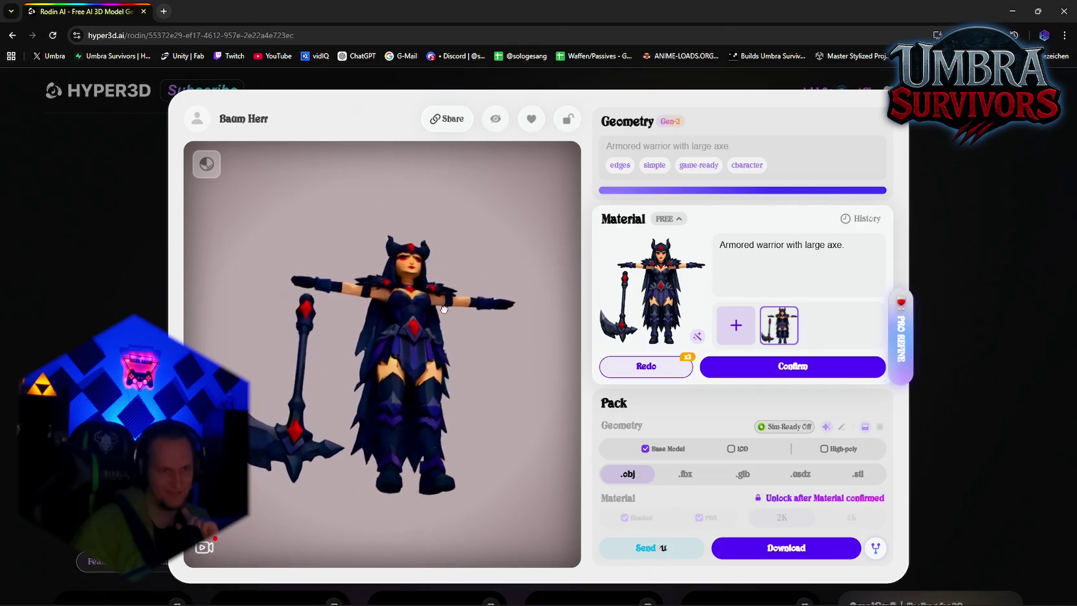
mouse_move(472, 312)
left_mouse_down()
mouse_move(446, 220)
mouse_move(254, 266)
mouse_move(220, 420)
mouse_move(216, 305)
mouse_move(202, 264)
mouse_move(400, 310)
mouse_move(407, 335)
mouse_move(402, 319)
mouse_move(455, 228)
left_mouse_up()
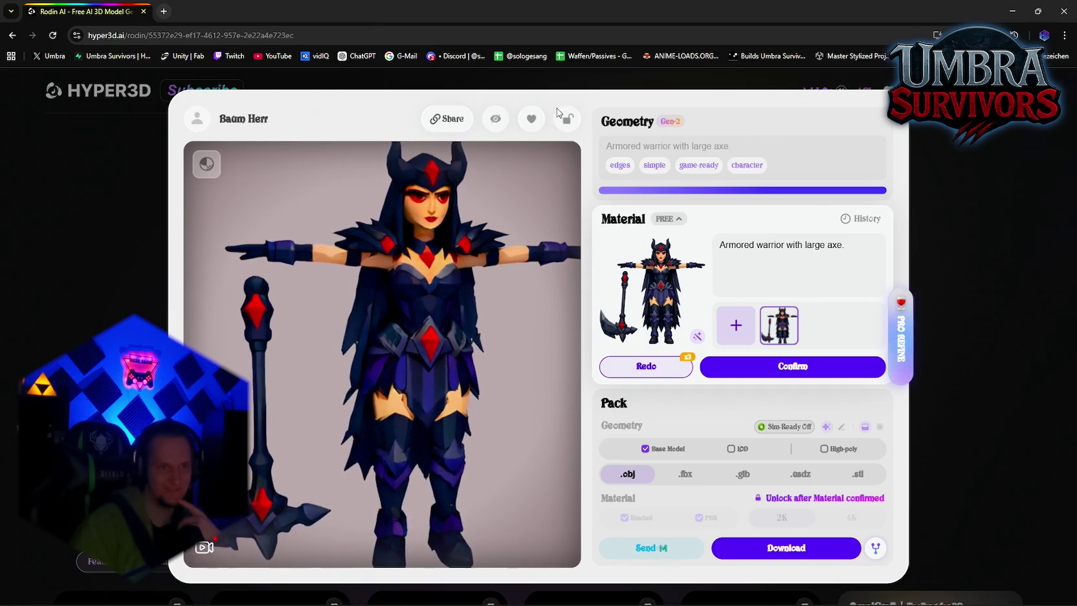
mouse_move(716, 596)
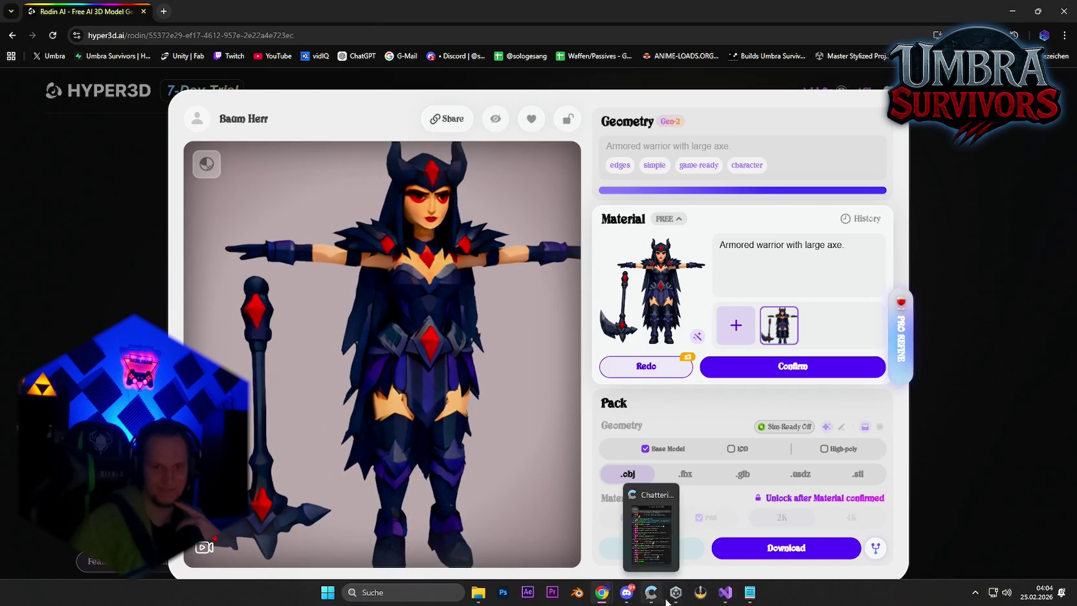
Open Task Manager from the taskbar in its Details process list.
left_click(673, 550)
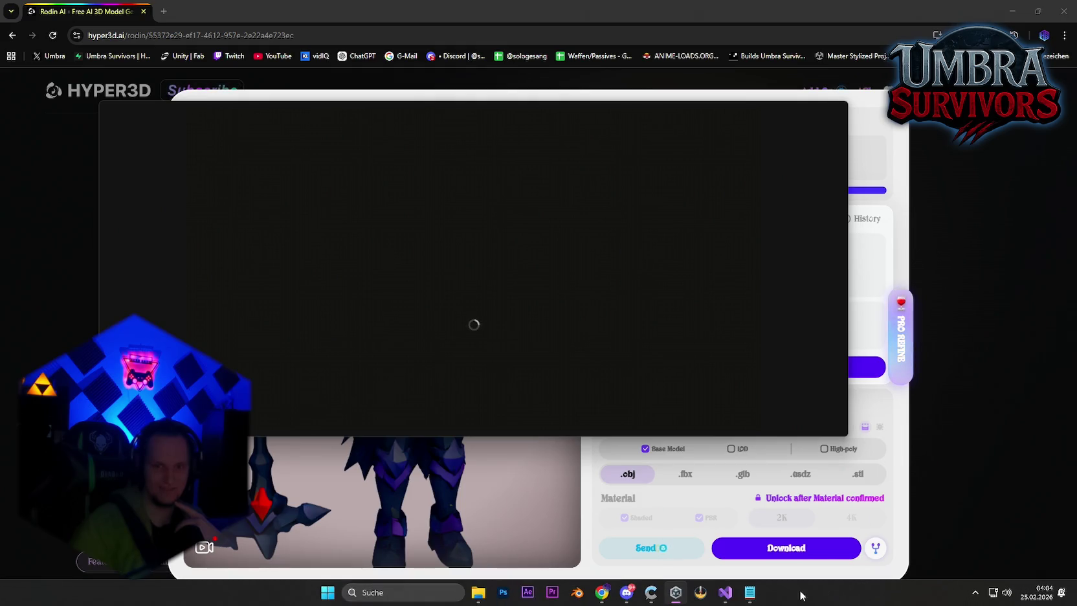
right_click(877, 600)
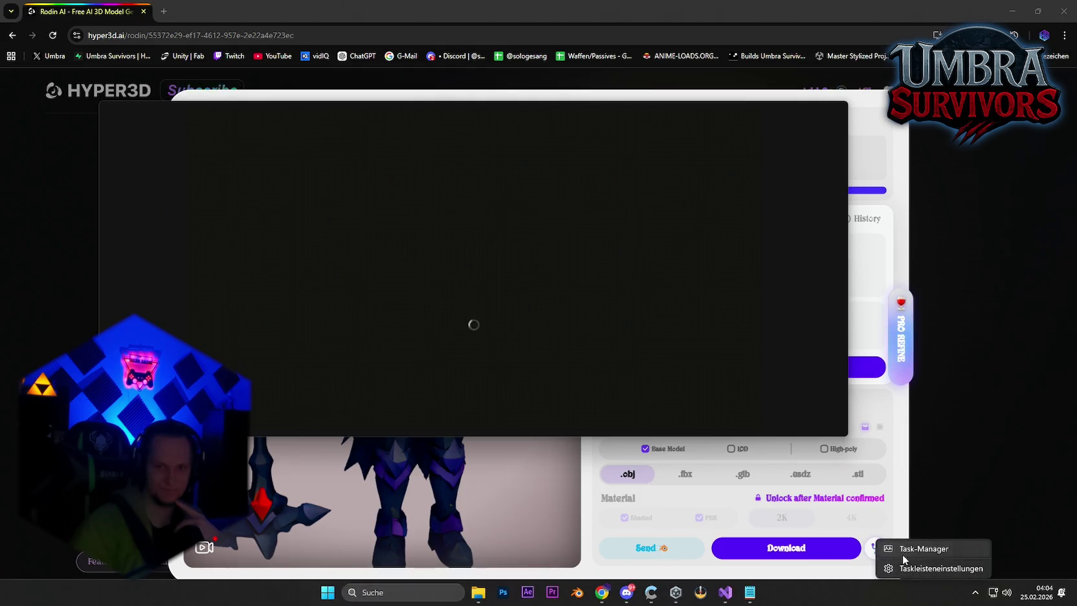
left_click(923, 564)
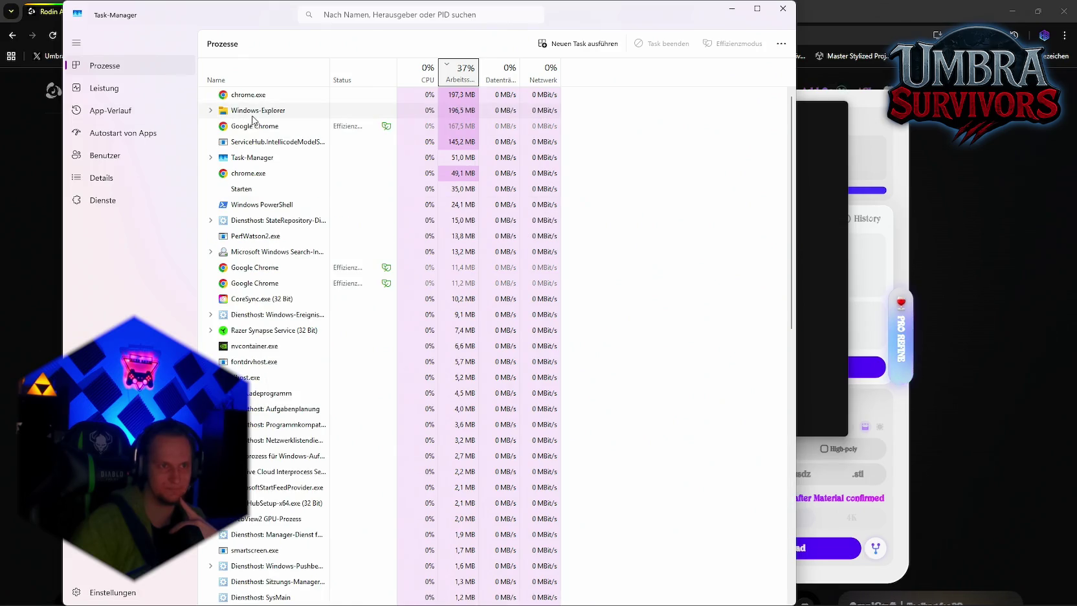
left_click(99, 180)
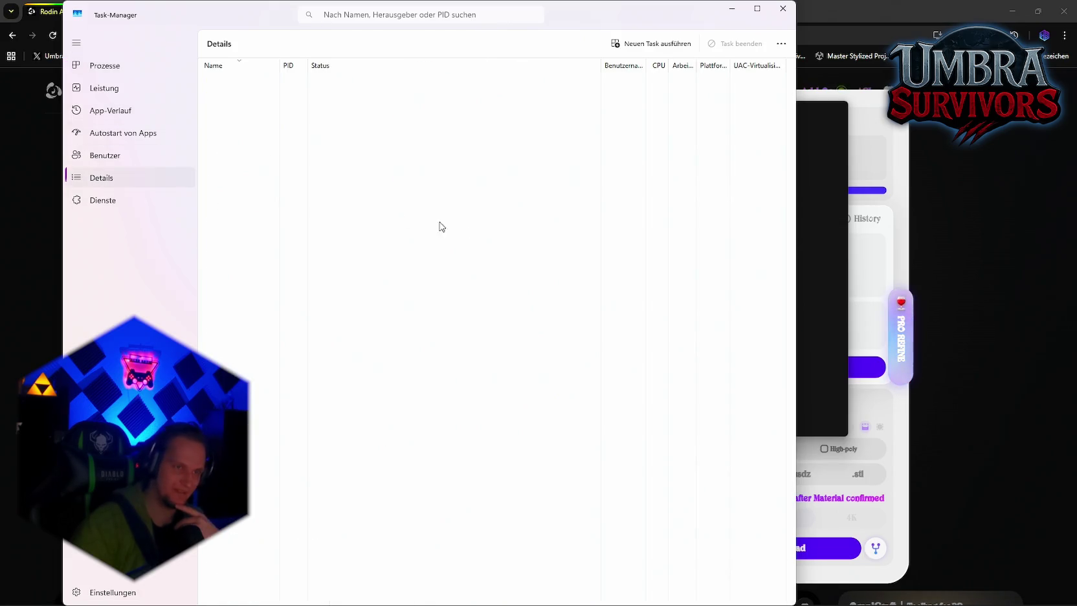
End the Unity Hub setup process, the Unity Hub process tree and Unity.Licensing.Client.
right_click(287, 253)
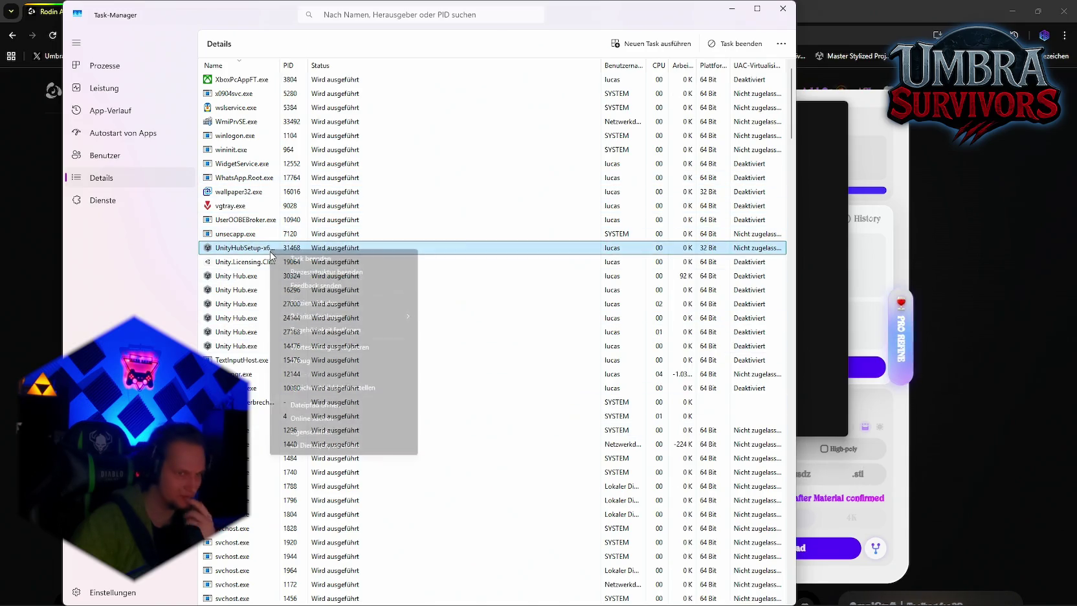
left_click(296, 259)
left_click(357, 355)
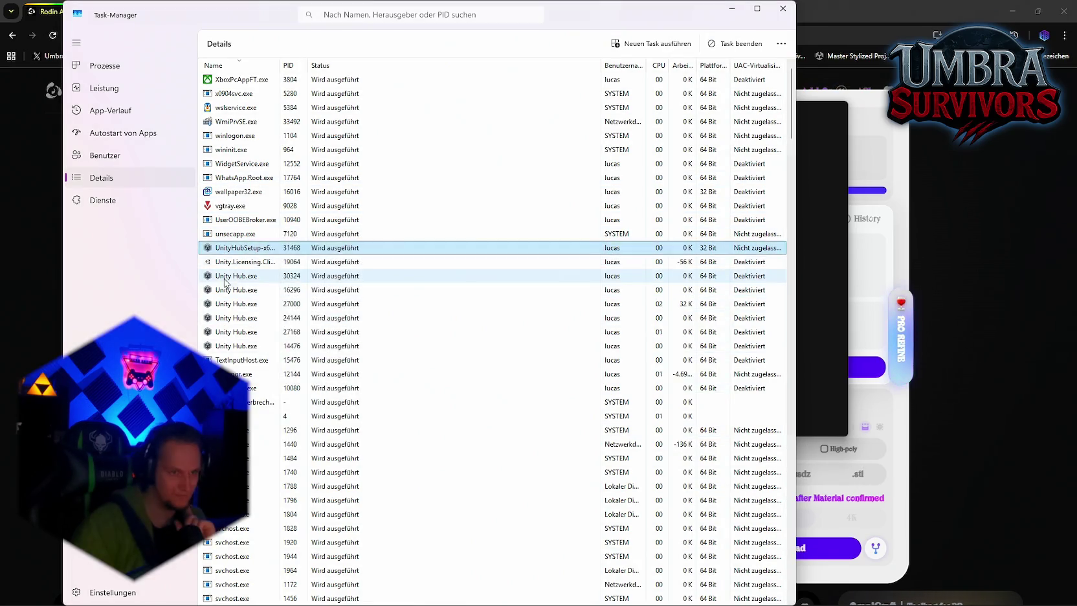
right_click(227, 275)
left_click(274, 296)
key("Return")
right_click(249, 252)
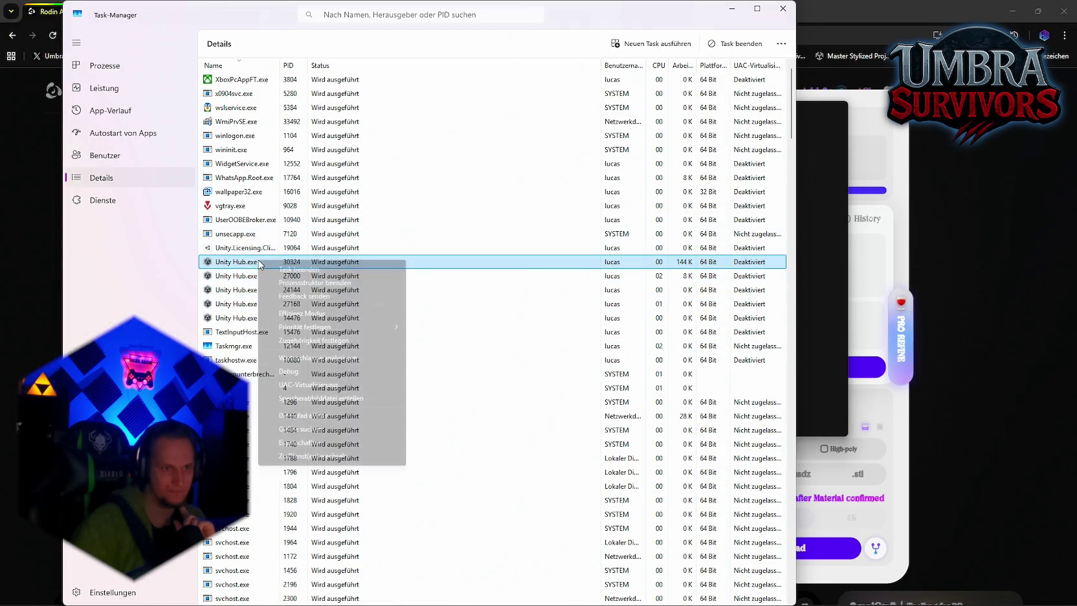
left_click(266, 259)
key("Return")
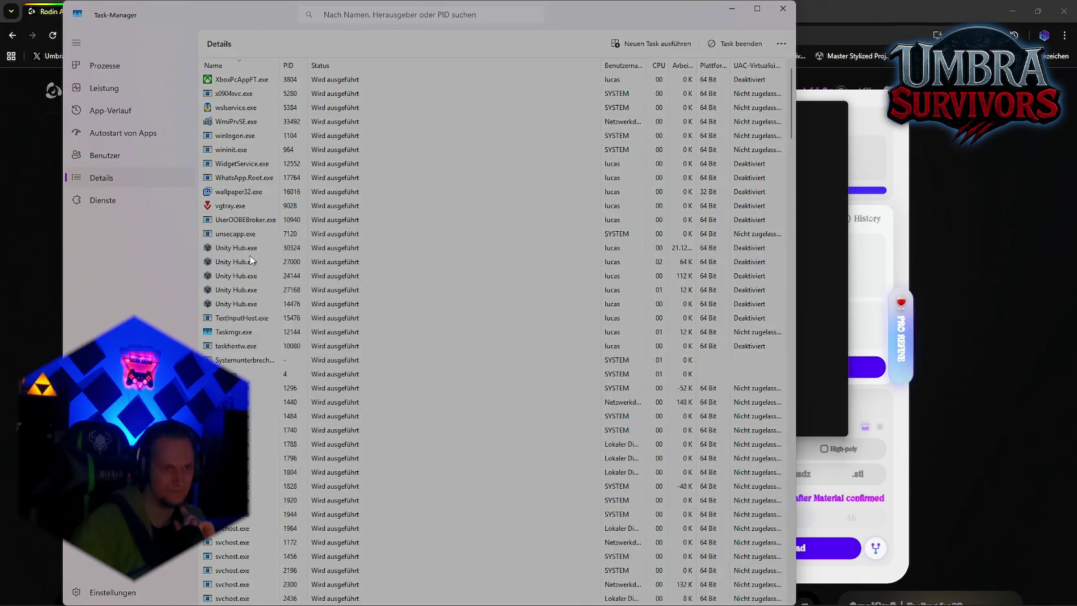
Dismiss Unity Hub's license activation prompt and quit Unity Hub from its tray icon.
right_click(233, 253)
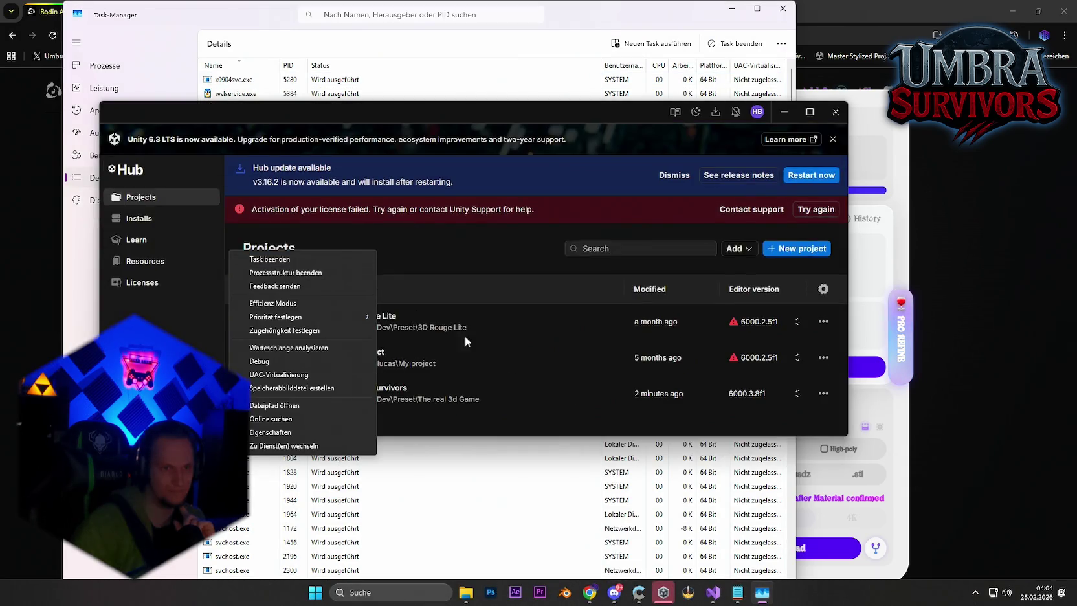
left_click(570, 396)
left_click(485, 304)
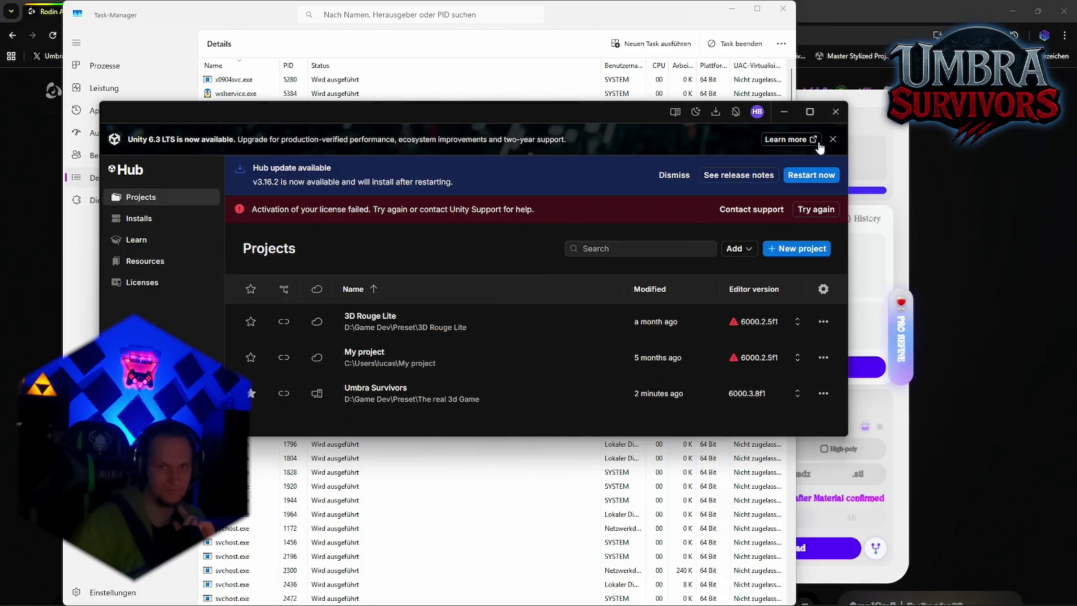
left_click(979, 585)
right_click(950, 537)
left_click(966, 525)
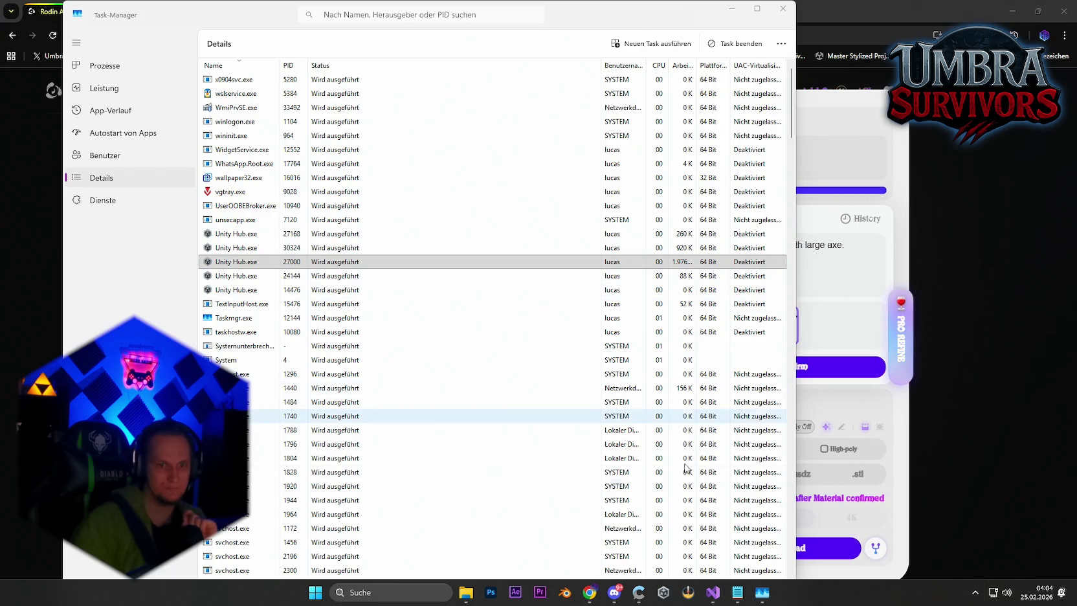
End the remaining Unity Hub.exe processes, including 27000 and 14476.
left_click(255, 233)
key("Delete")
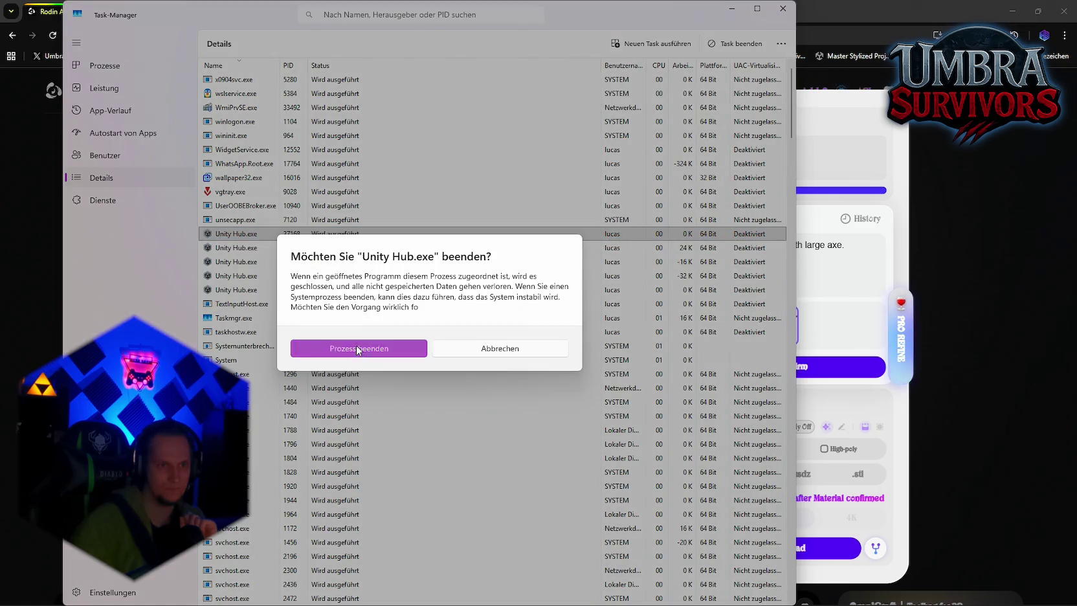
left_click(357, 349)
right_click(249, 248)
left_click(258, 253)
key("Return")
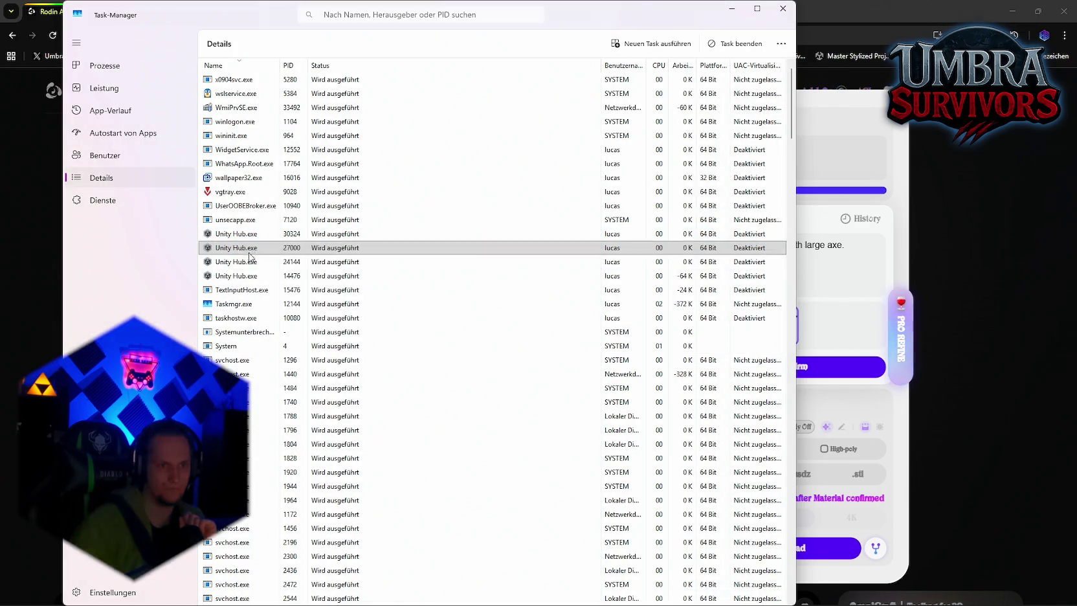
right_click(249, 254)
left_click(259, 252)
key("Return")
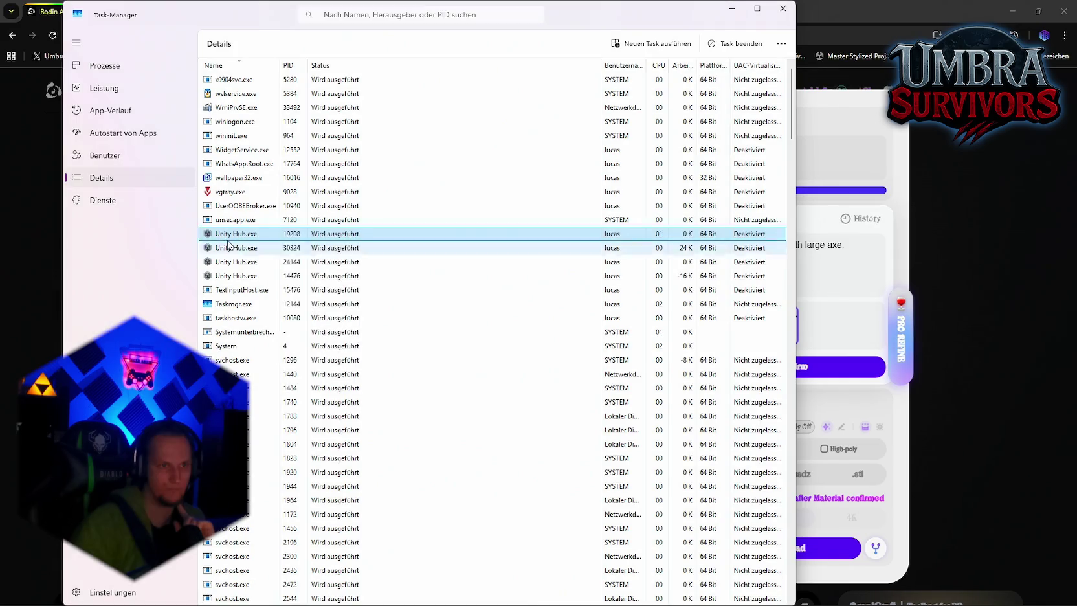
right_click(248, 275)
left_click(272, 279)
left_click(359, 348)
End the last Unity Hub process and its process tree, then close Task Manager.
right_click(249, 261)
left_click(272, 266)
left_click(356, 350)
right_click(232, 248)
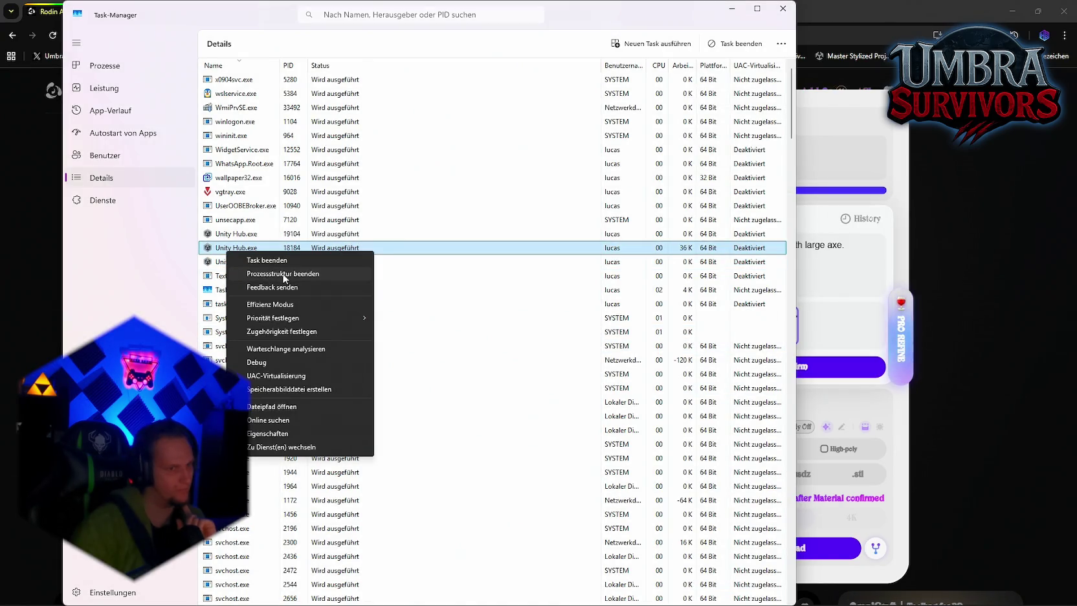
left_click(284, 273)
left_click(358, 356)
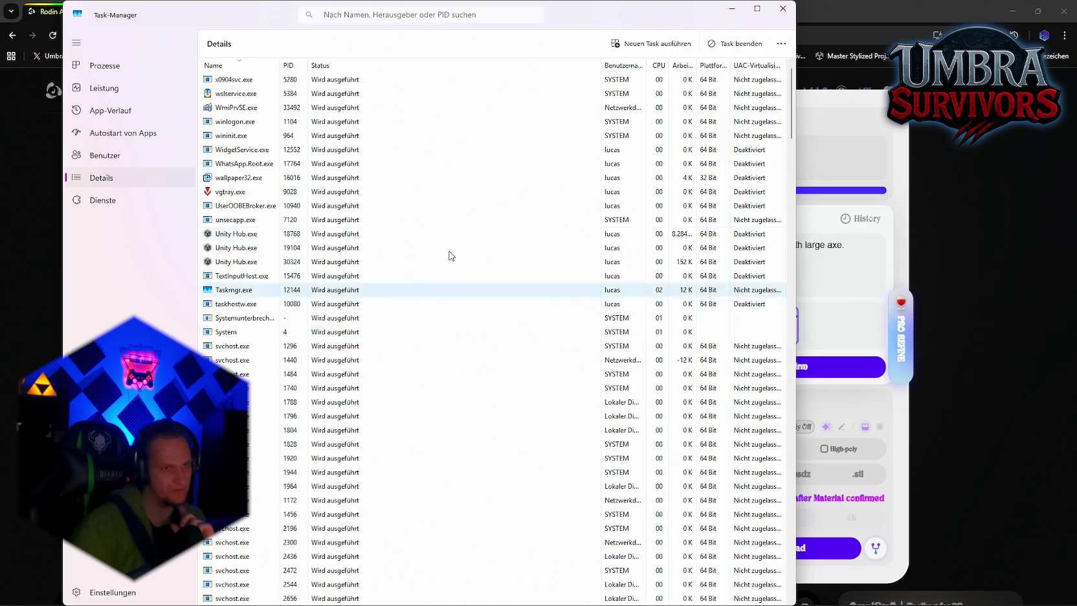
left_click(783, 9)
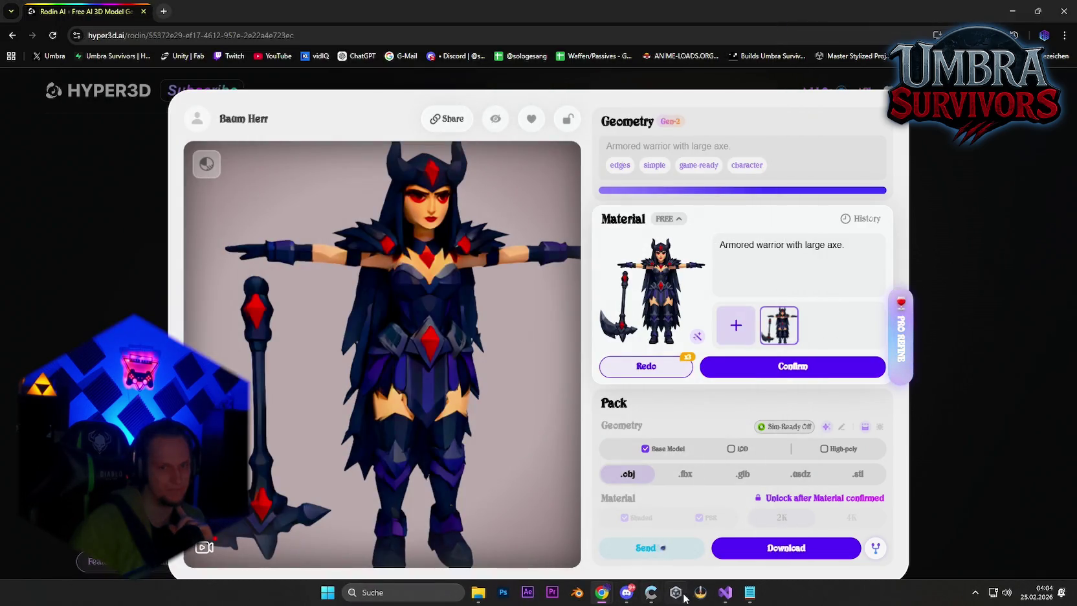
Relaunch Unity Hub, move the blank black window aside and close the browser.
left_click(681, 596)
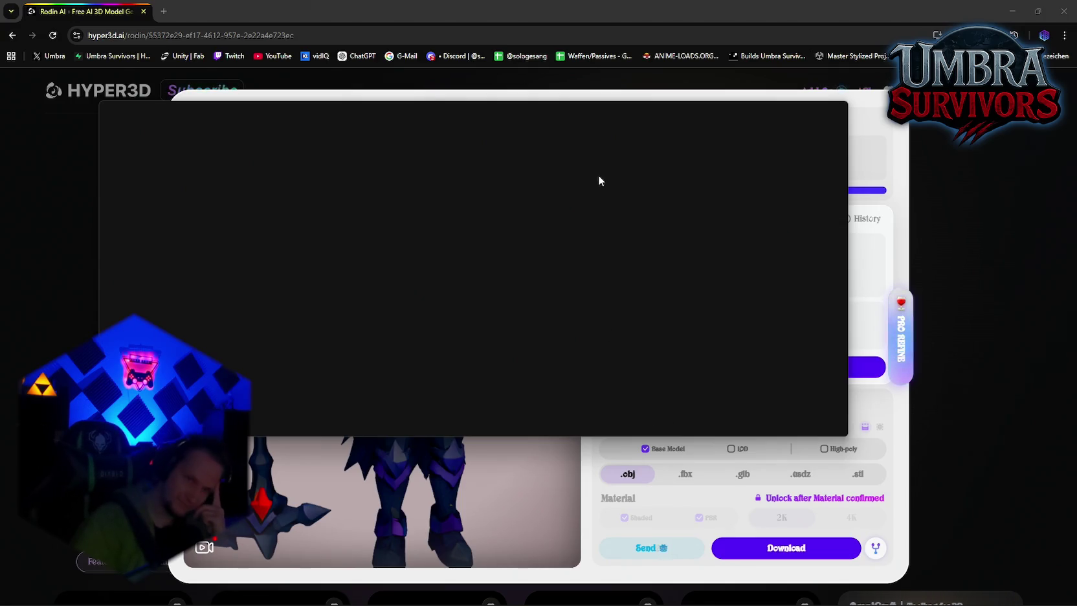
mouse_move(504, 116)
left_mouse_down()
mouse_move(651, 115)
mouse_move(569, 141)
mouse_move(497, 59)
mouse_move(569, 102)
left_mouse_up()
left_click(1062, 8)
Quit Unity Hub from its hidden tray icon menu, then start it again.
mouse_move(710, 600)
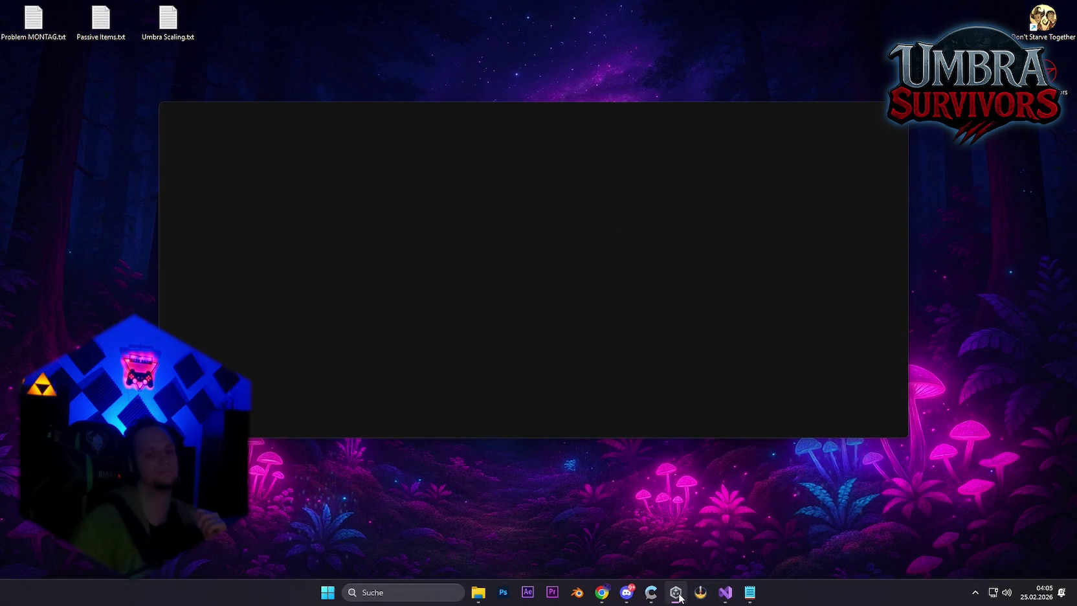
left_click(975, 592)
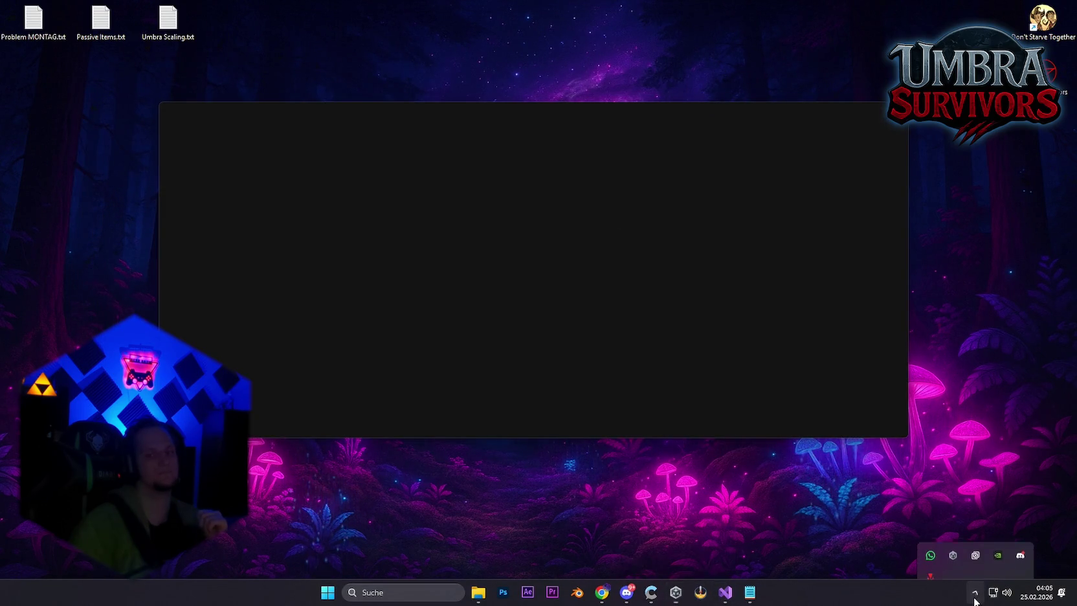
right_click(950, 539)
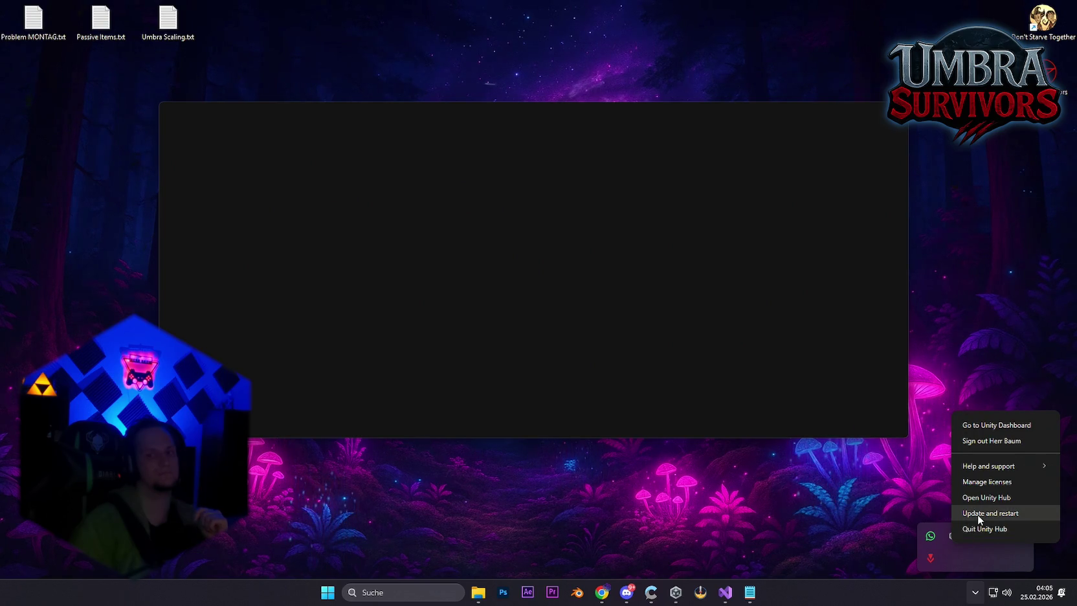
left_click(978, 530)
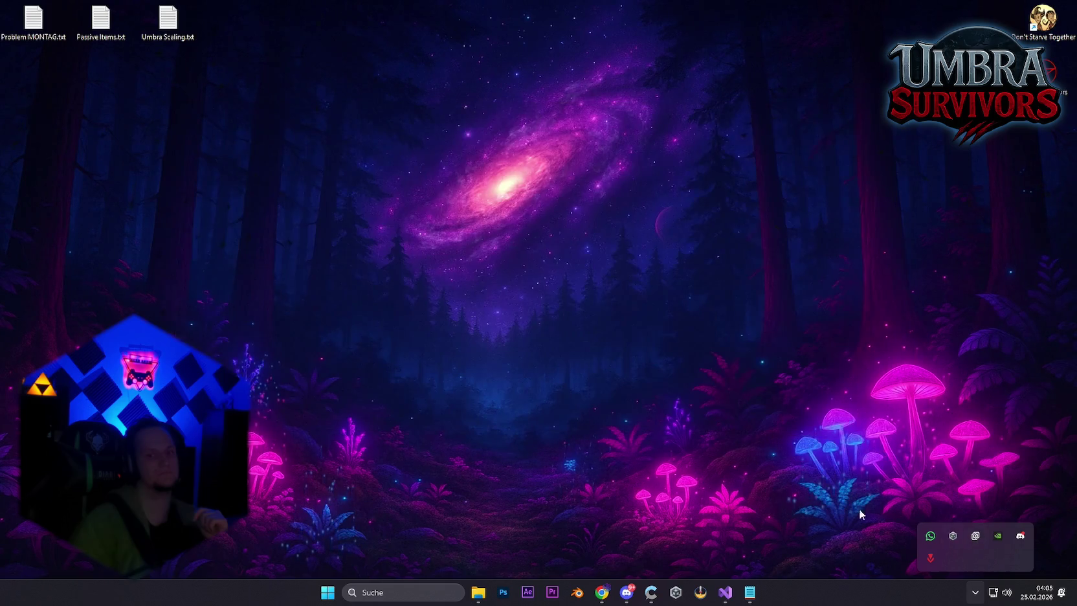
left_click(676, 597)
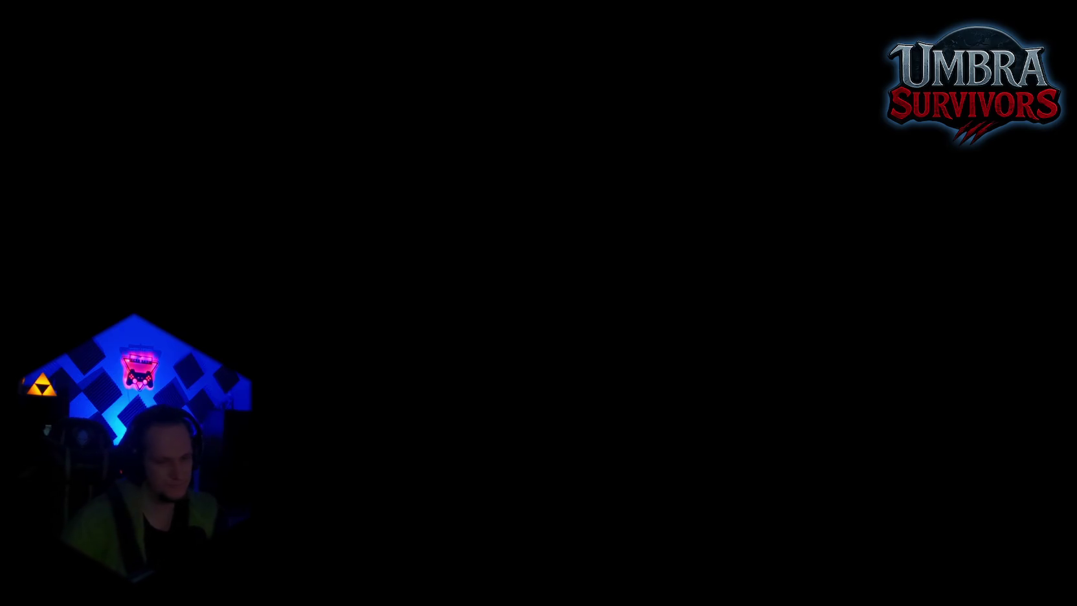
Wake the lock screen and sign in with the account PIN.
key("space")
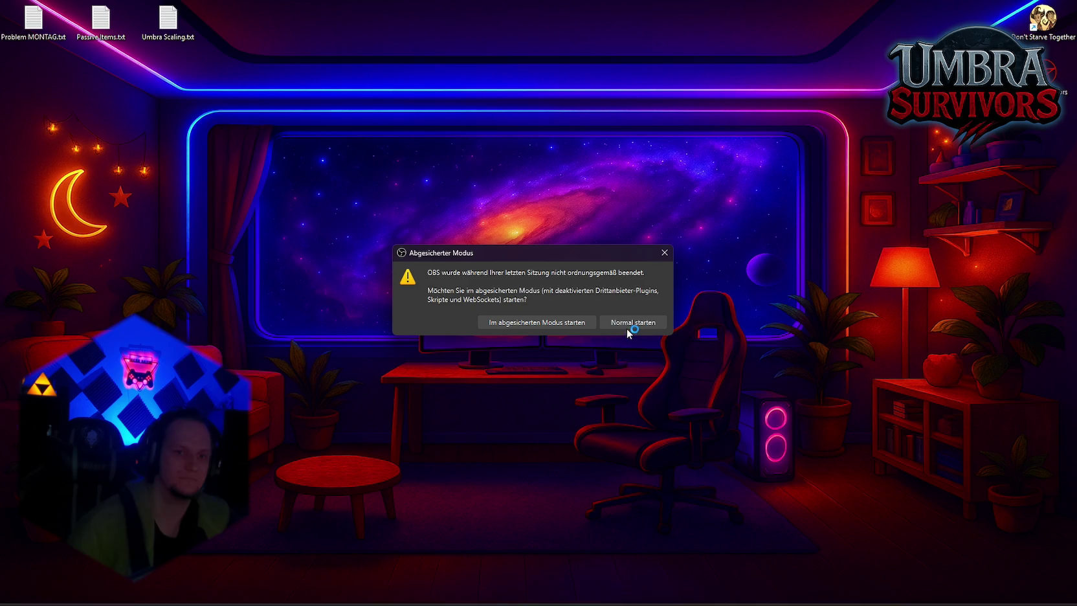
Start OBS normally, dismissing the plugin loading error and missing files notice.
left_click(626, 326)
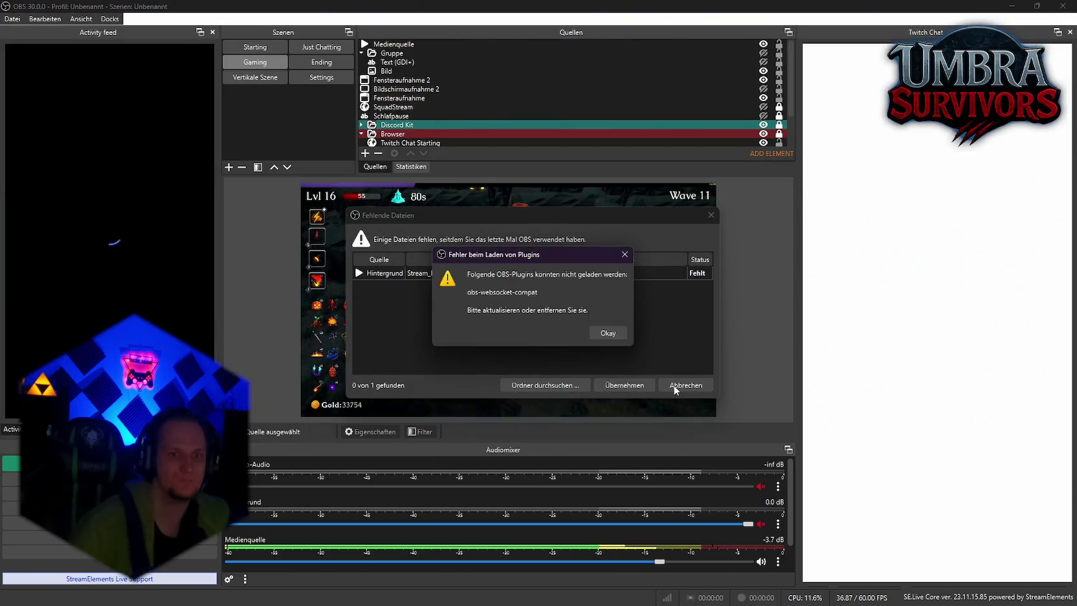
left_click(608, 333)
left_click(689, 387)
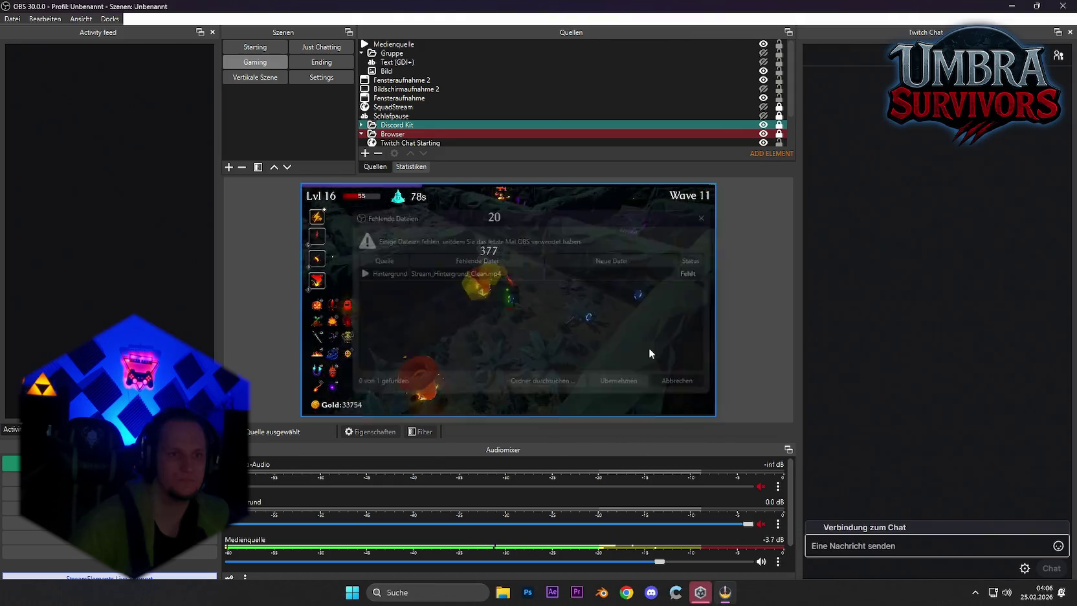
Review the OBS Stream settings without changes, then minimize OBS.
left_click(110, 538)
left_click(307, 134)
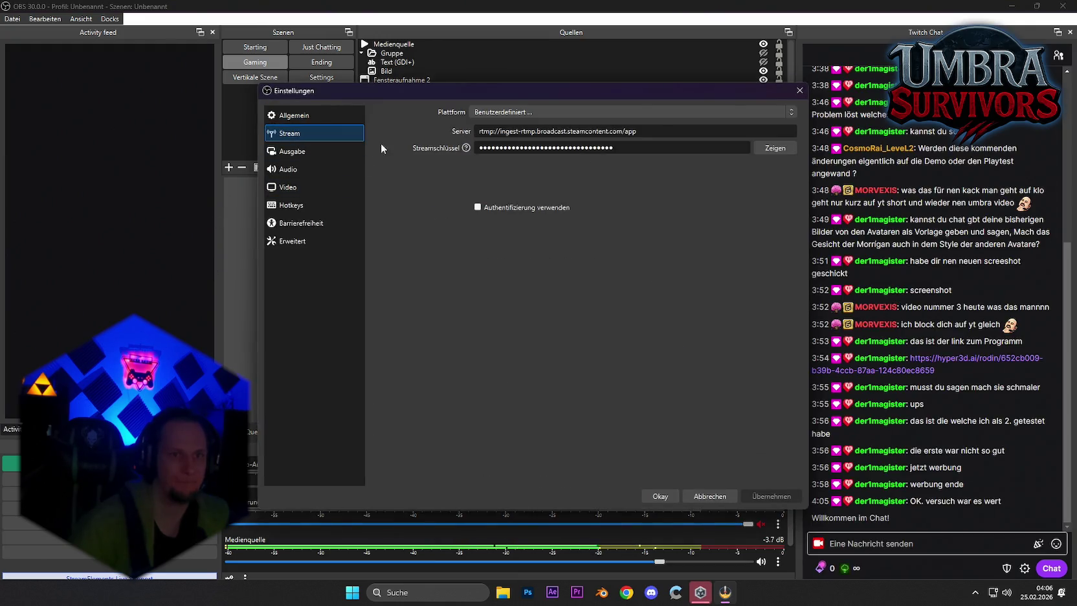
left_click(799, 91)
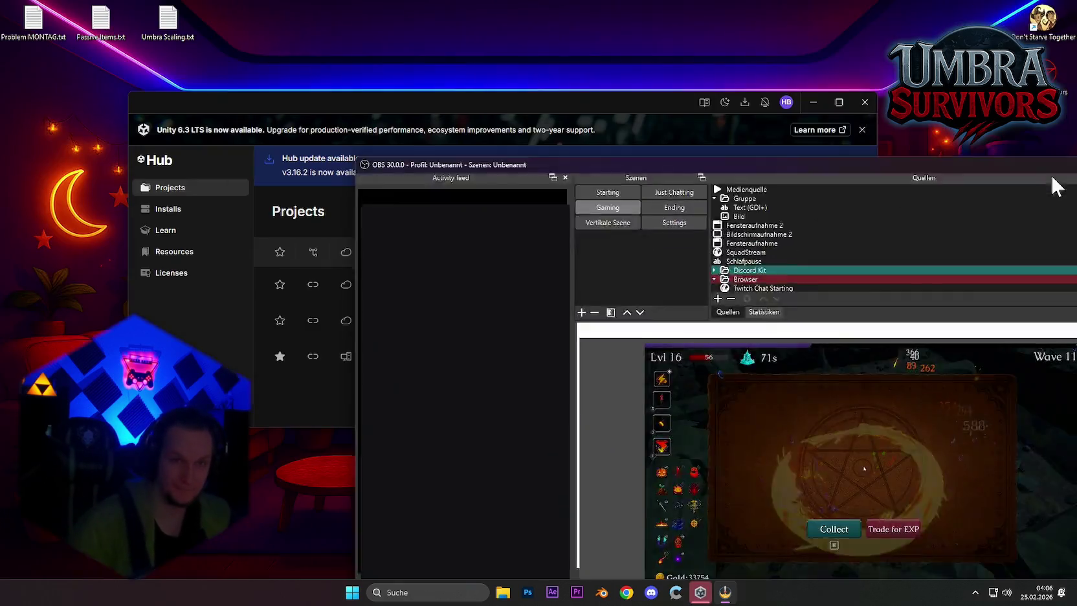
left_click(1012, 5)
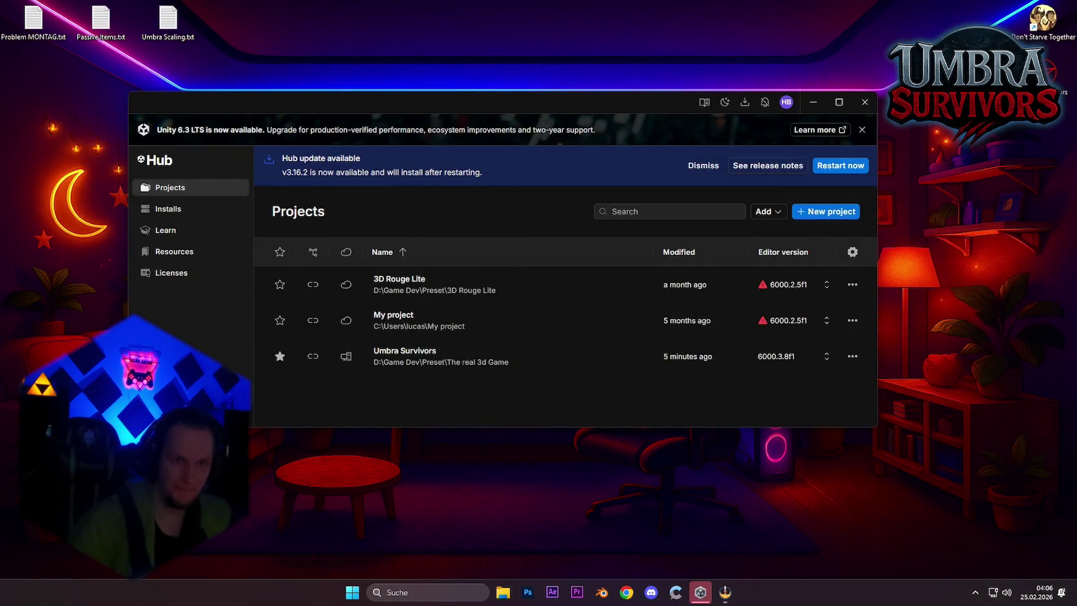
Launch the Umbra Survivors project and load the 'steam' broadcast upload page while it opens.
left_click(436, 357)
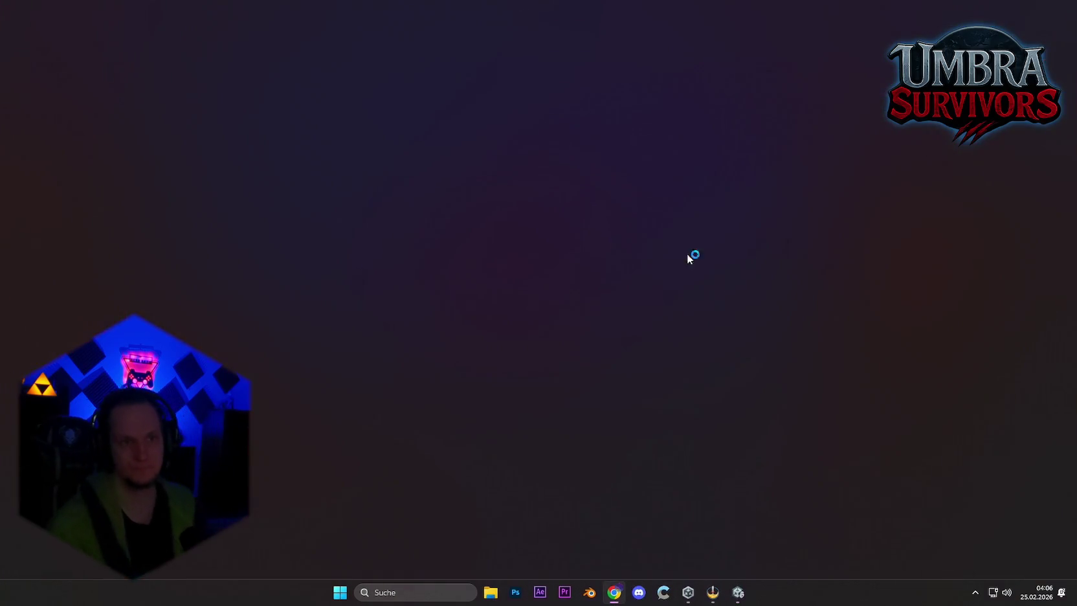
type("s")
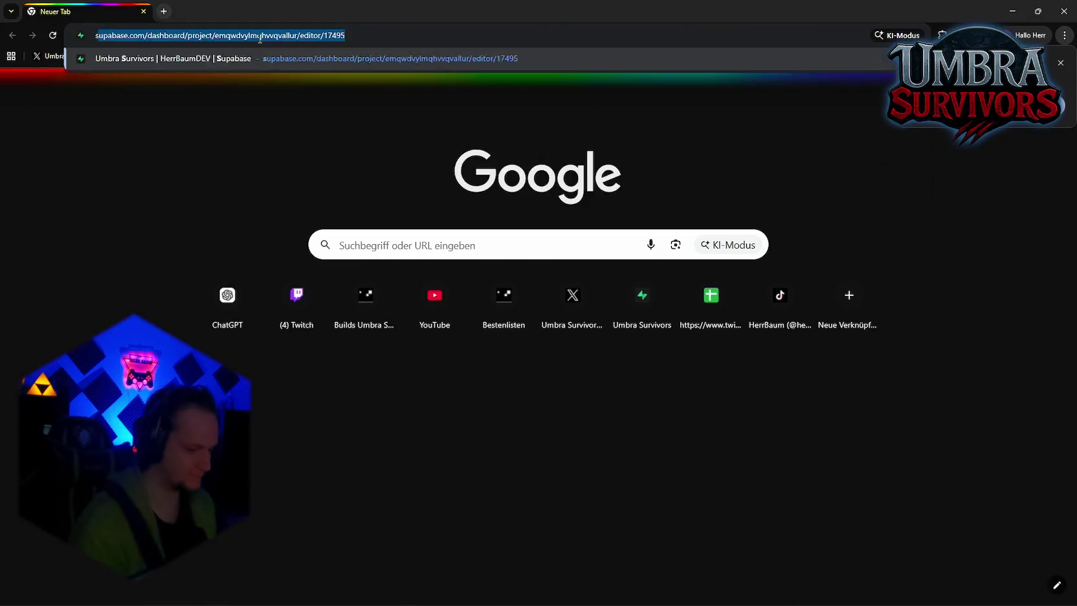
type("team")
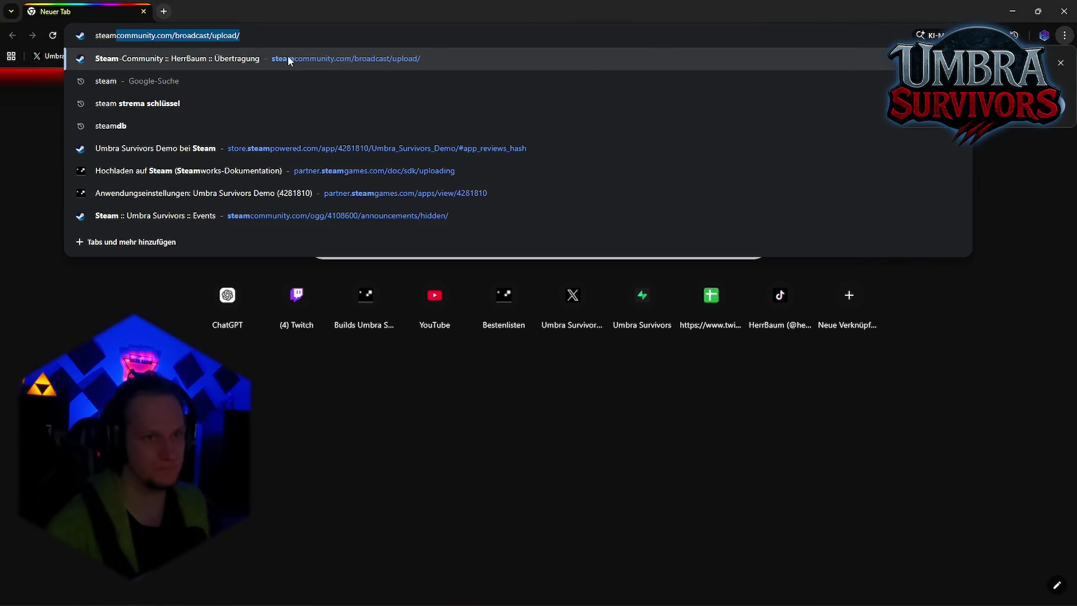
key("Return")
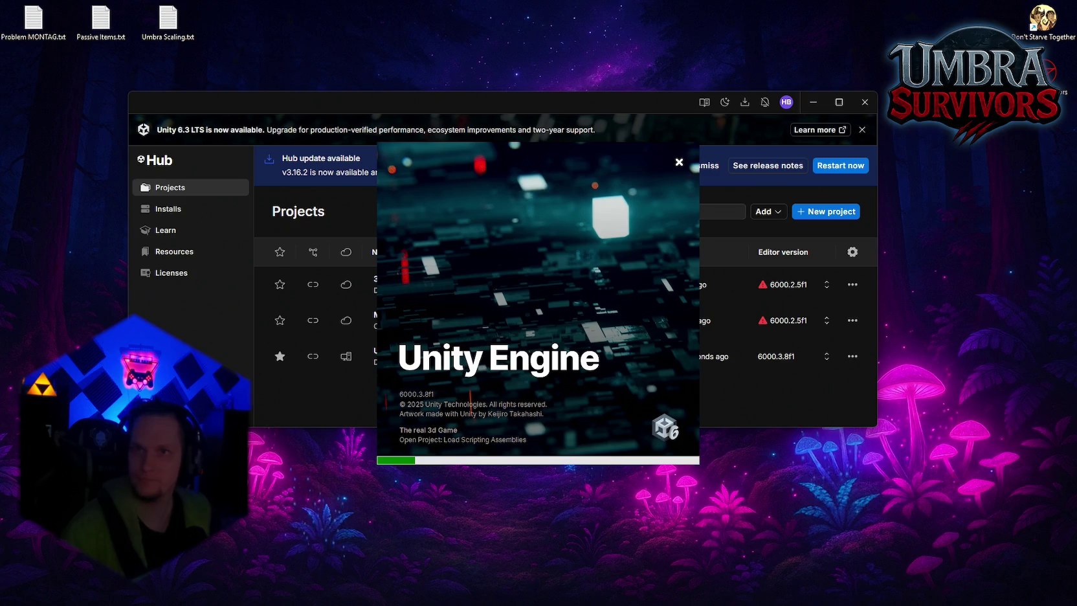
mouse_move(776, 327)
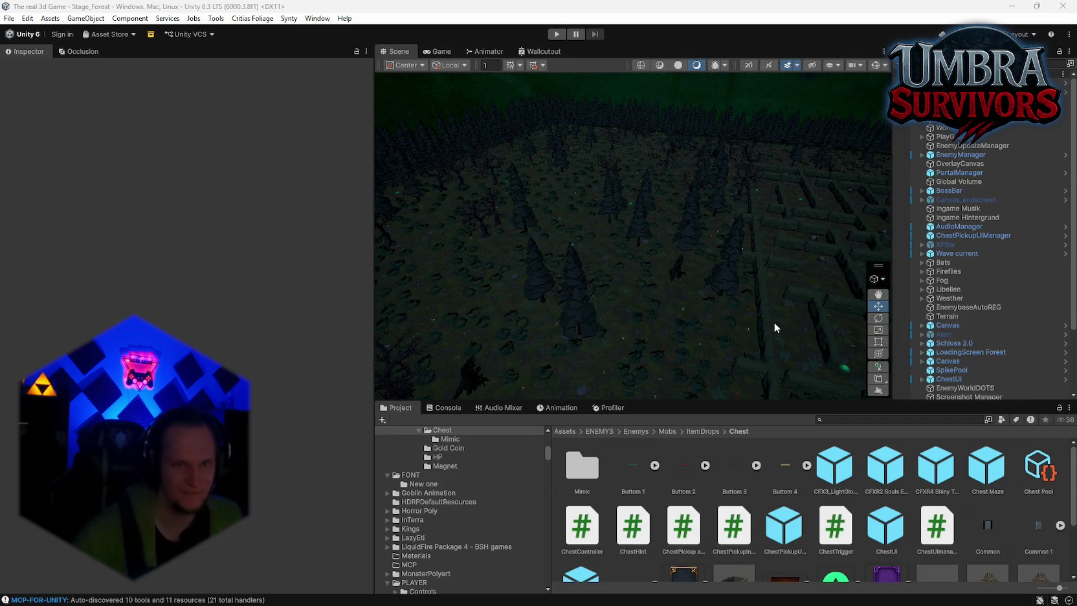
Save the Stage_Forest scene and then the whole project via the File menu.
right_click(622, 214)
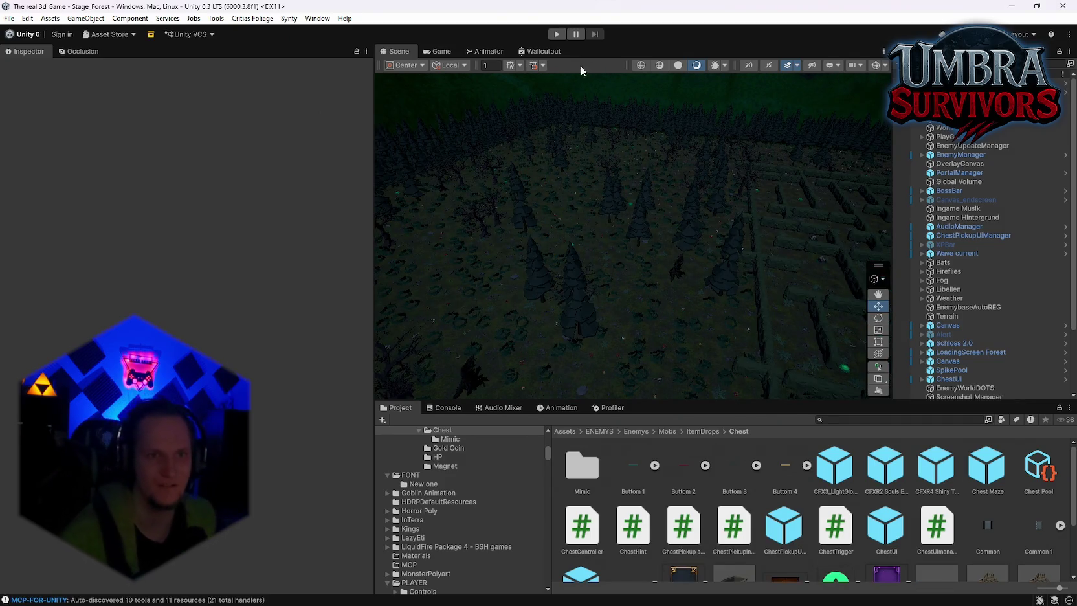
mouse_move(702, 229)
left_mouse_down()
mouse_move(737, 290)
mouse_move(249, 208)
mouse_move(185, 151)
mouse_move(1018, 208)
mouse_move(980, 217)
mouse_move(1028, 228)
mouse_move(10, 196)
mouse_move(3, 178)
mouse_move(1039, 175)
mouse_move(163, 185)
mouse_move(265, 166)
mouse_move(433, 168)
mouse_move(505, 187)
mouse_move(522, 209)
mouse_move(620, 247)
mouse_move(298, 232)
mouse_move(274, 246)
mouse_move(204, 224)
mouse_move(1014, 209)
mouse_move(726, 206)
left_mouse_up()
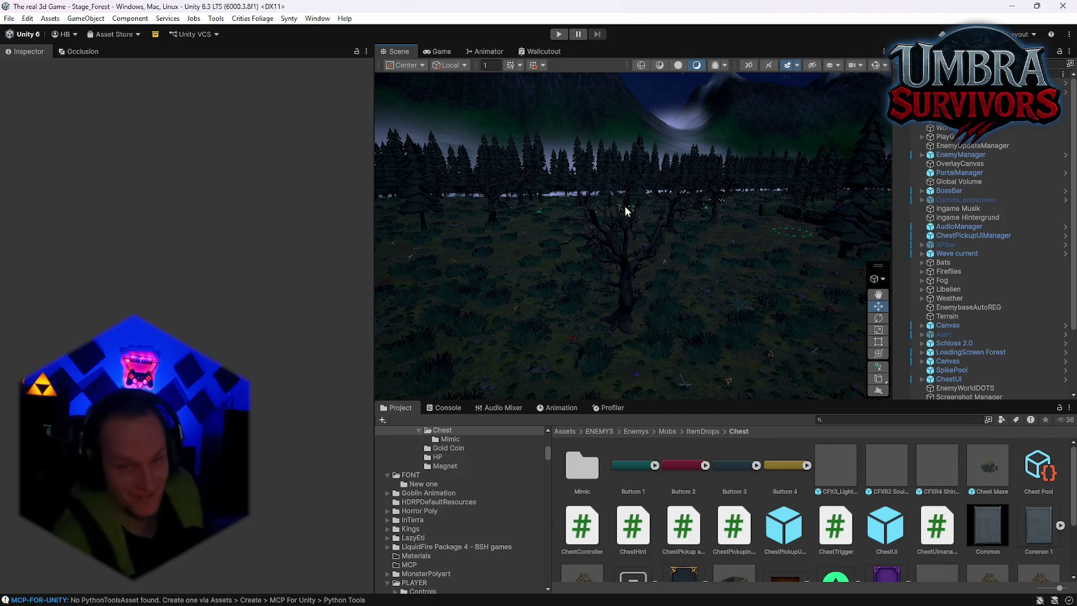
left_click(9, 18)
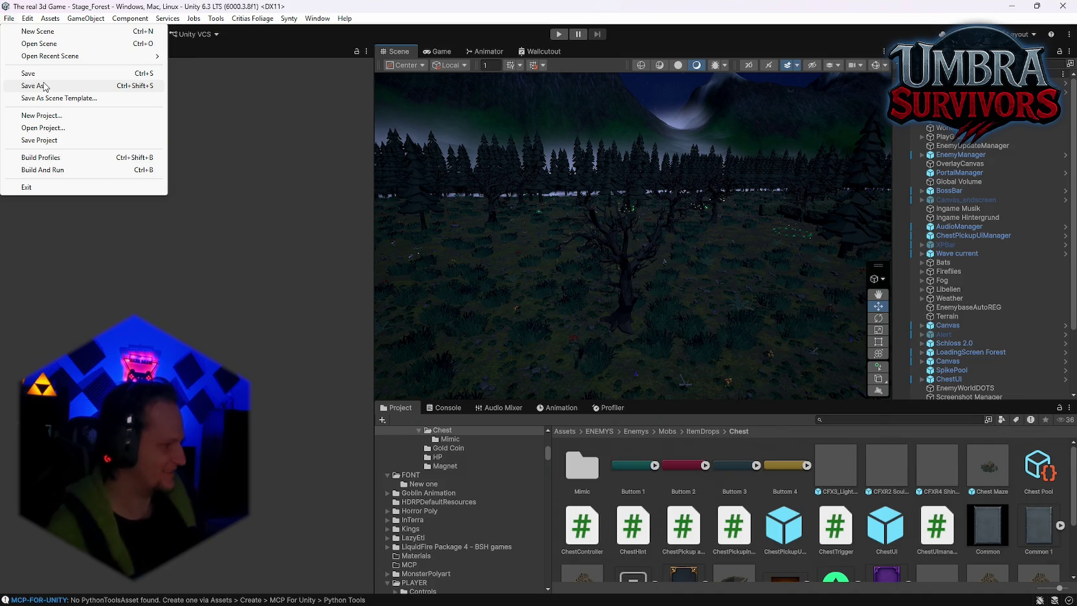
left_click(64, 80)
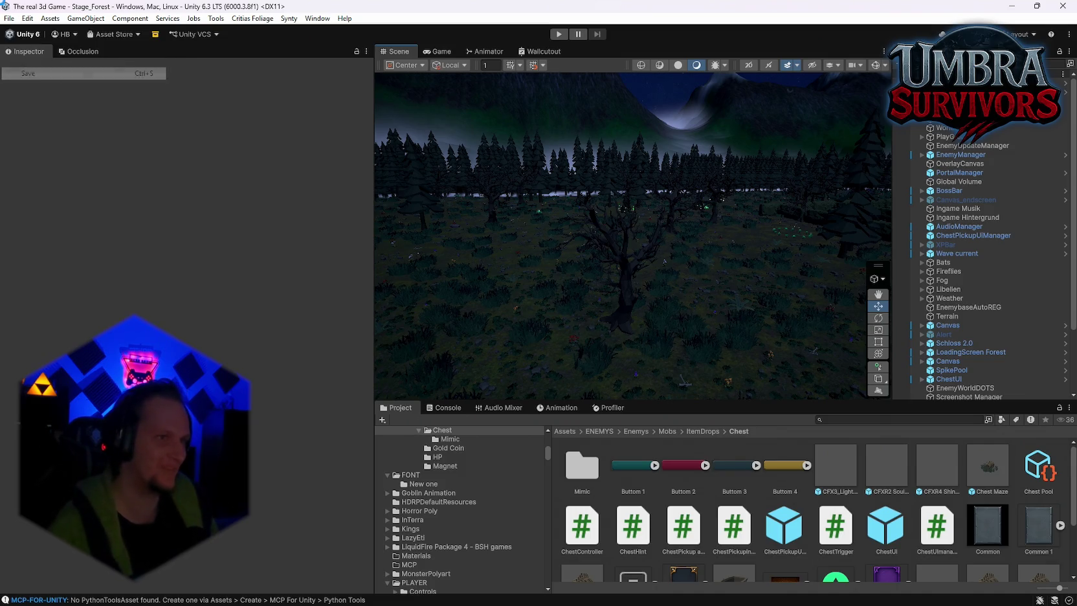
left_click(9, 18)
left_click(42, 143)
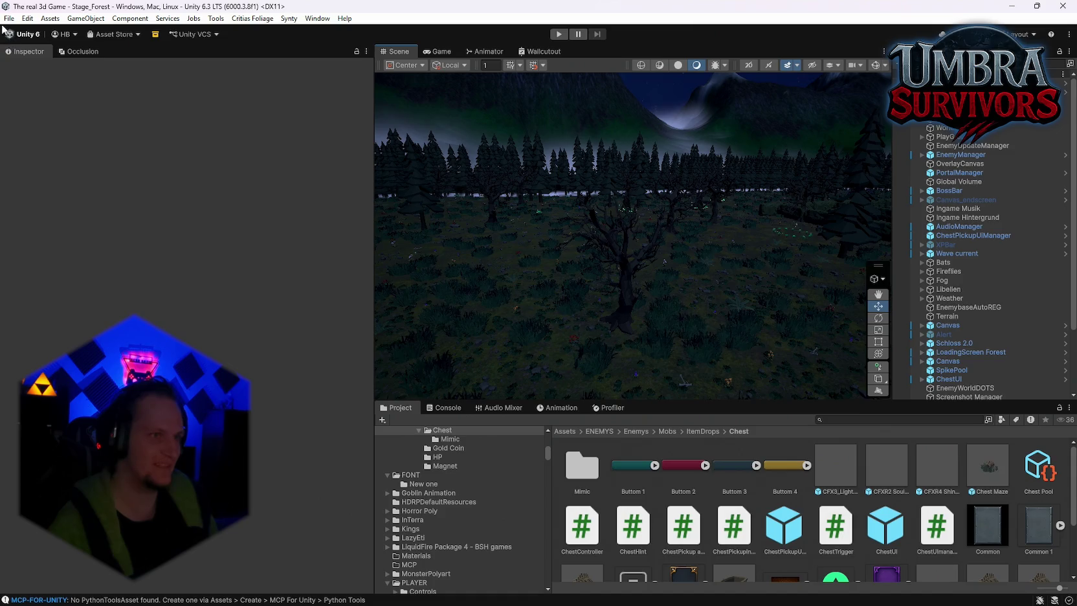
left_click(9, 18)
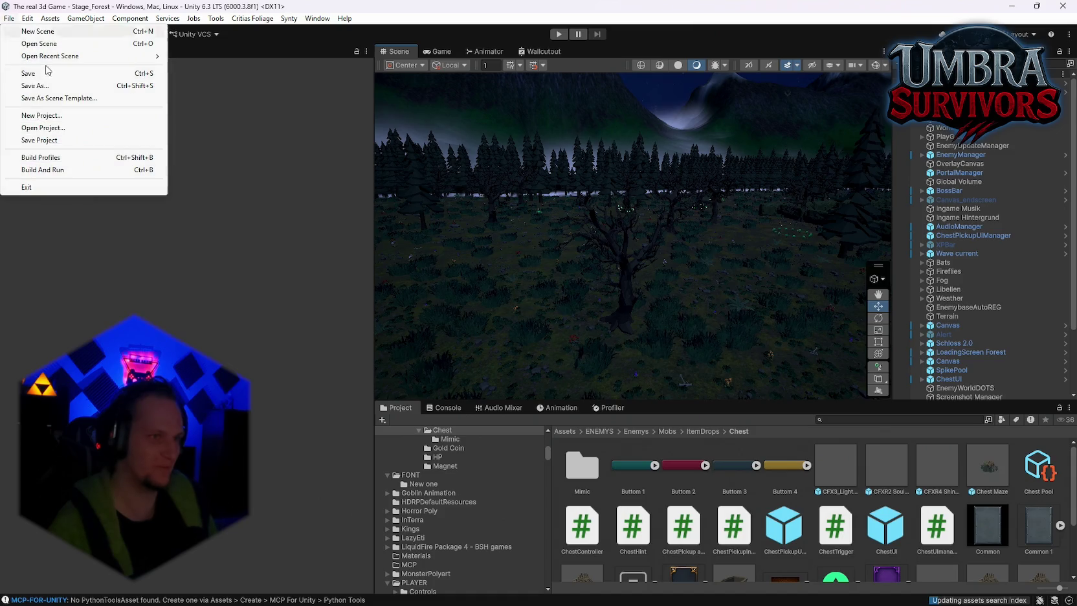
Build the Windows player from Build Profiles into the content folder, then switch to Supabase.
left_click(44, 158)
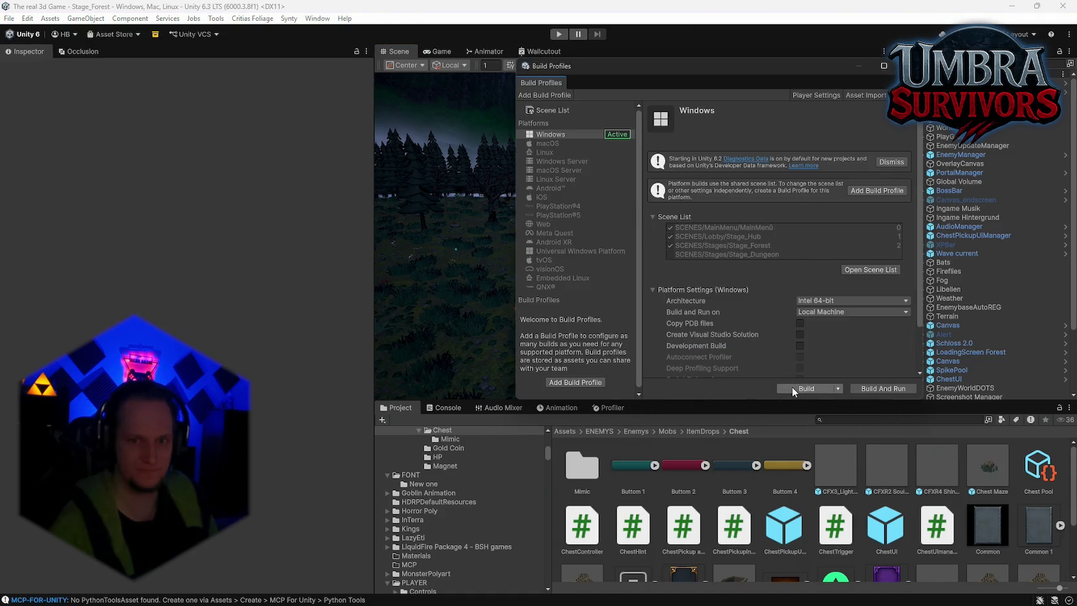
left_click(793, 387)
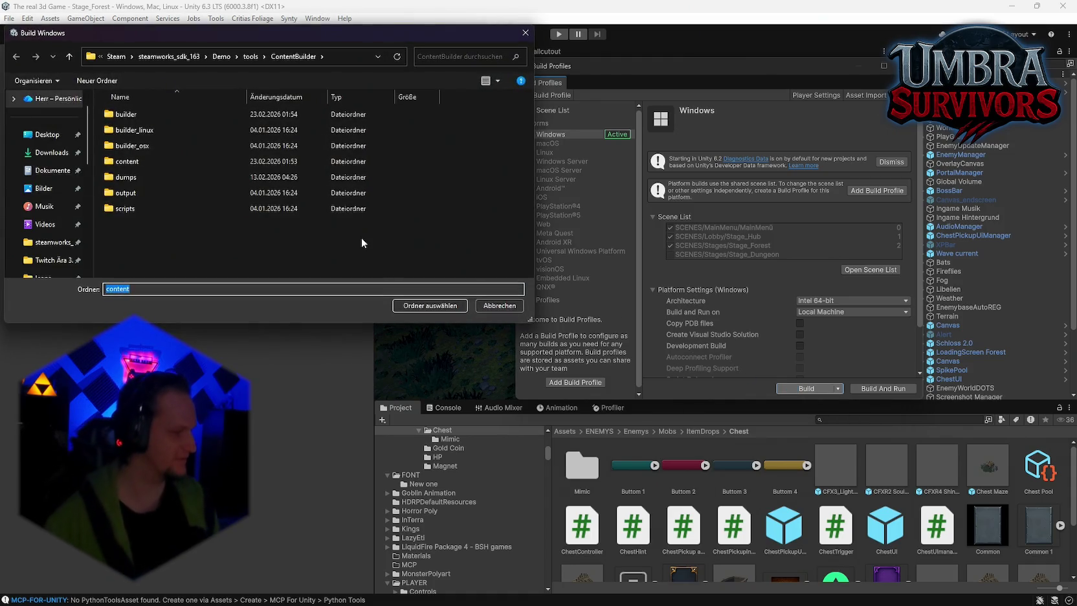
left_click(415, 306)
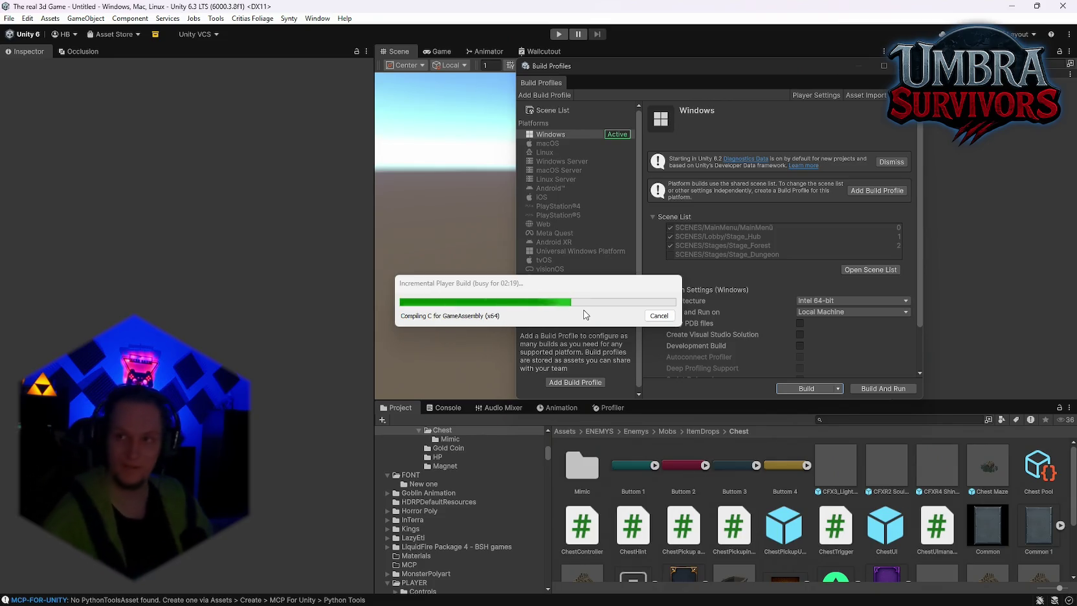
mouse_move(558, 600)
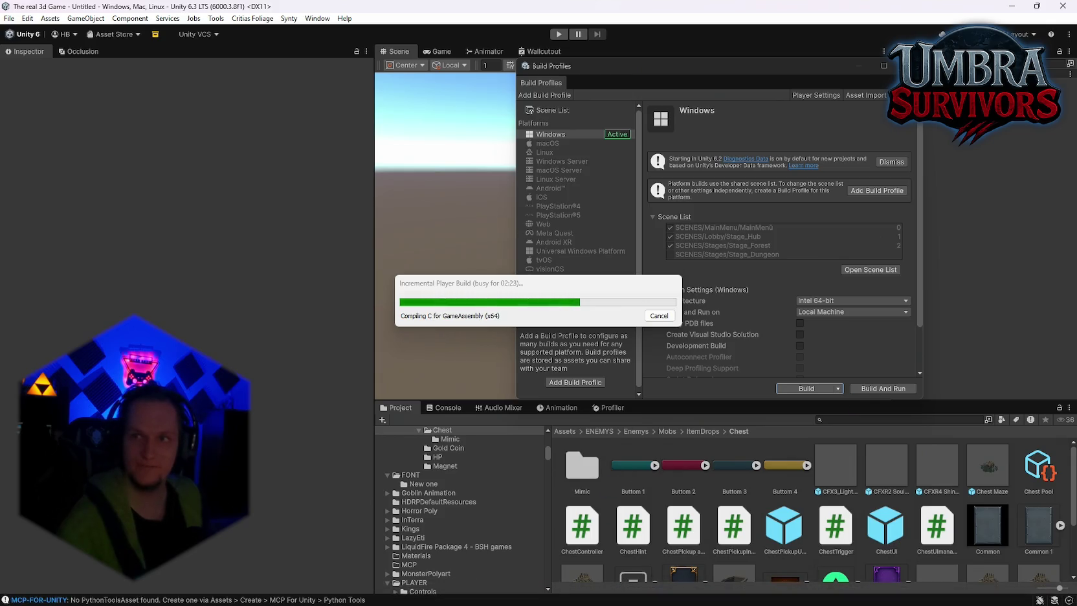
key("alt+Tab")
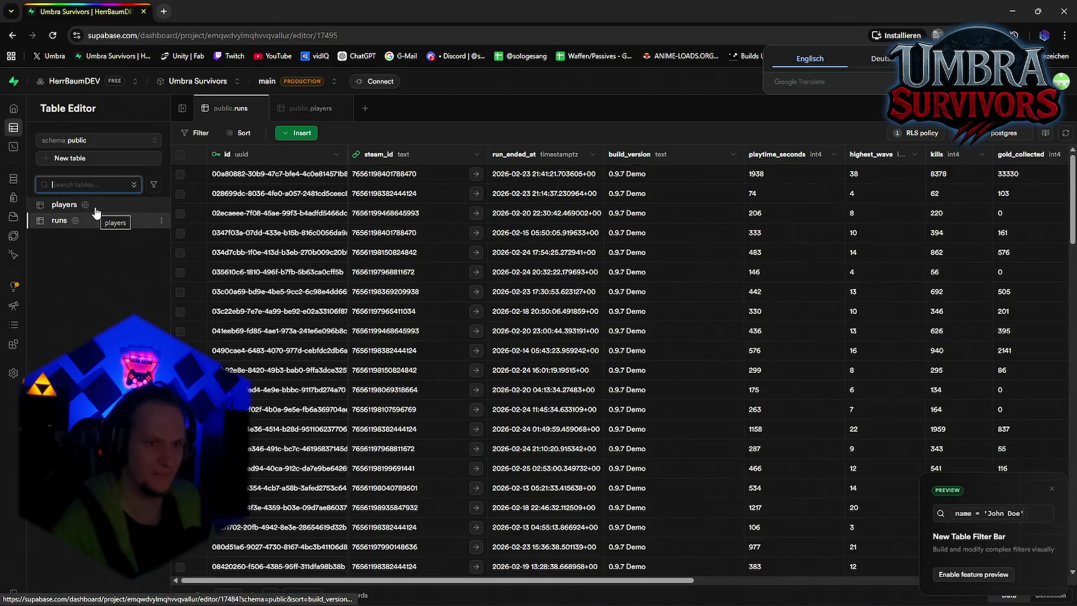
Open a run's inventory_snapshot JSON and scroll down to its REGEN stat.
mouse_move(518, 581)
left_mouse_down()
mouse_move(660, 584)
mouse_move(879, 561)
left_mouse_up()
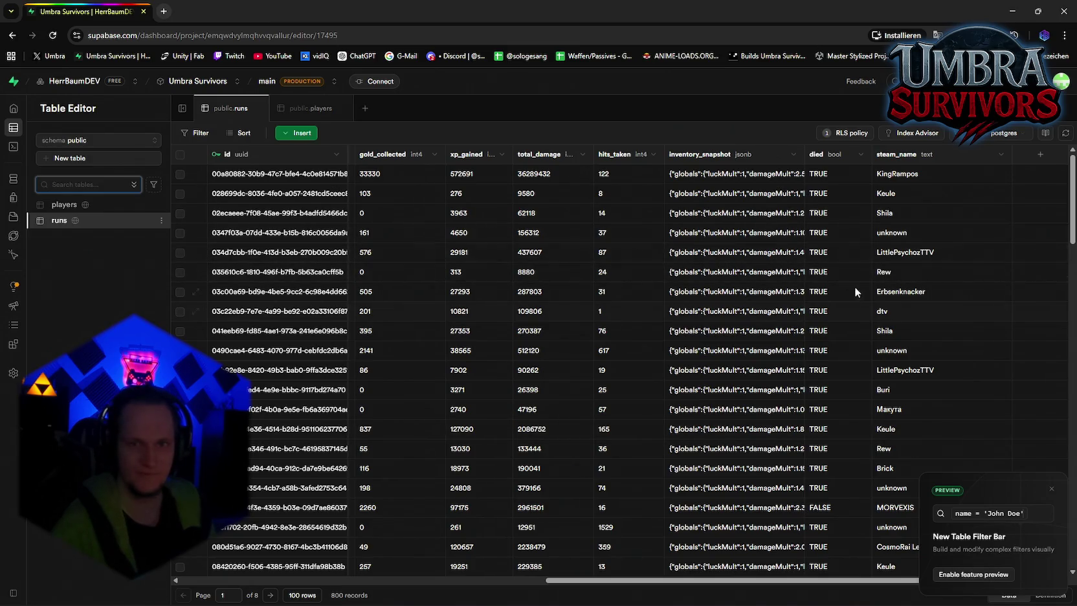
double_click(712, 254)
scroll(727, 304, "down", 5)
scroll(728, 307, "down", 1)
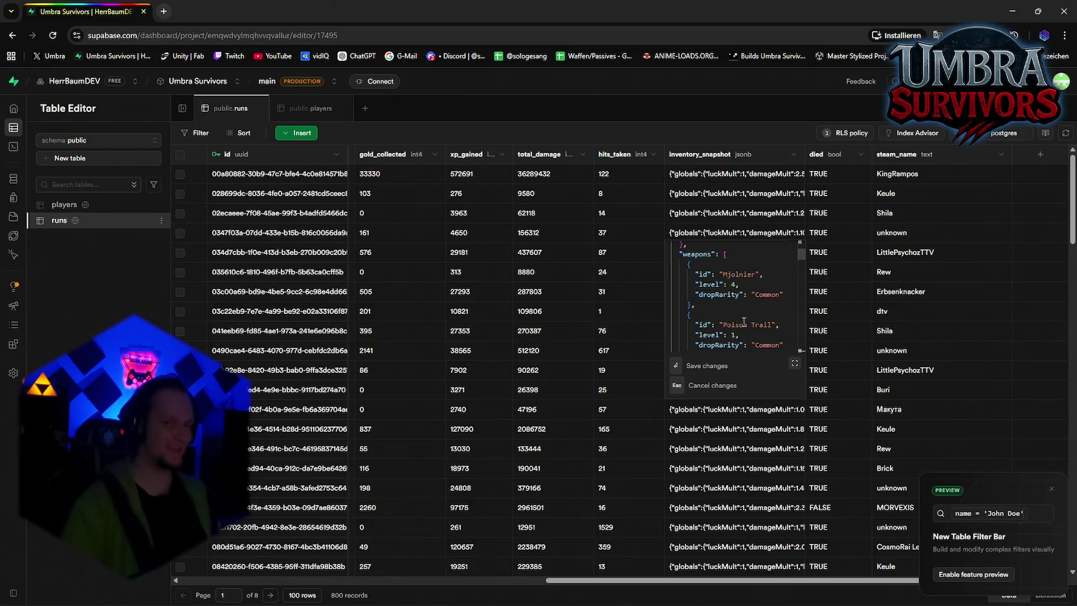
scroll(744, 321, "down", 3)
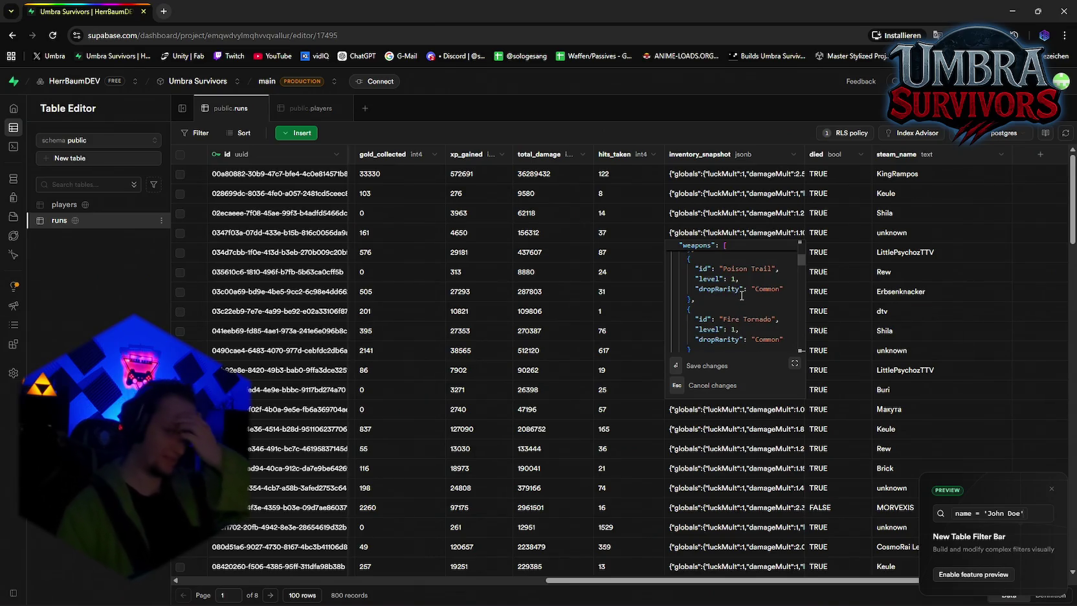
scroll(741, 296, "down", 3)
scroll(724, 295, "down", 3)
scroll(694, 287, "down", 2)
scroll(723, 329, "down", 3)
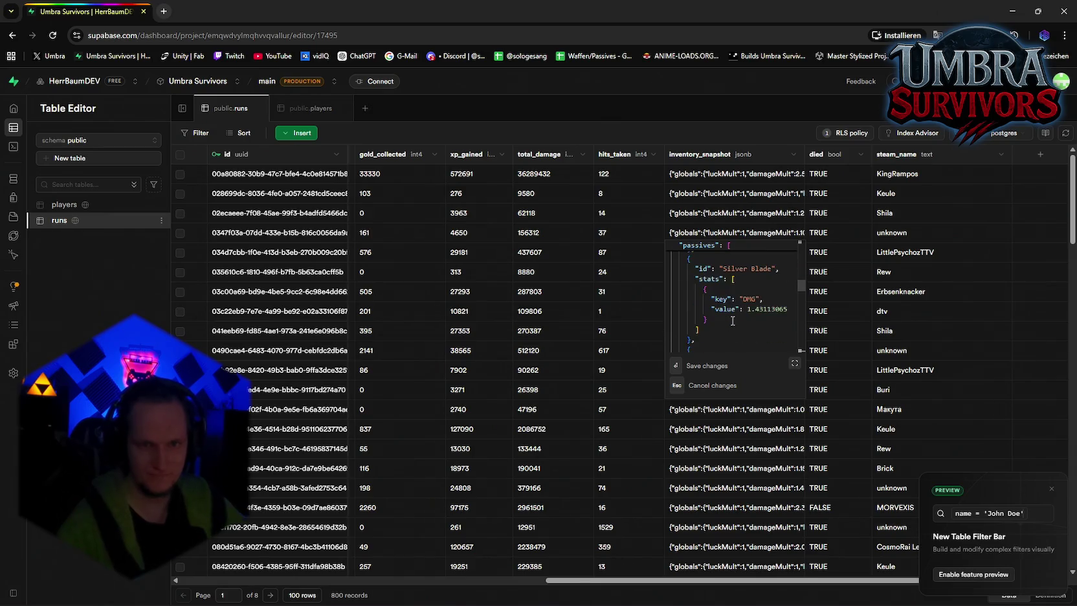
scroll(783, 314, "down", 3)
scroll(767, 327, "down", 3)
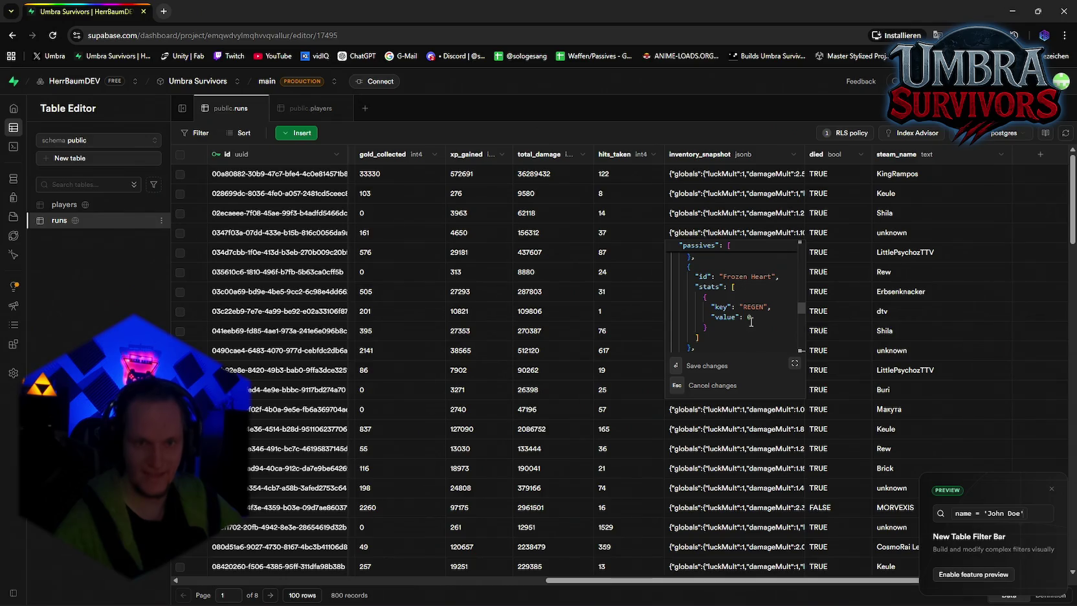
left_click_drag(752, 317, 714, 307)
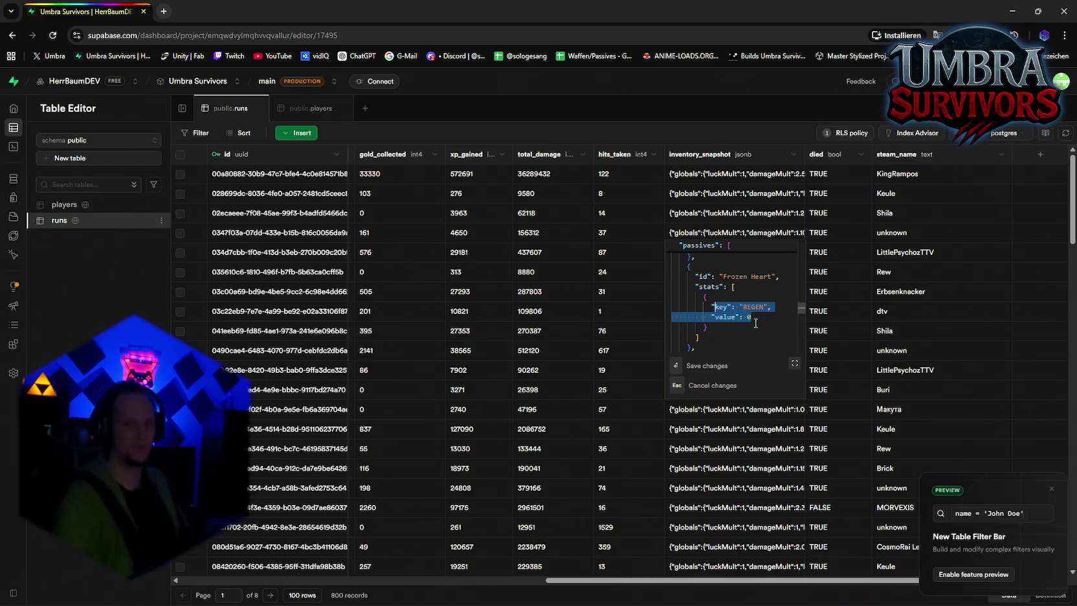
left_click(755, 323)
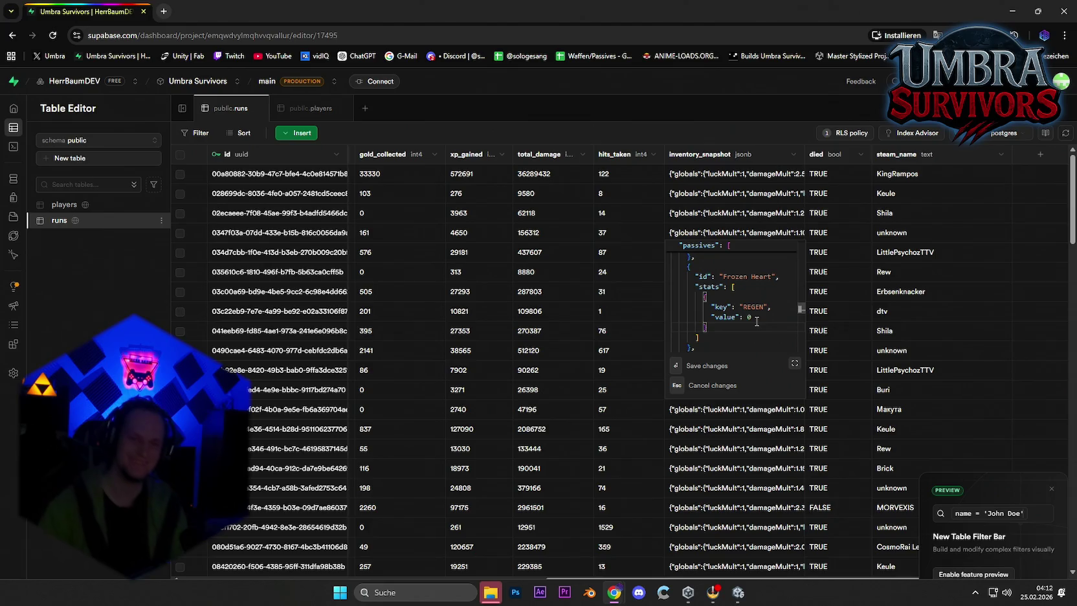
Scroll through the snapshot's weapons and passives with their stats.
scroll(777, 304, "up", 5)
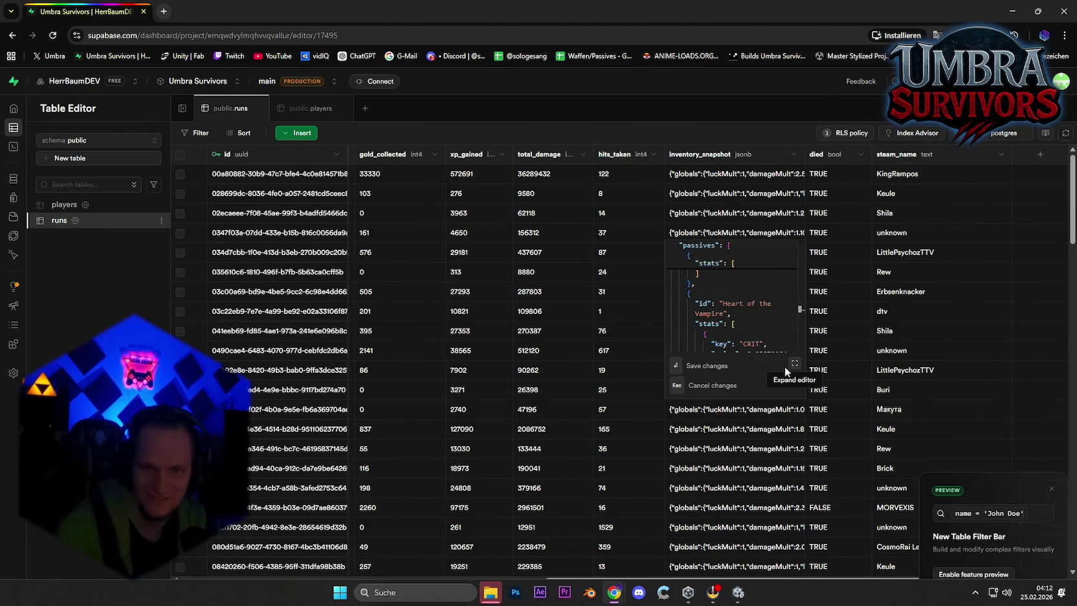
scroll(744, 321, "down", 2)
scroll(745, 321, "down", 3)
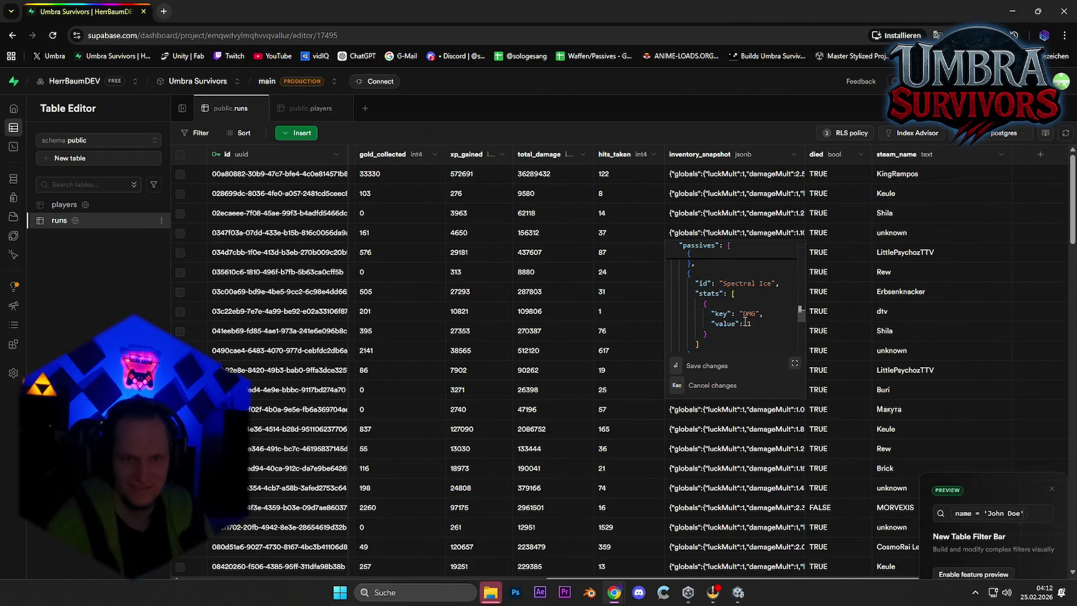
scroll(748, 328, "down", 5)
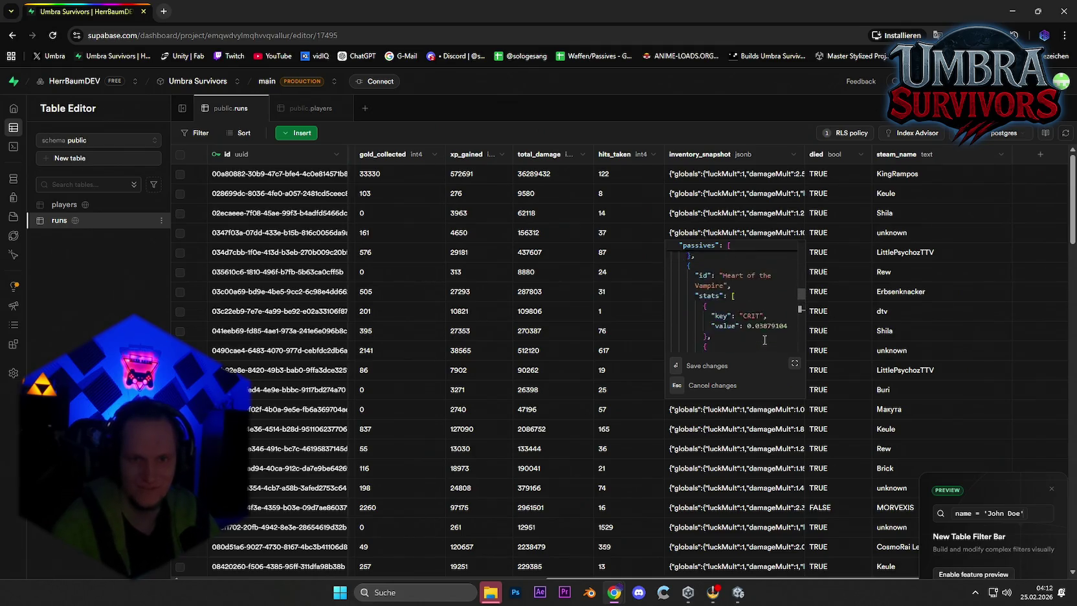
scroll(764, 337, "down", 1)
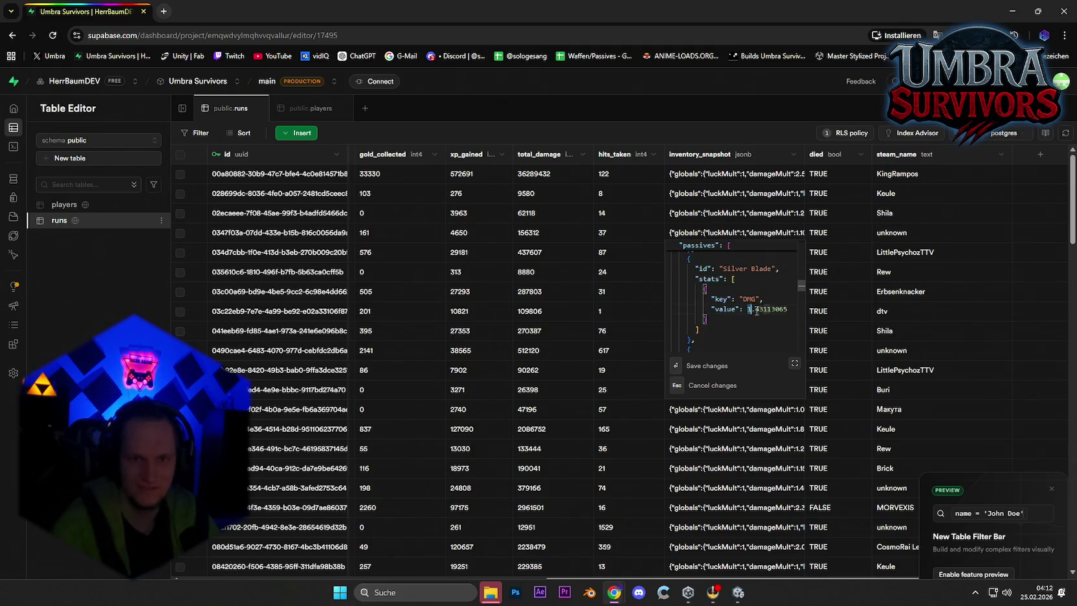
scroll(771, 331, "up", 10)
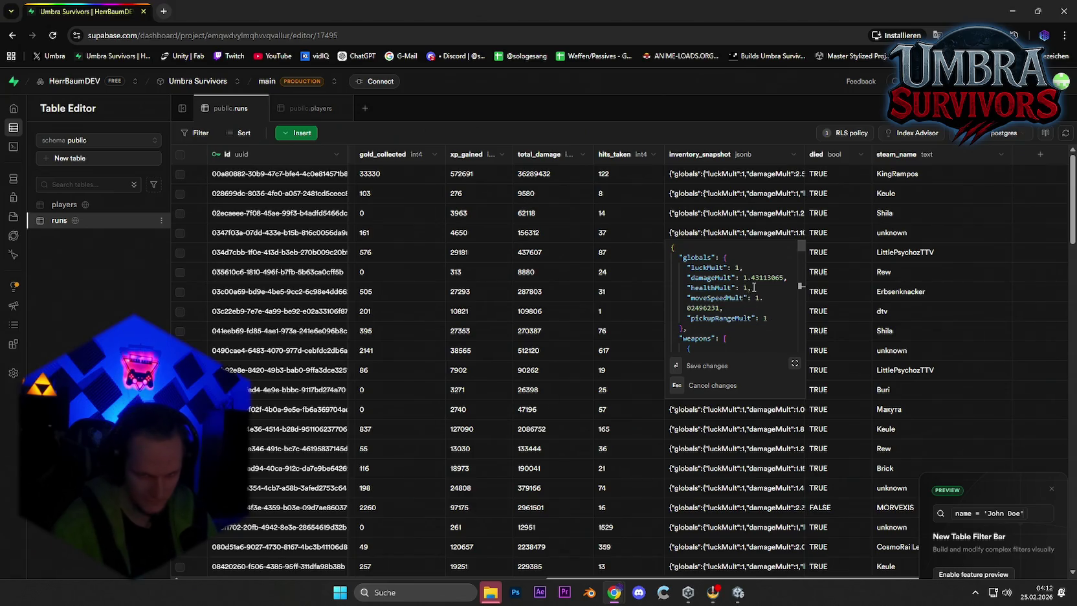
scroll(757, 313, "down", 3)
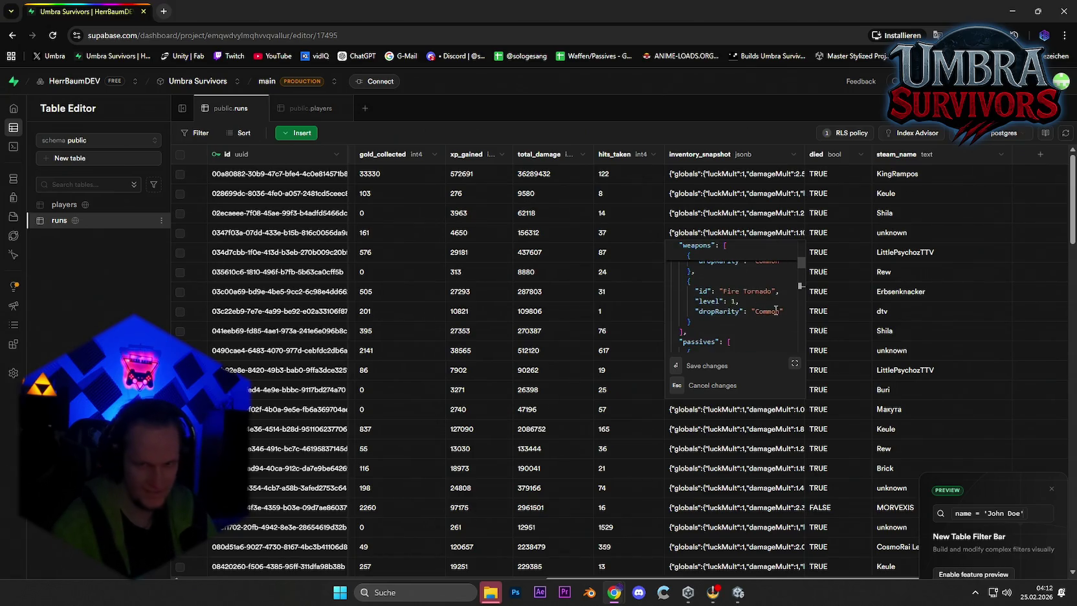
Open another run's inventory_snapshot, reviewing Fire Staff, Meteor and Arcane Extension entries.
double_click(909, 369)
key("ctrl+a")
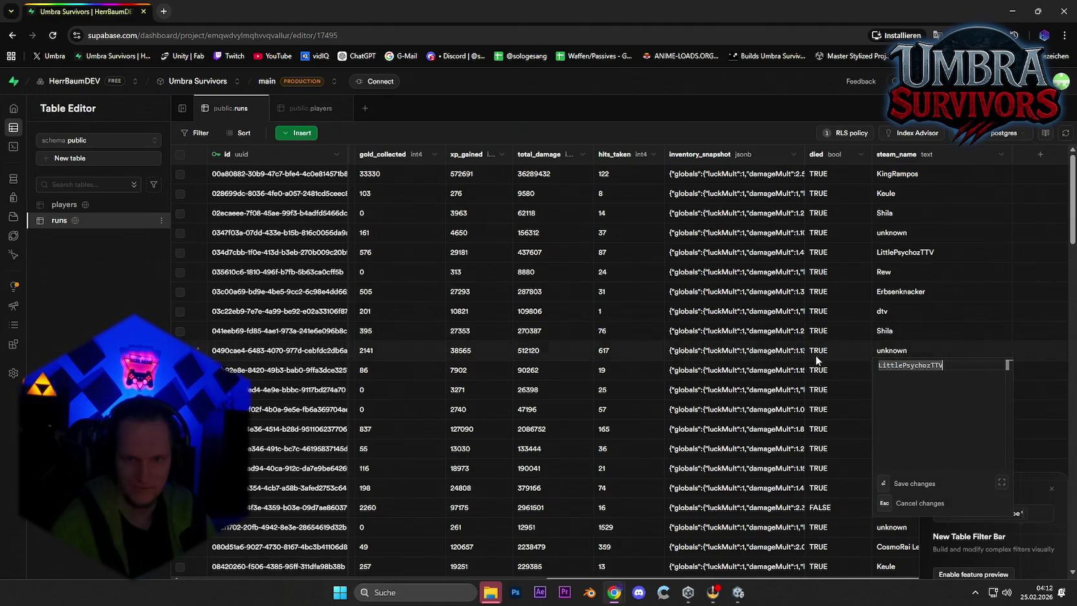
left_click(784, 370)
double_click(775, 370)
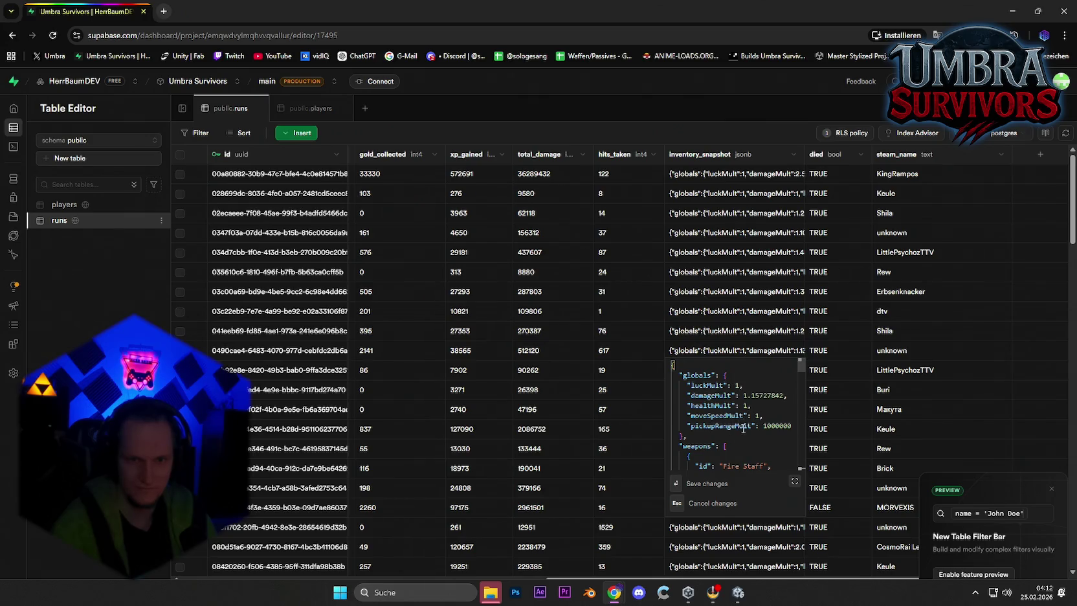
scroll(745, 410, "down", 3)
scroll(755, 431, "down", 4)
scroll(760, 414, "down", 3)
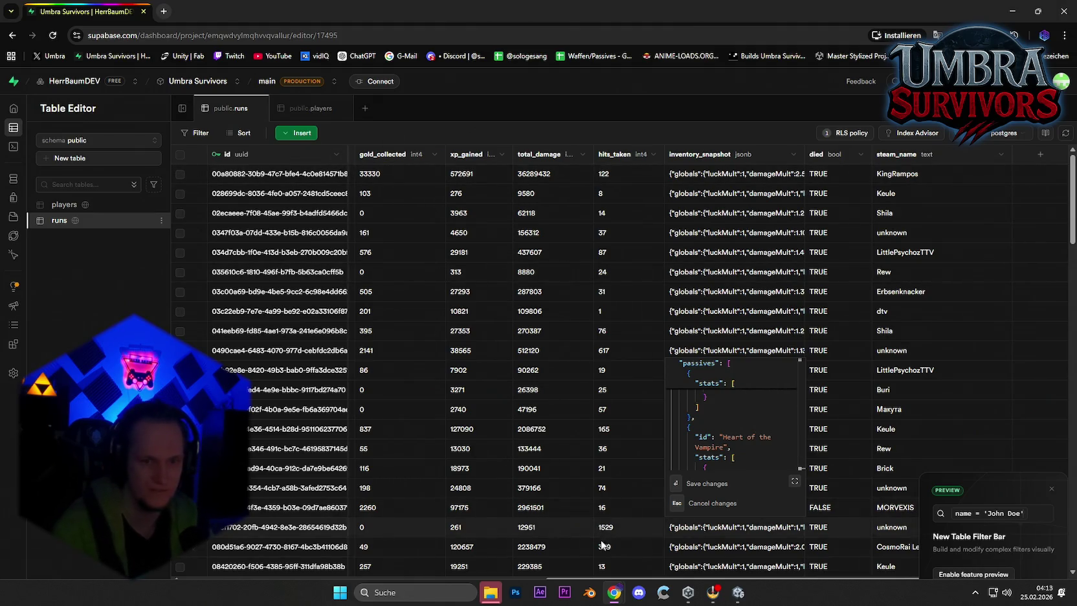
left_click_drag(582, 581, 407, 567)
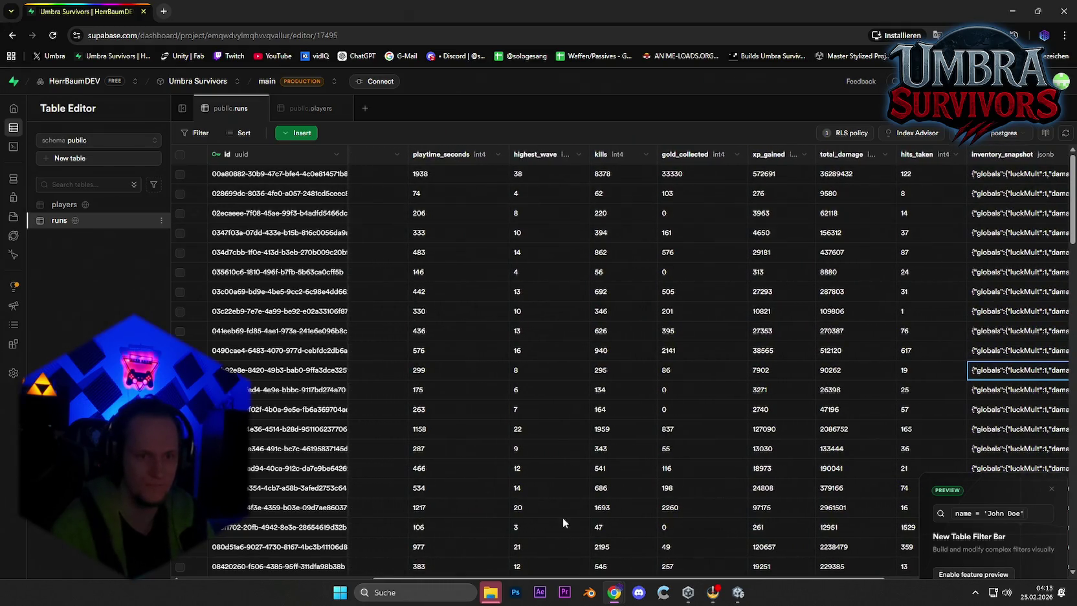
Sort the runs table by run_ended_at descending so the 2026-02-25 runs appear first.
mouse_move(467, 580)
left_mouse_down()
mouse_move(369, 584)
mouse_move(481, 581)
mouse_move(304, 583)
left_mouse_up()
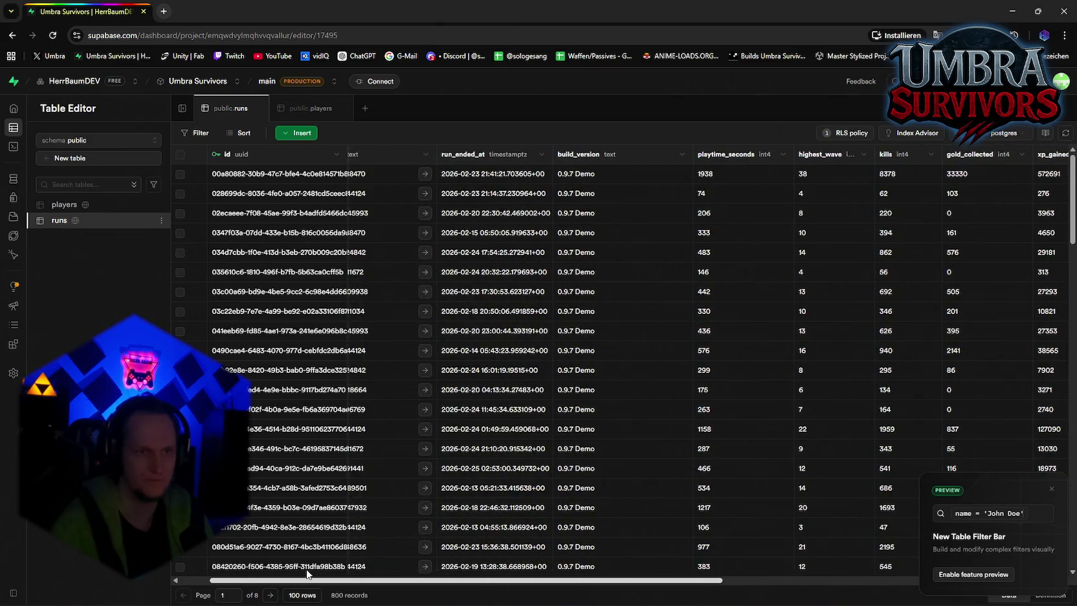
left_click(541, 154)
left_click(448, 191)
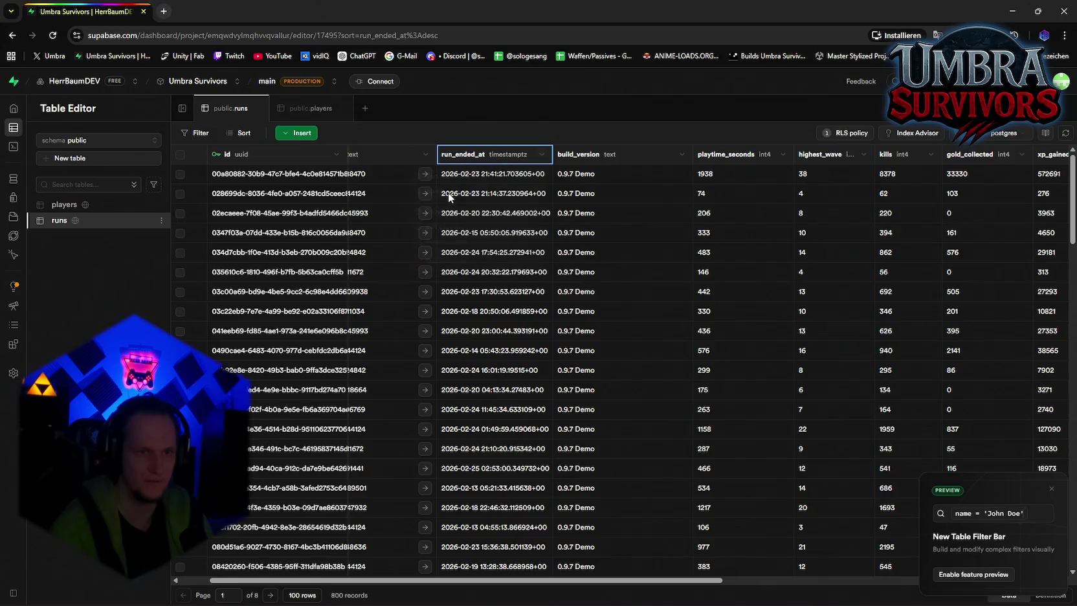
left_click_drag(475, 583, 813, 551)
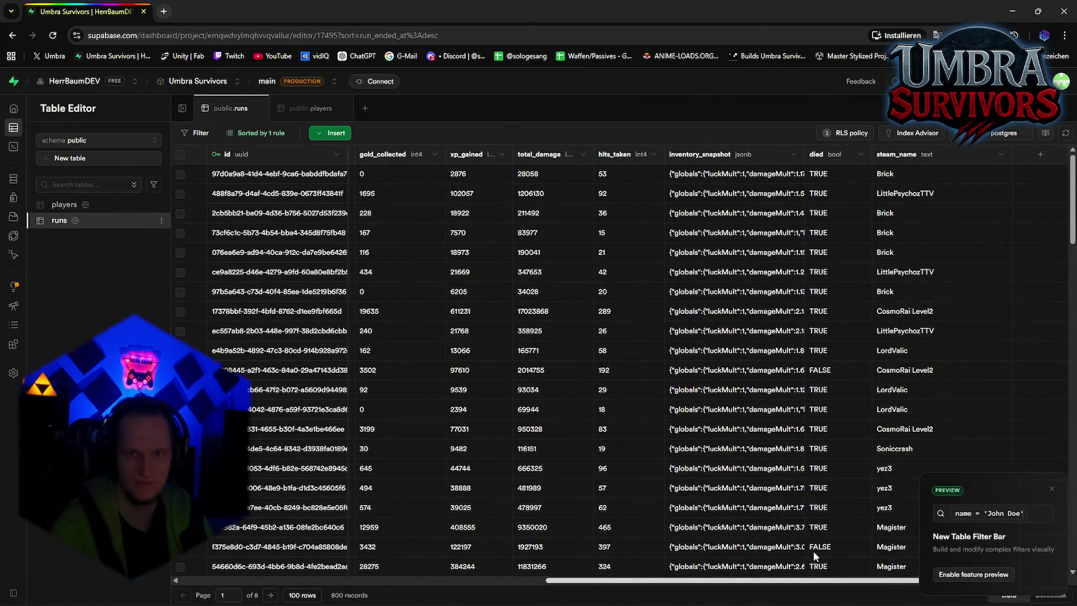
Open the second run's inventory_snapshot JSON editor from the runs table.
double_click(900, 194)
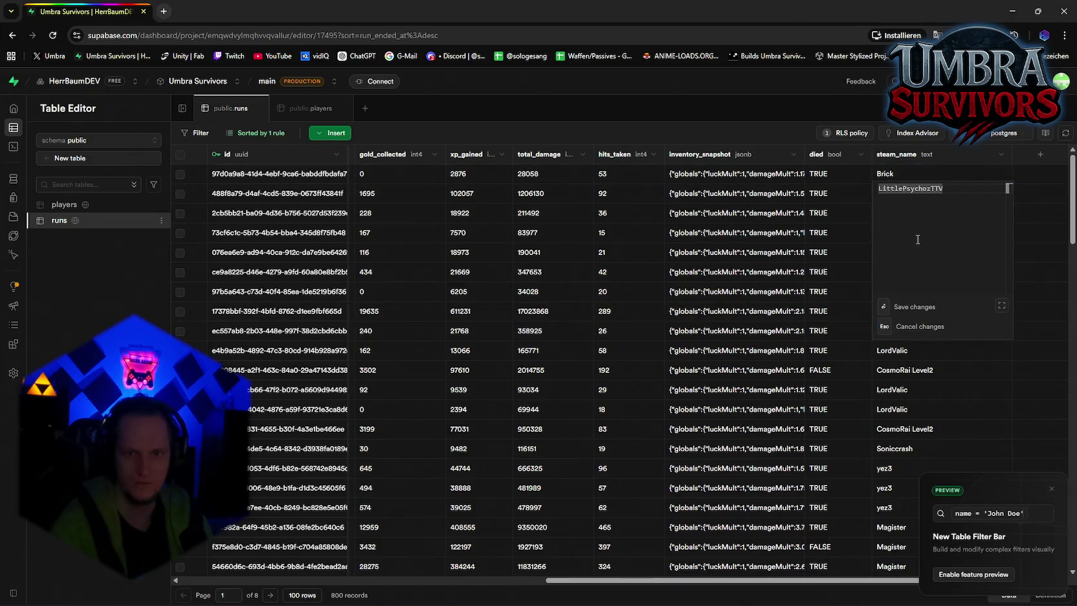
double_click(732, 195)
scroll(746, 240, "down", 2)
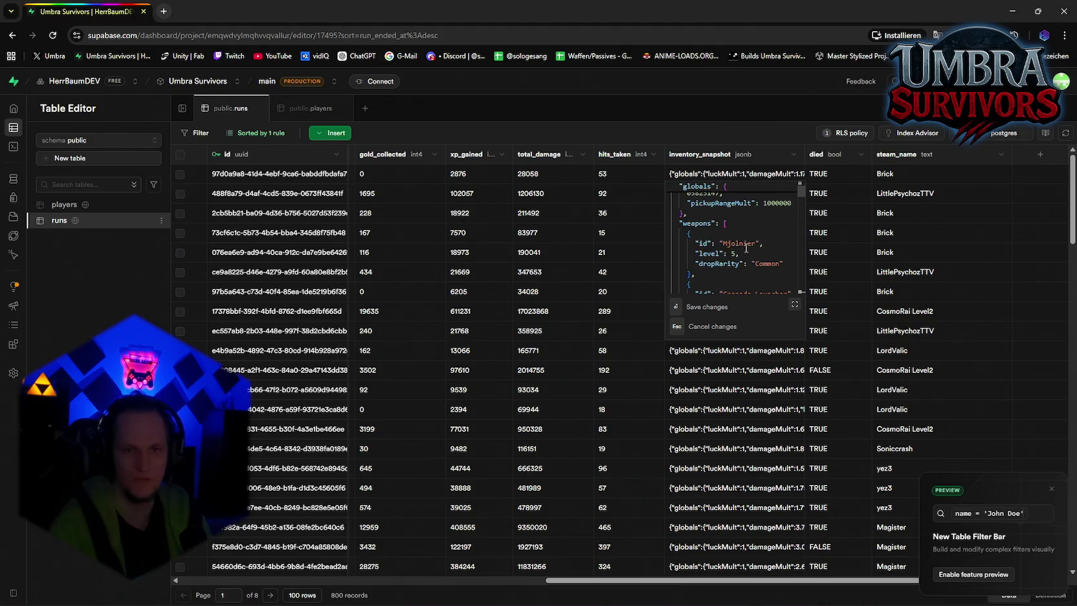
scroll(745, 251, "down", 3)
scroll(745, 254, "down", 2)
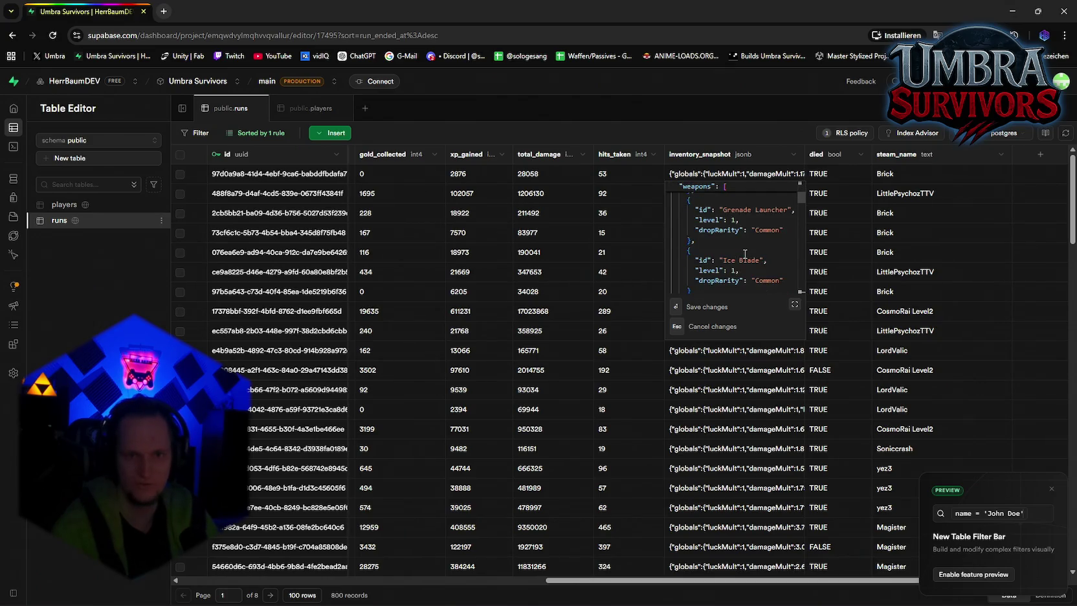
scroll(760, 271, "up", 3)
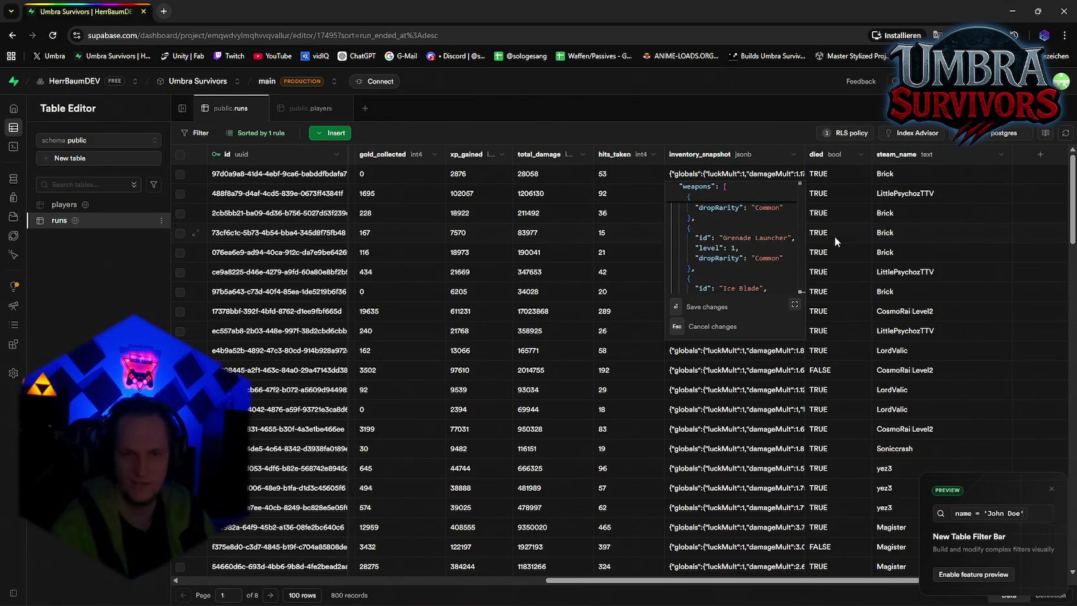
scroll(737, 259, "down", 3)
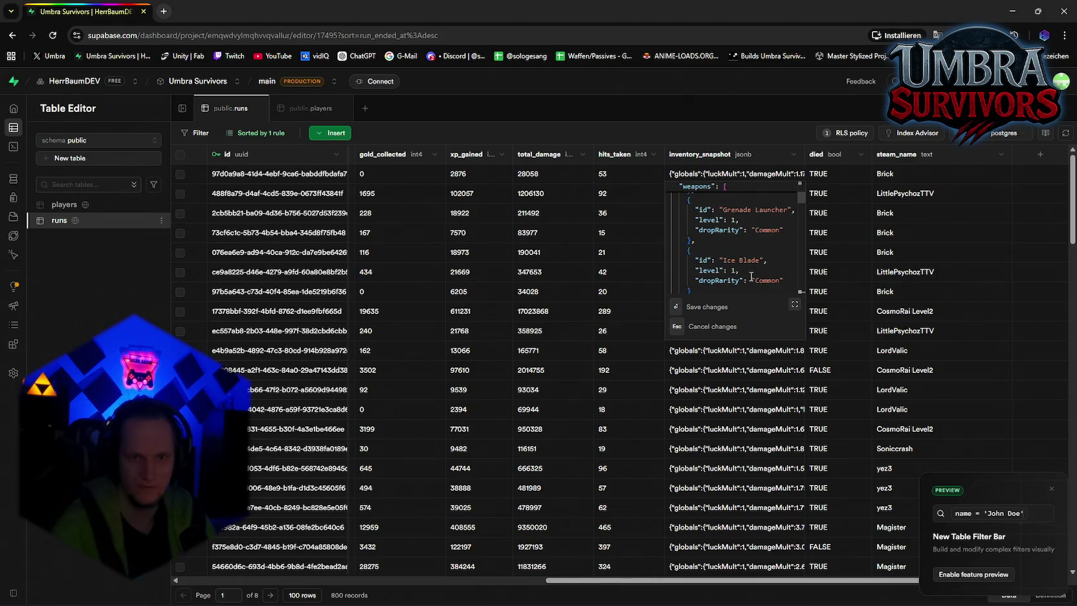
scroll(750, 276, "down", 3)
scroll(760, 259, "up", 2)
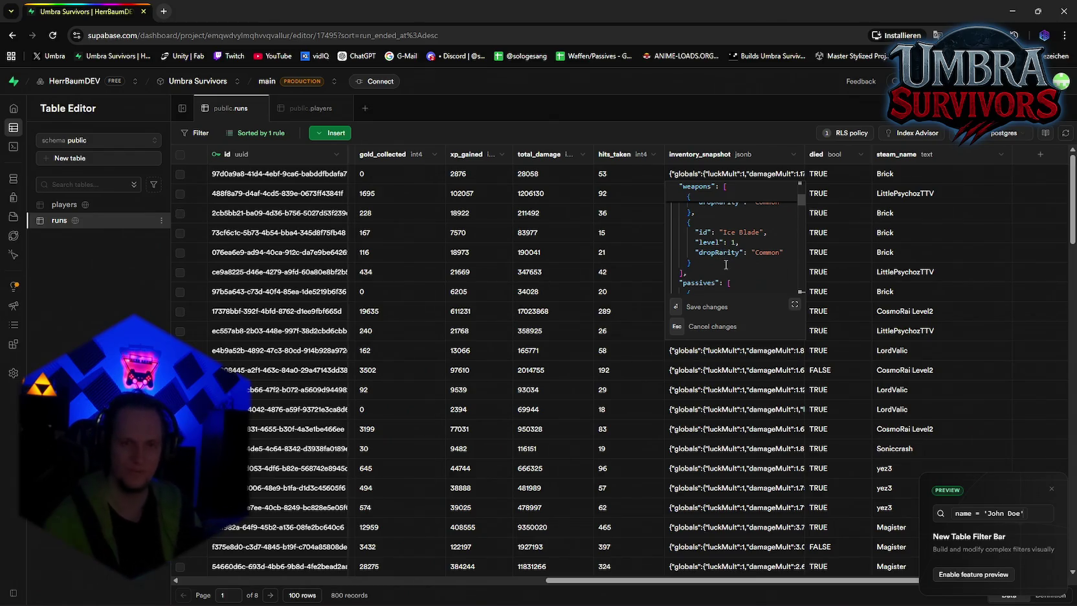
Scroll through the snapshot's globals, including damageMult 1.556359 and pickupRangeMult 1000000.
scroll(754, 245, "down", 3)
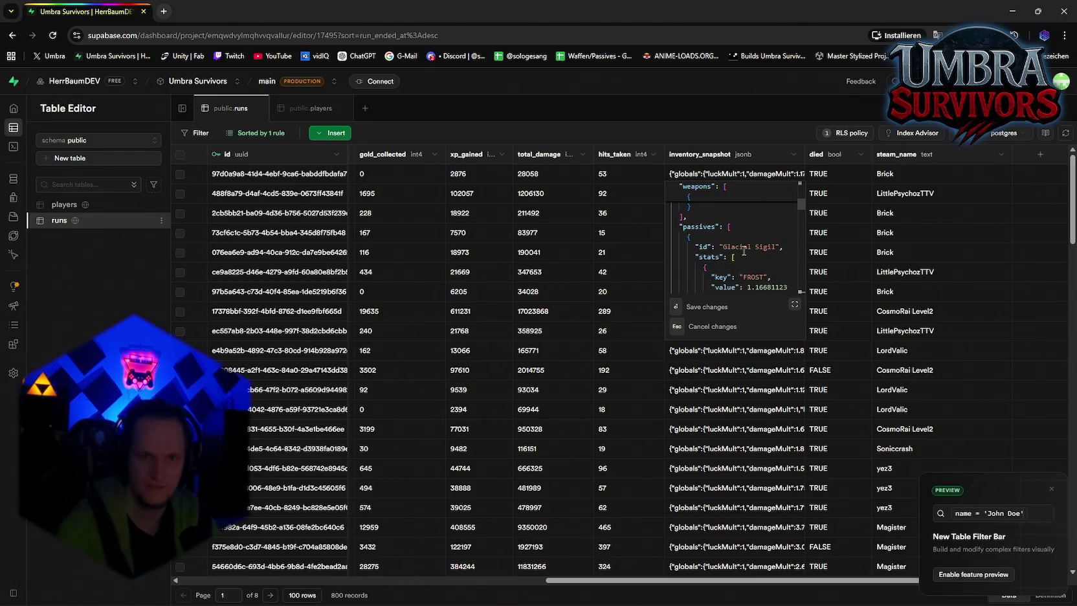
scroll(761, 254, "down", 3)
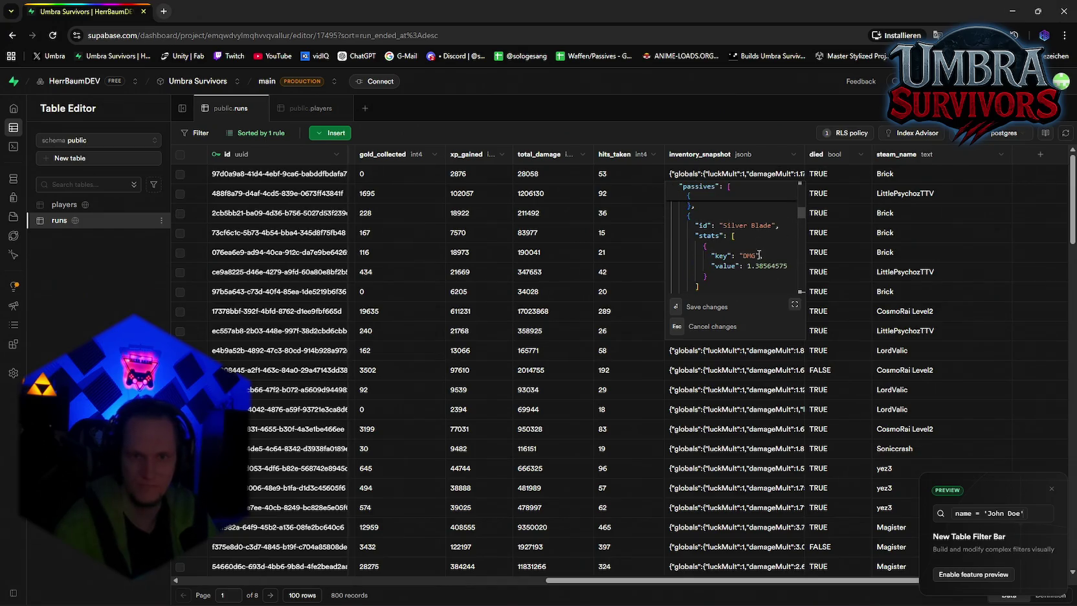
scroll(761, 254, "down", 4)
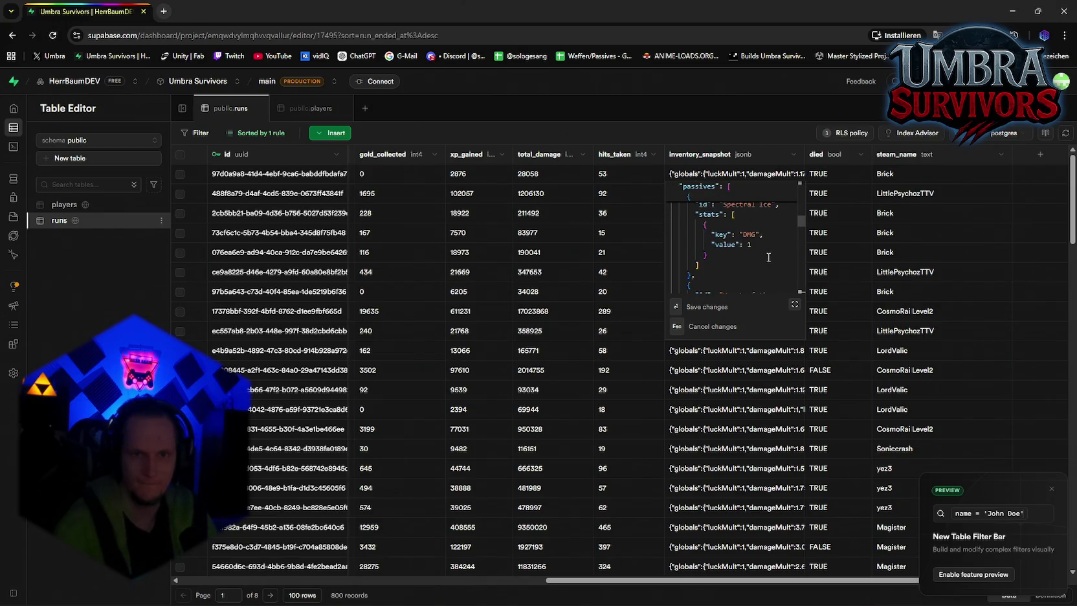
scroll(768, 257, "down", 1)
scroll(738, 230, "down", 4)
scroll(744, 252, "down", 4)
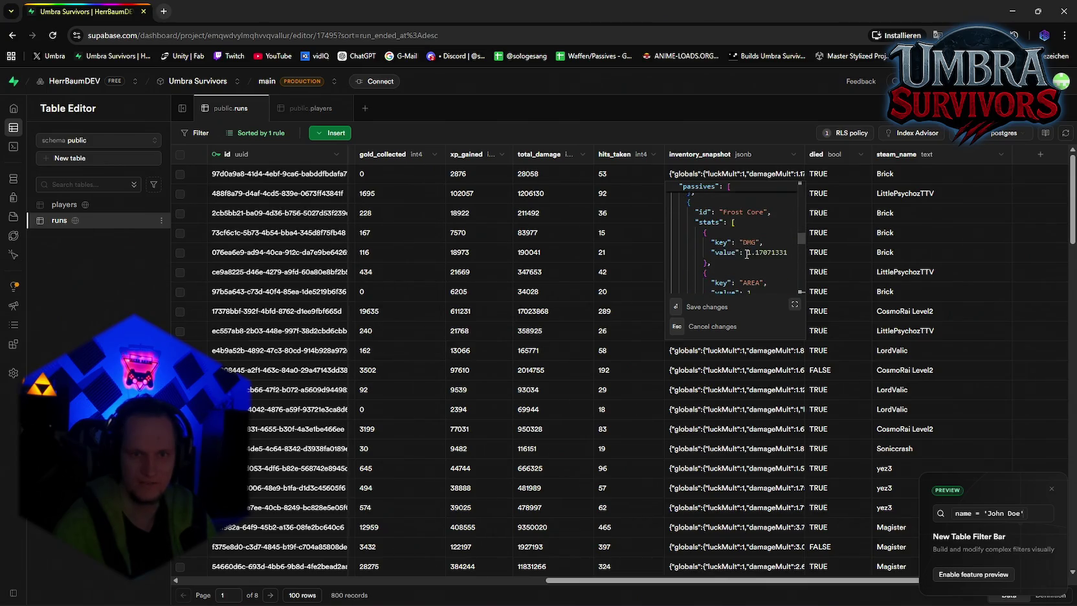
left_click_drag(716, 225, 780, 231)
scroll(758, 264, "down", 3)
scroll(758, 264, "down", 5)
scroll(758, 264, "down", 3)
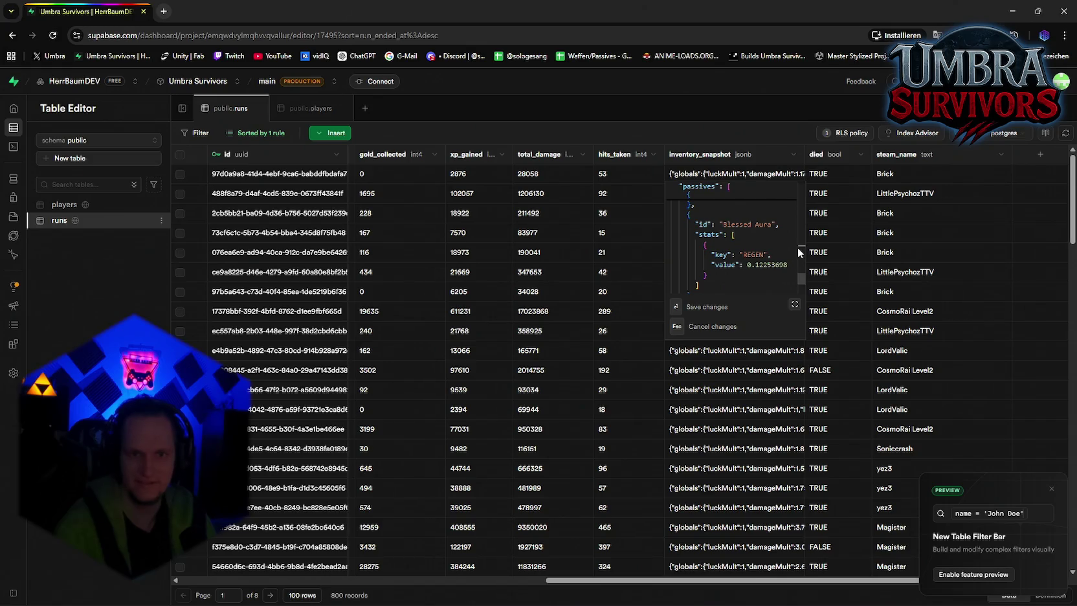
left_click_drag(801, 280, 800, 185)
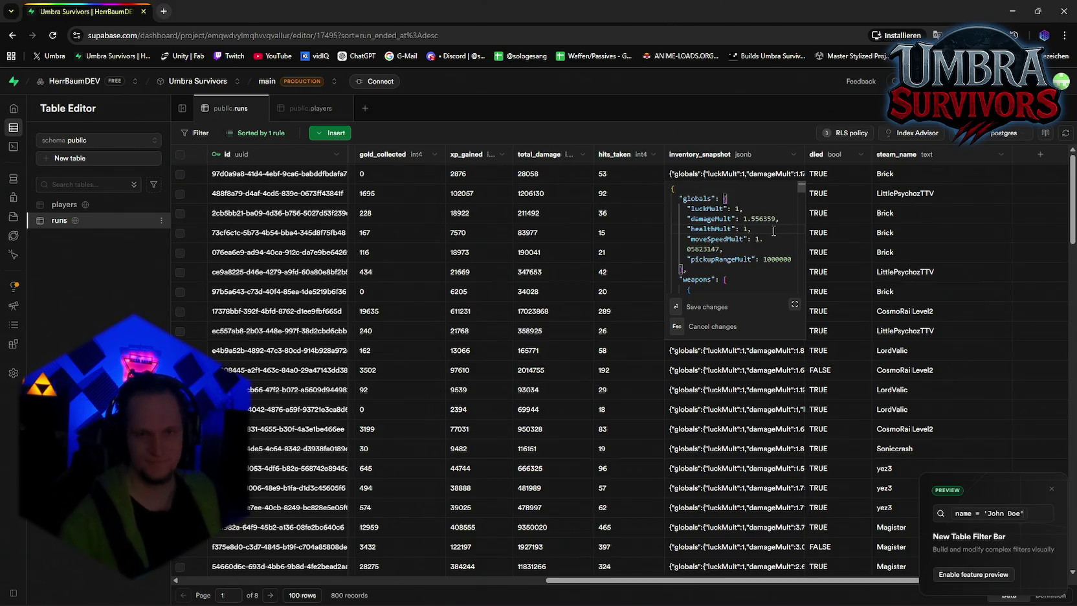
Open row ce9a8225's inventory_snapshot JSON and review passives like Shadowstride and Blessed Aura.
left_click(835, 275)
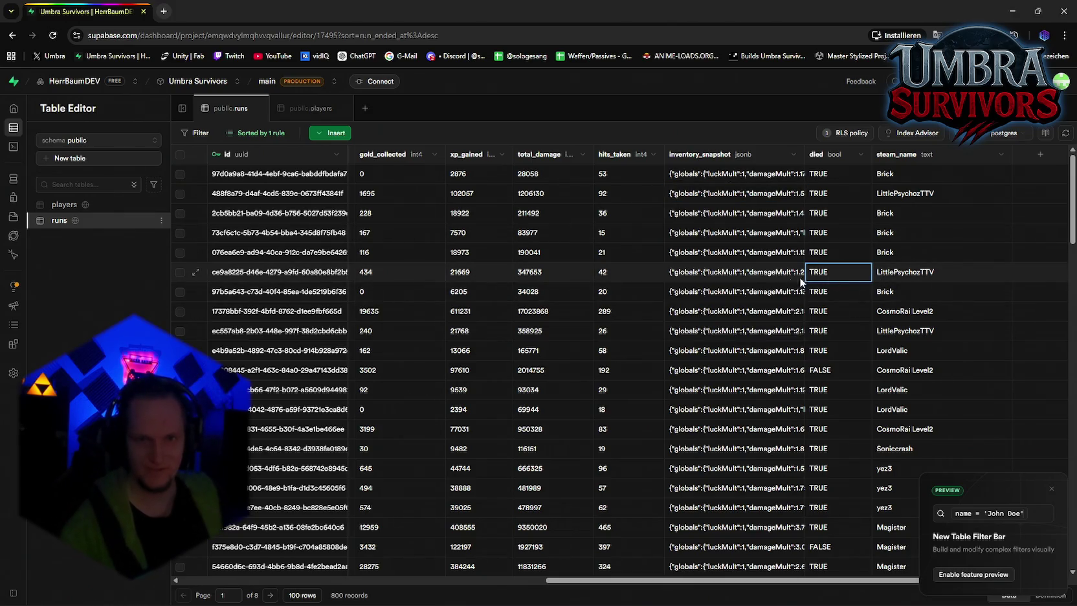
double_click(753, 275)
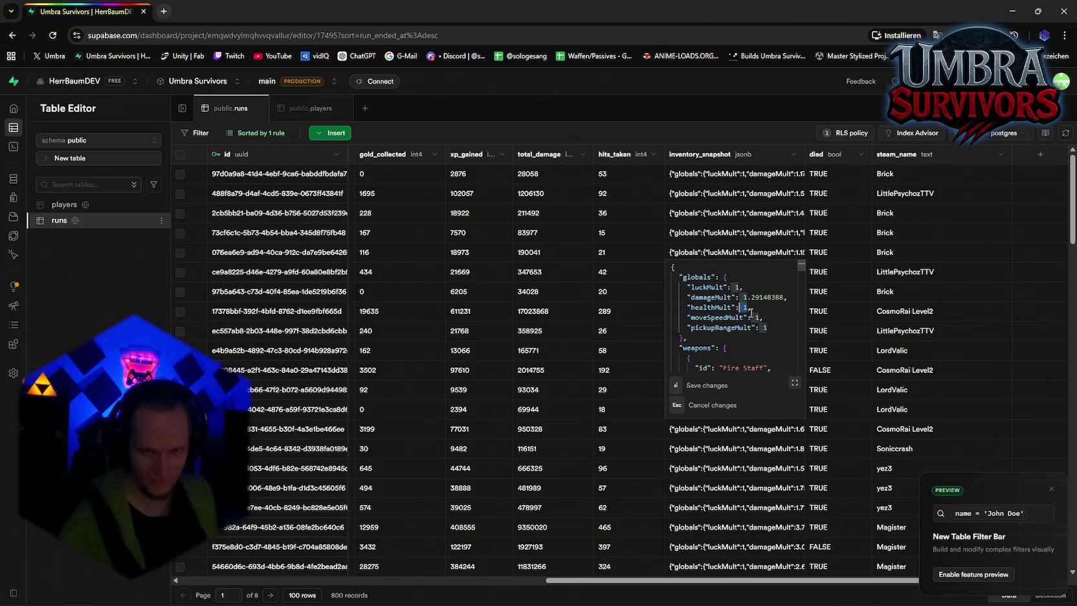
scroll(761, 335, "down", 3)
scroll(763, 338, "up", 3)
scroll(763, 338, "down", 10)
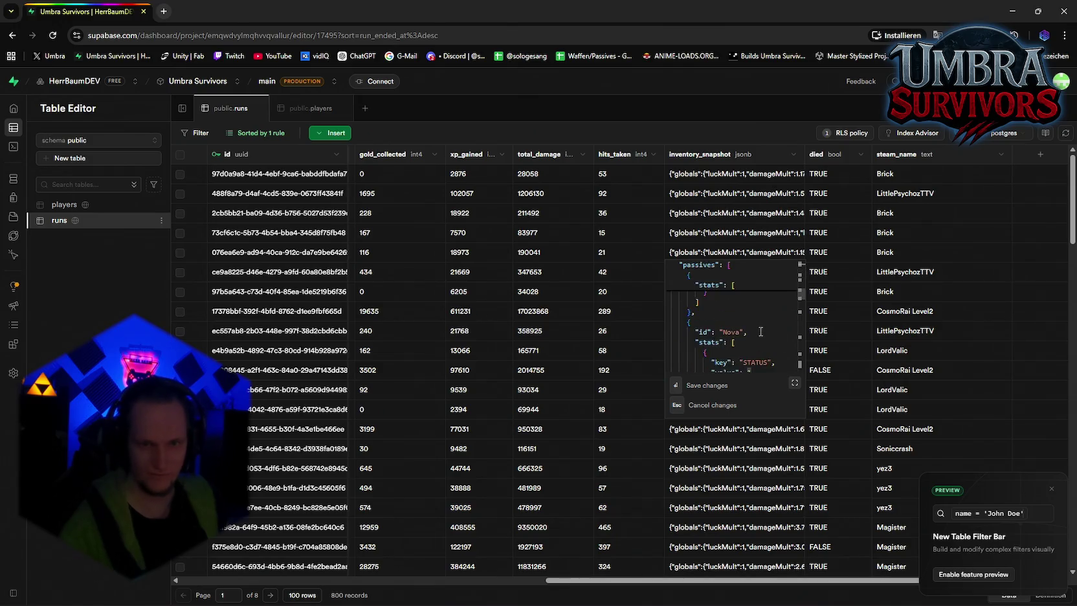
scroll(763, 334, "down", 5)
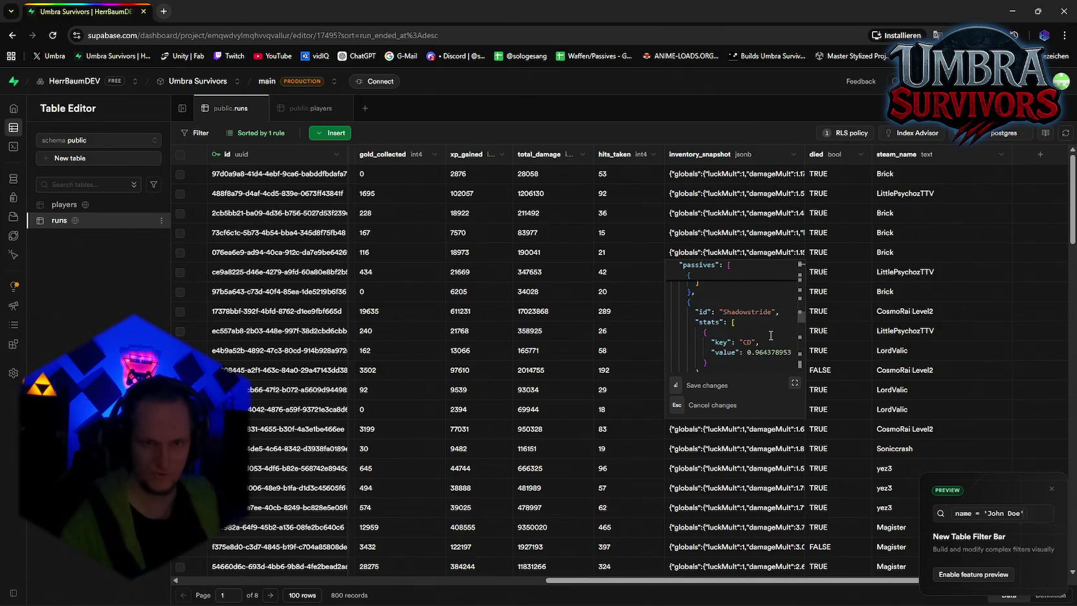
scroll(770, 341, "up", 4)
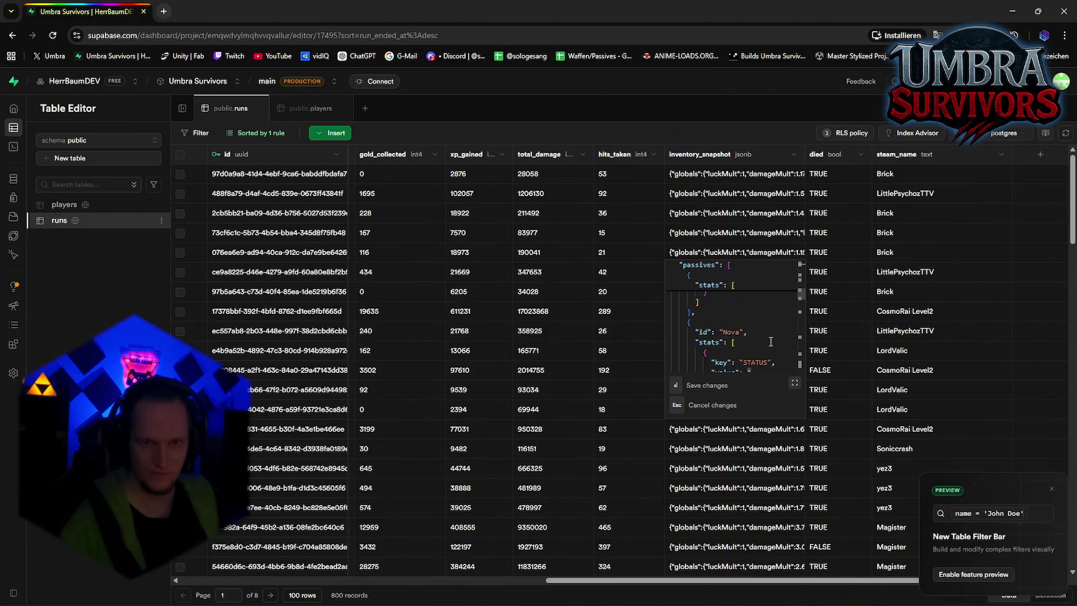
scroll(770, 341, "down", 5)
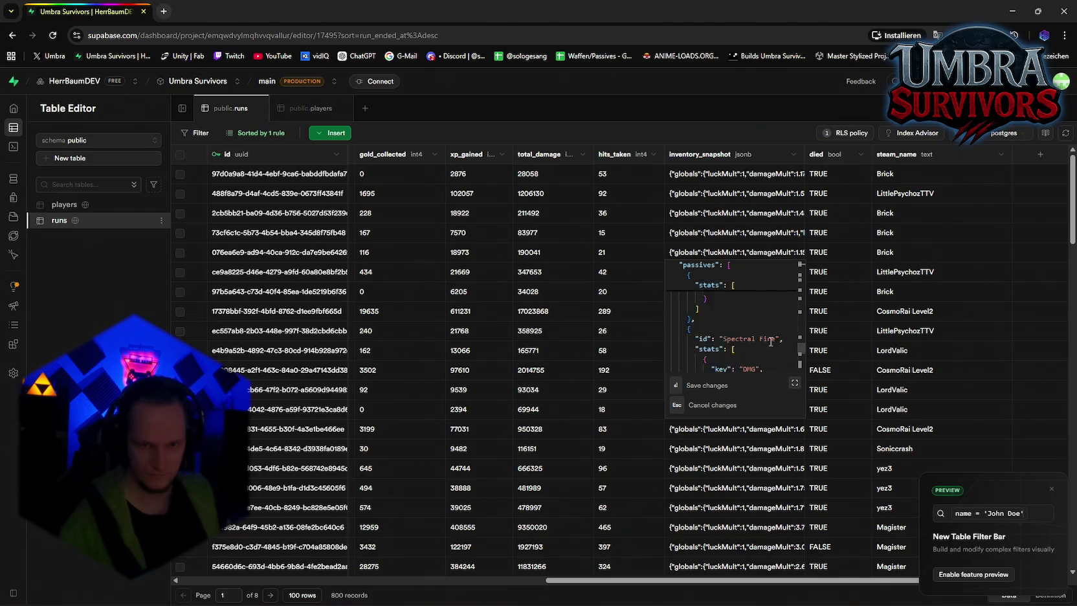
scroll(770, 341, "down", 3)
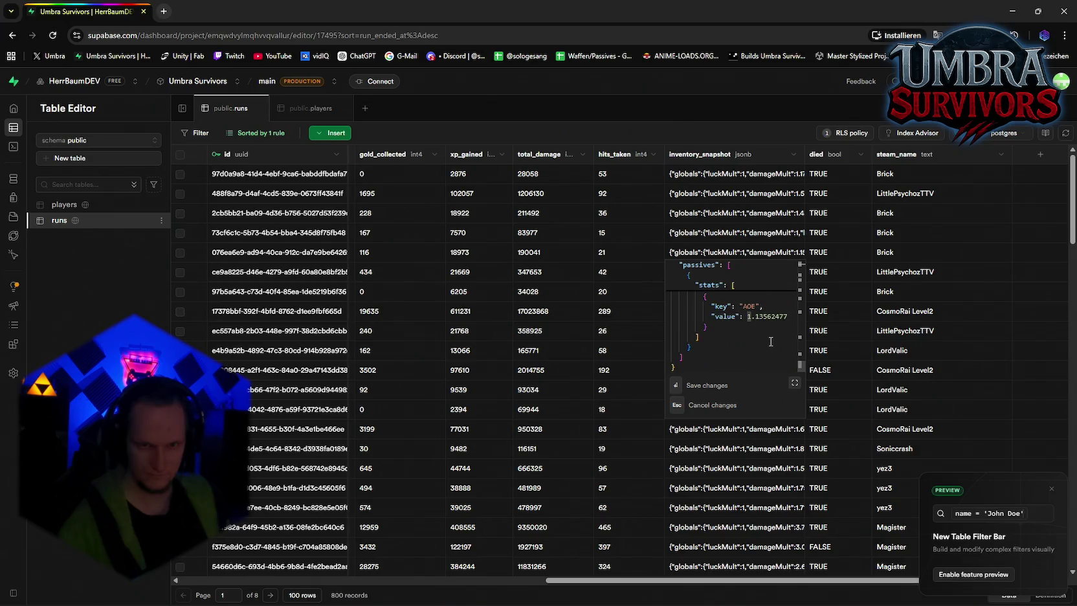
scroll(770, 341, "down", 4)
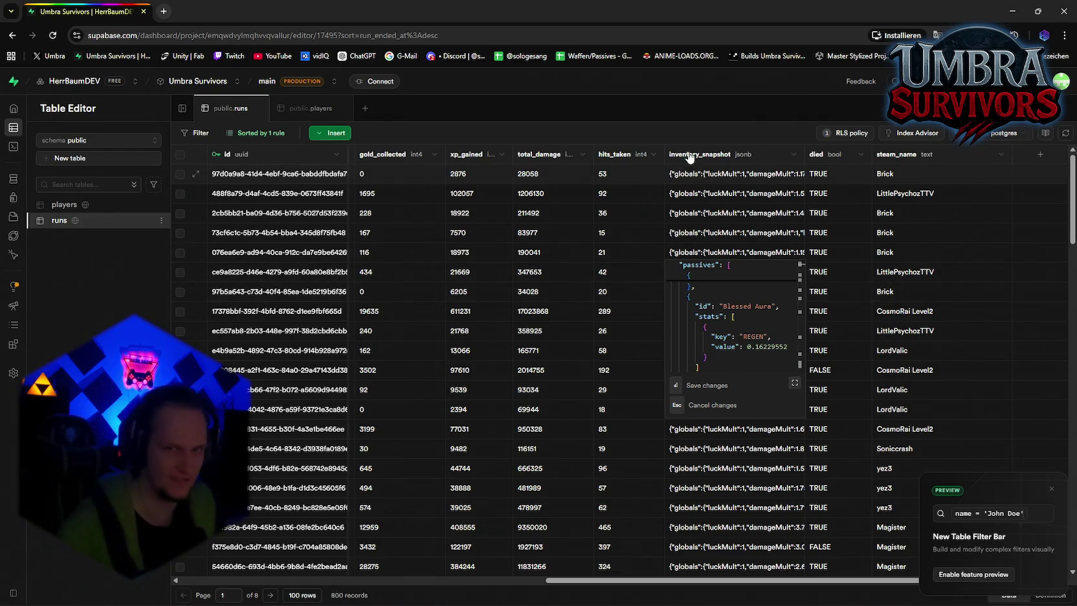
Close the JSON popover and scroll back through the sorted runs table.
left_click(711, 132)
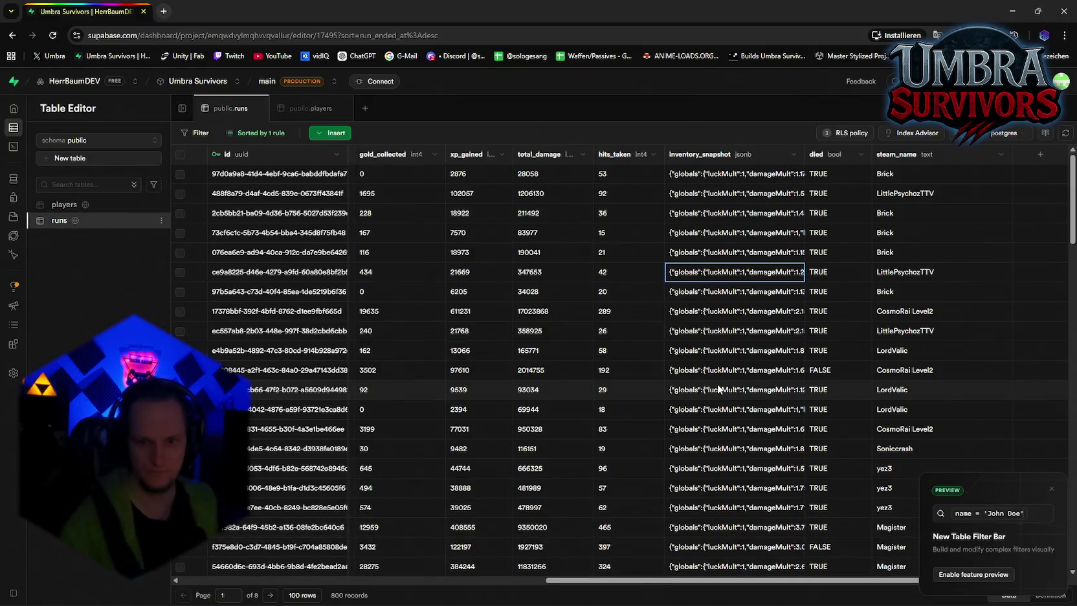
scroll(735, 371, "down", 13)
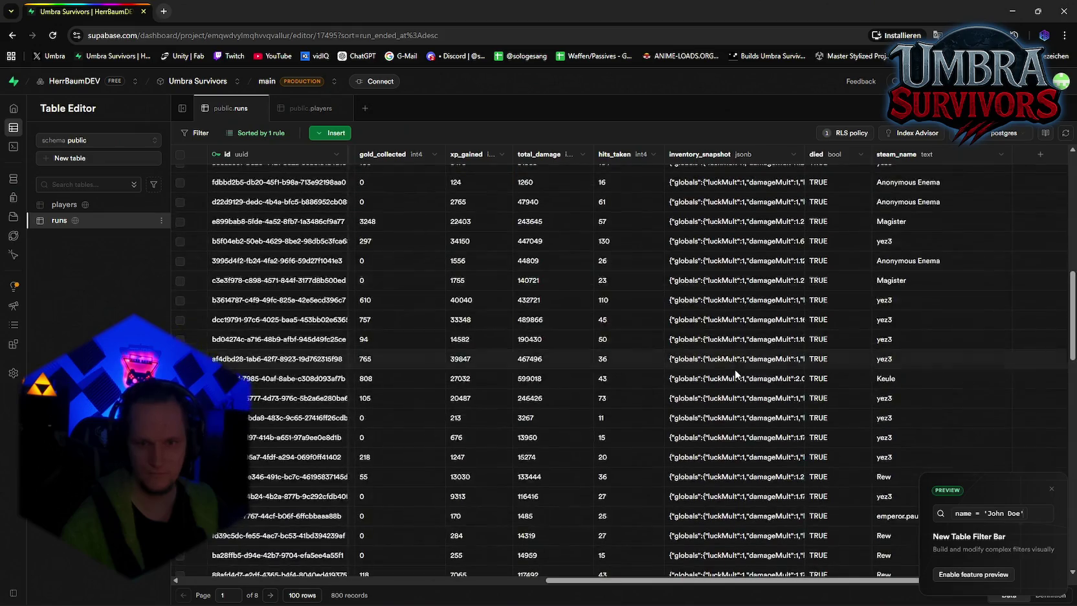
scroll(734, 371, "down", 3)
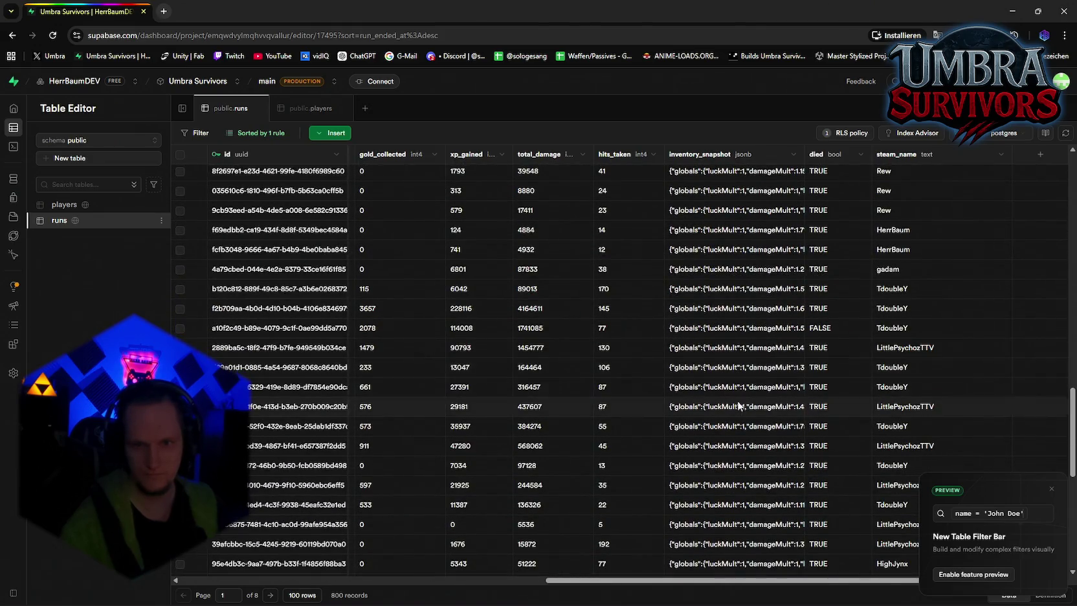
scroll(780, 287, "down", 7)
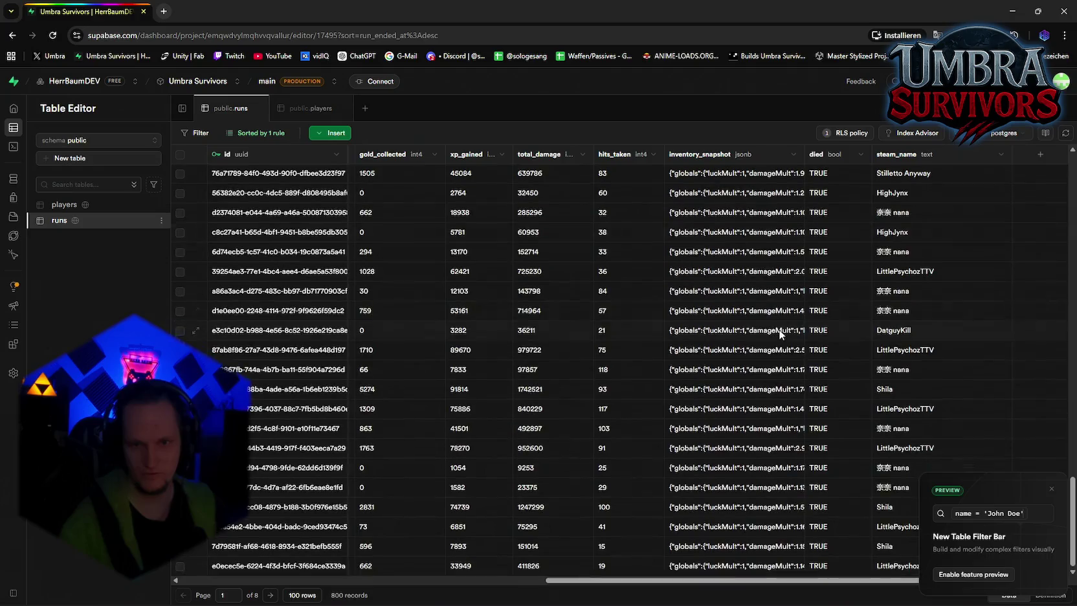
scroll(776, 387, "up", 20)
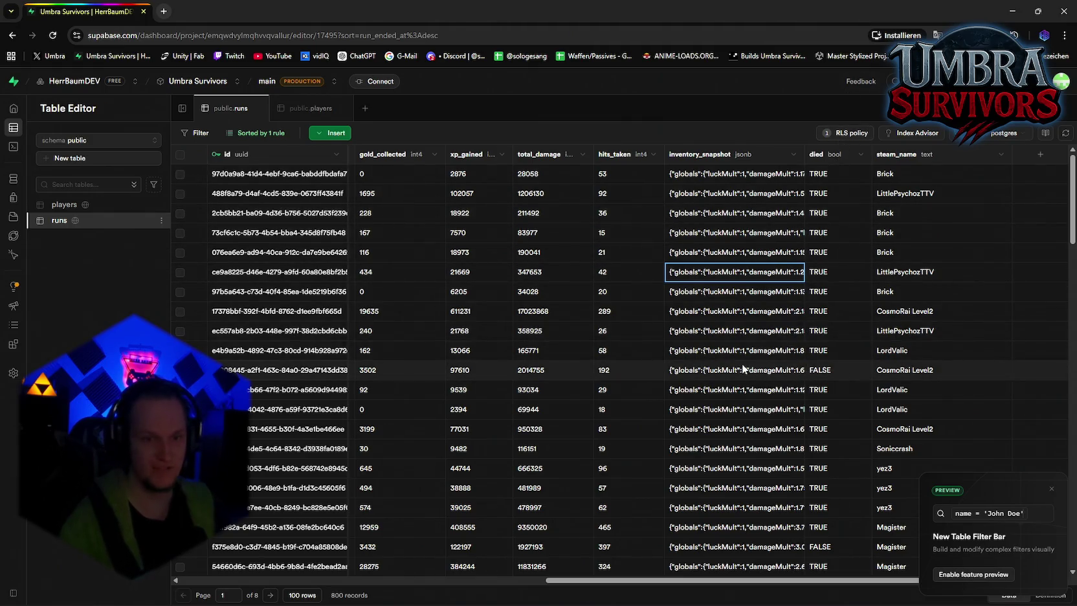
left_click(158, 14)
In Steamworks, go to Bestenlisten and expand the Umbra_GlobalScore leaderboard's entries.
left_click(744, 54)
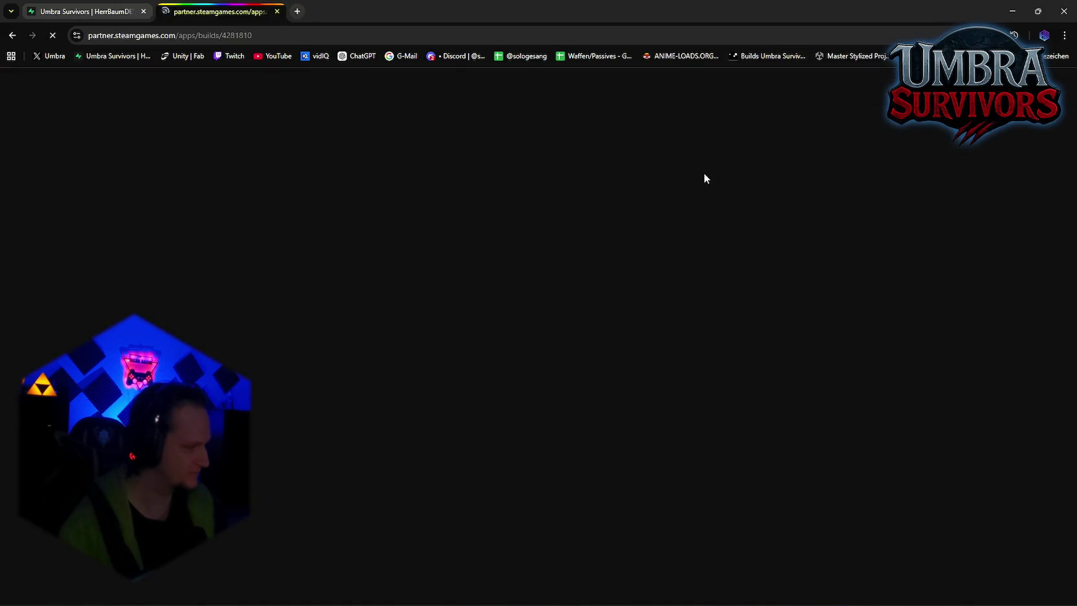
scroll(374, 333, "down", 3)
scroll(374, 332, "up", 3)
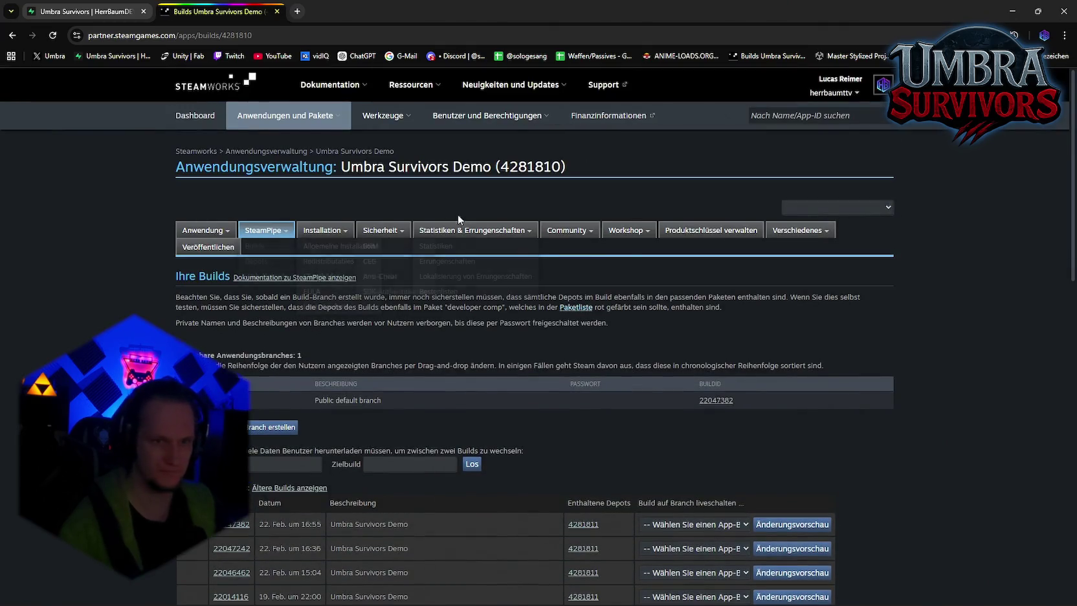
mouse_move(427, 231)
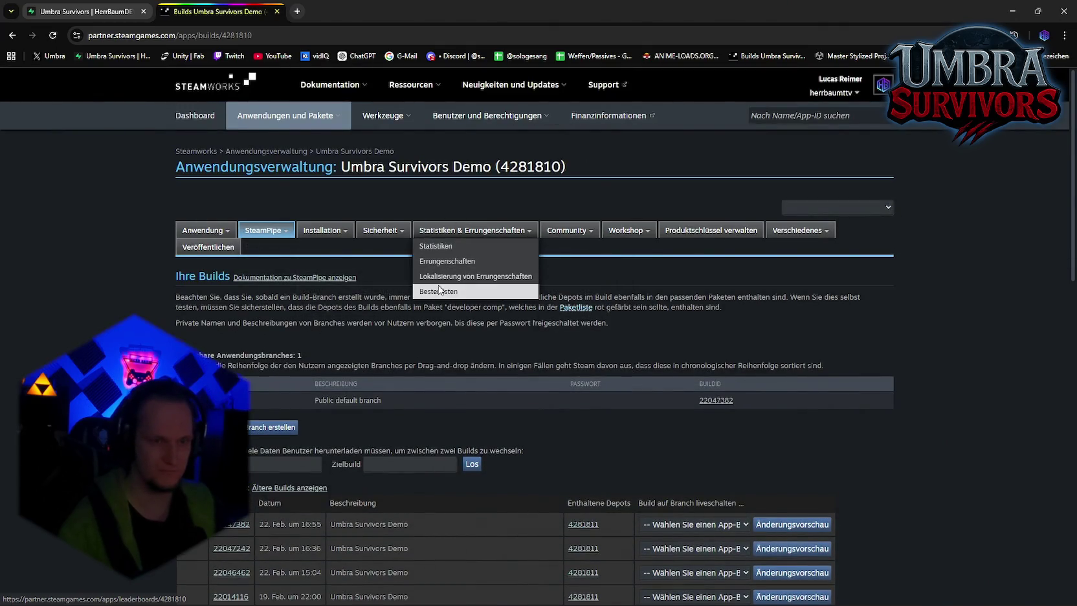
left_click(438, 291)
scroll(522, 354, "down", 2)
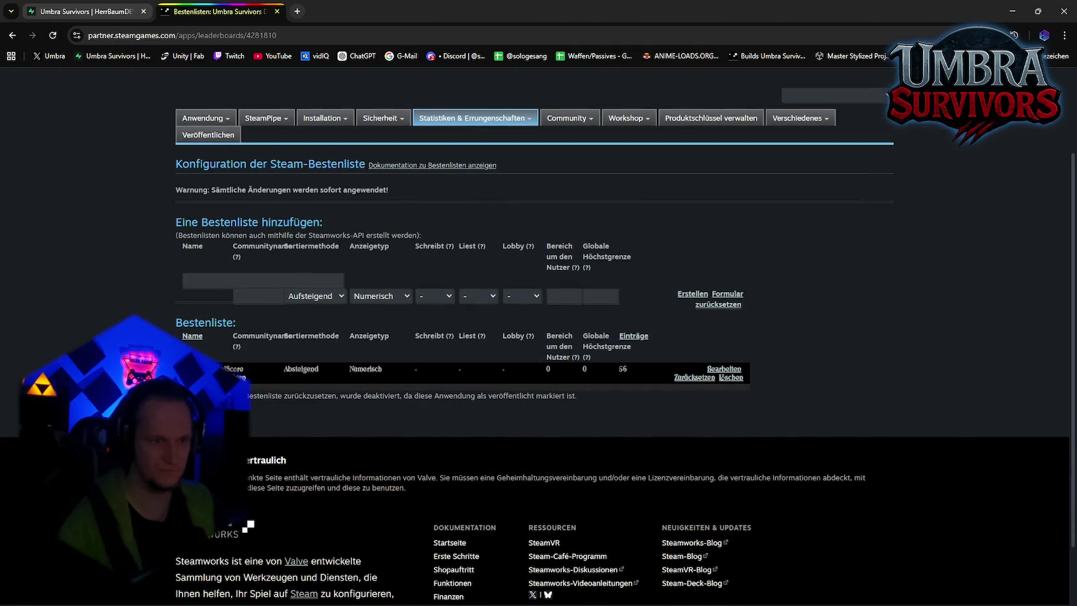
left_click(213, 377)
Delete the 73,100-point entry from Umbra_GlobalScore and confirm with OK.
scroll(298, 389, "down", 2)
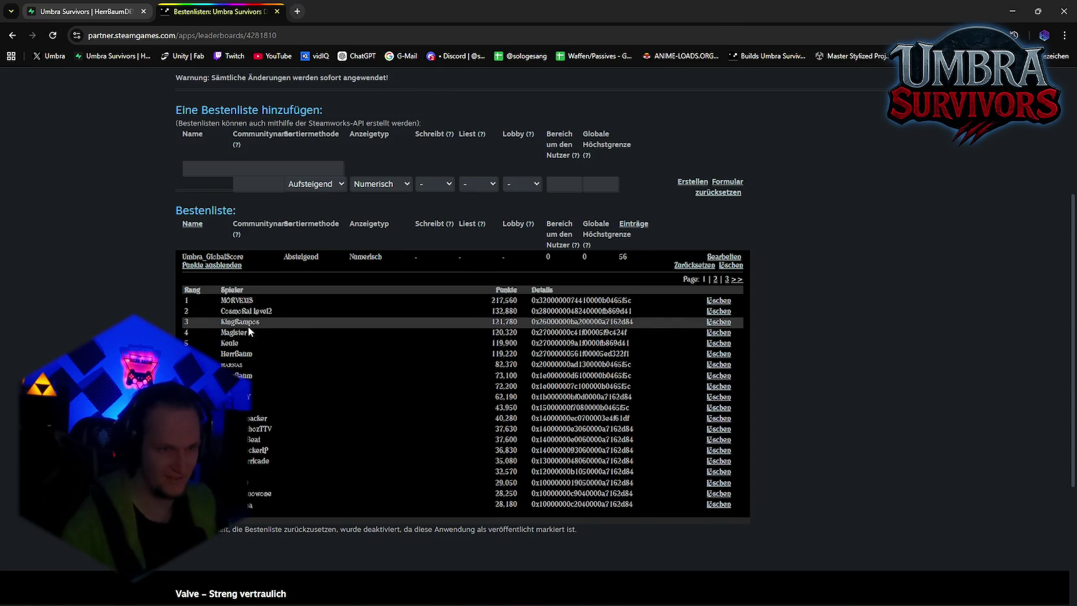
mouse_move(266, 322)
left_mouse_down()
mouse_move(226, 311)
mouse_move(215, 323)
left_mouse_up()
left_click(282, 334)
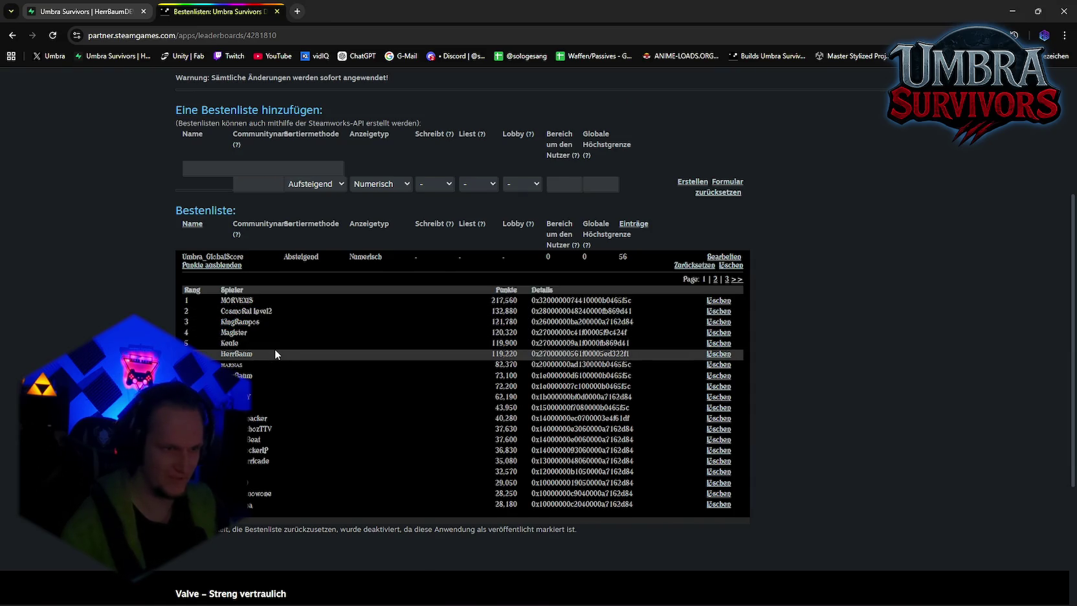
left_click(269, 358)
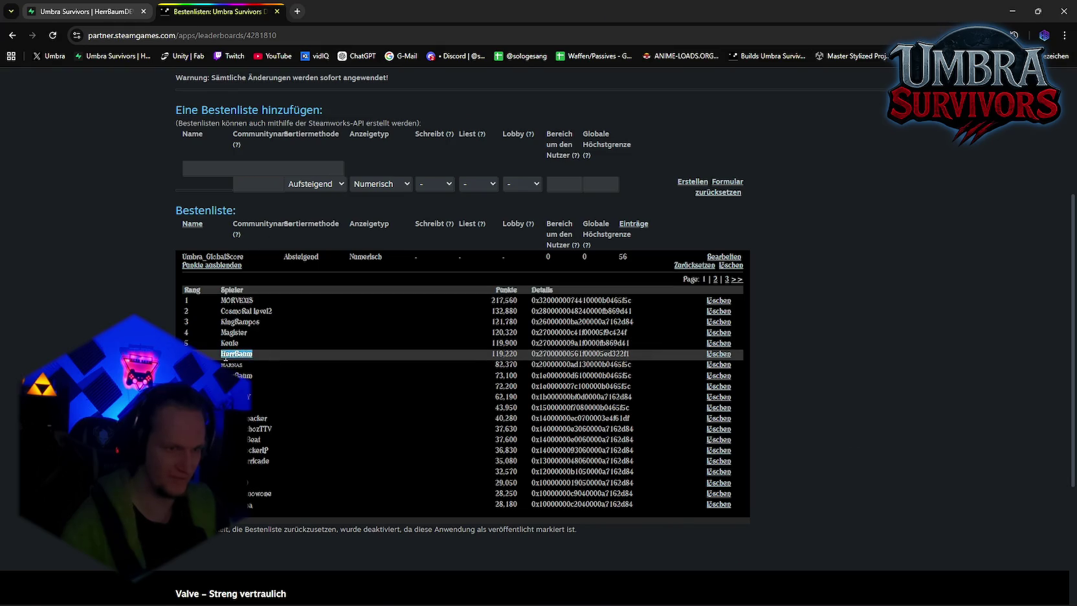
left_click(270, 370)
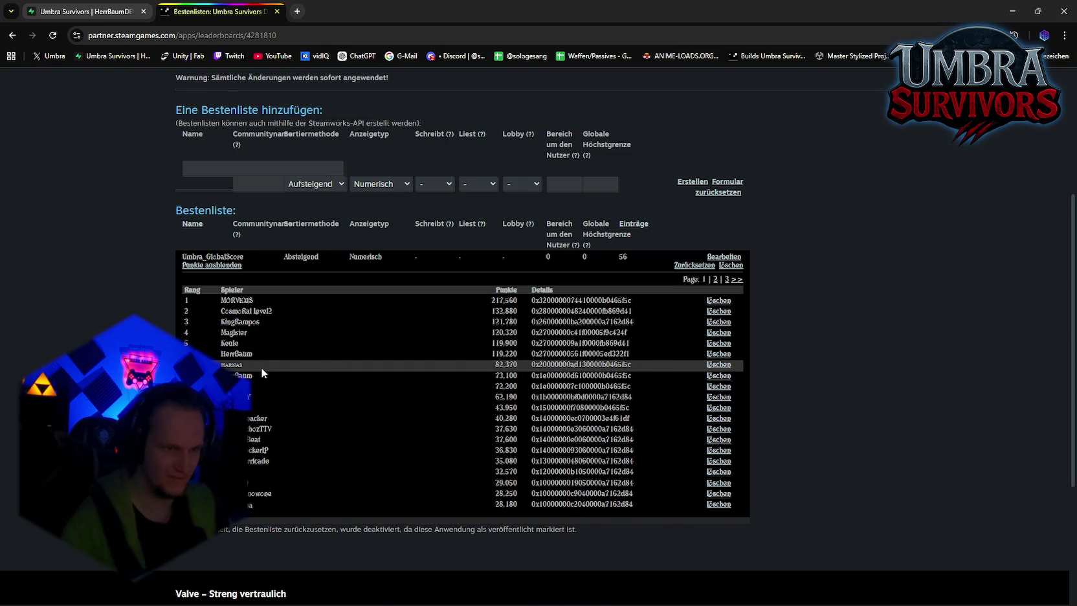
left_click(711, 381)
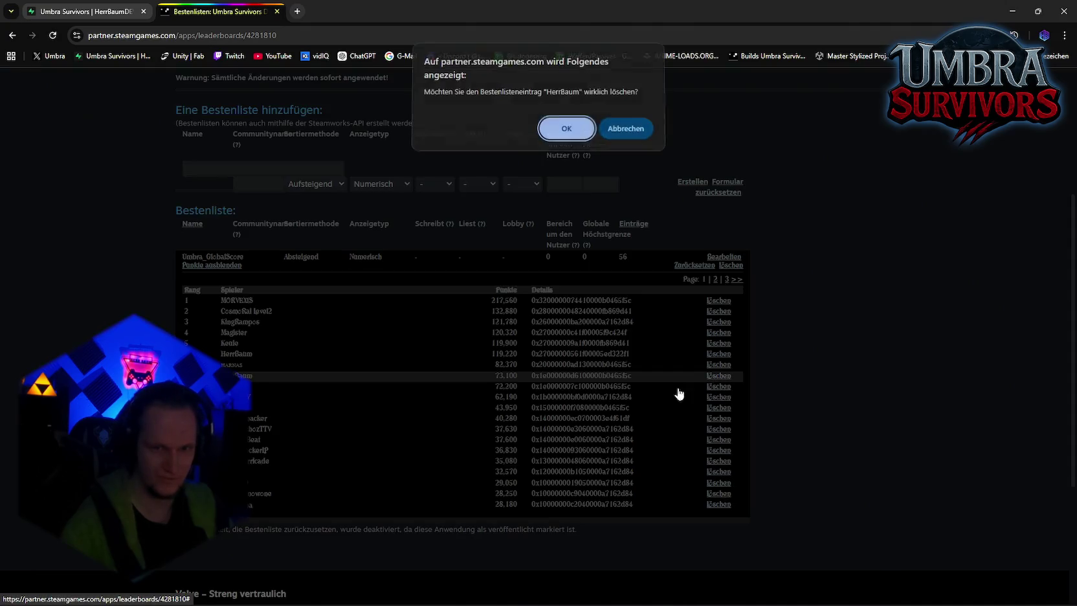
left_click(562, 136)
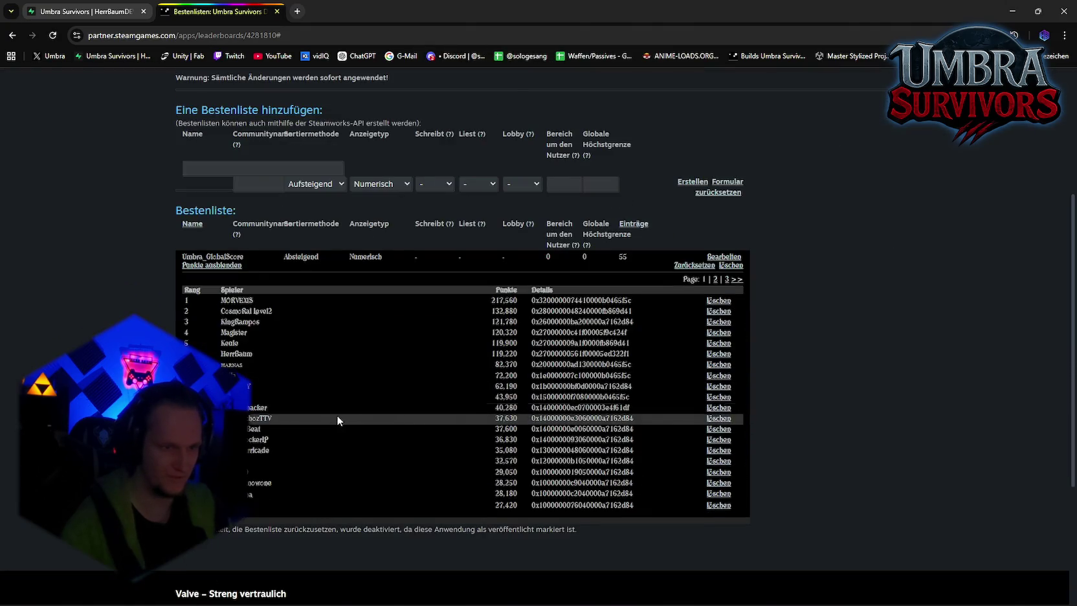
Page through the remaining 55 leaderboard entries and return to the first page.
left_click(714, 279)
left_click(729, 280)
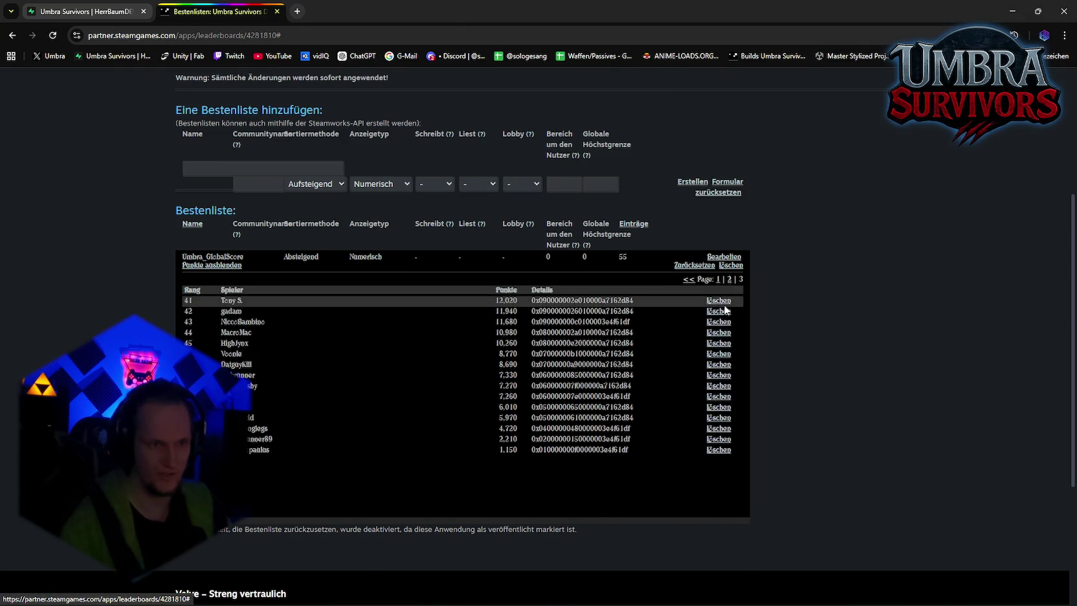
left_click(728, 280)
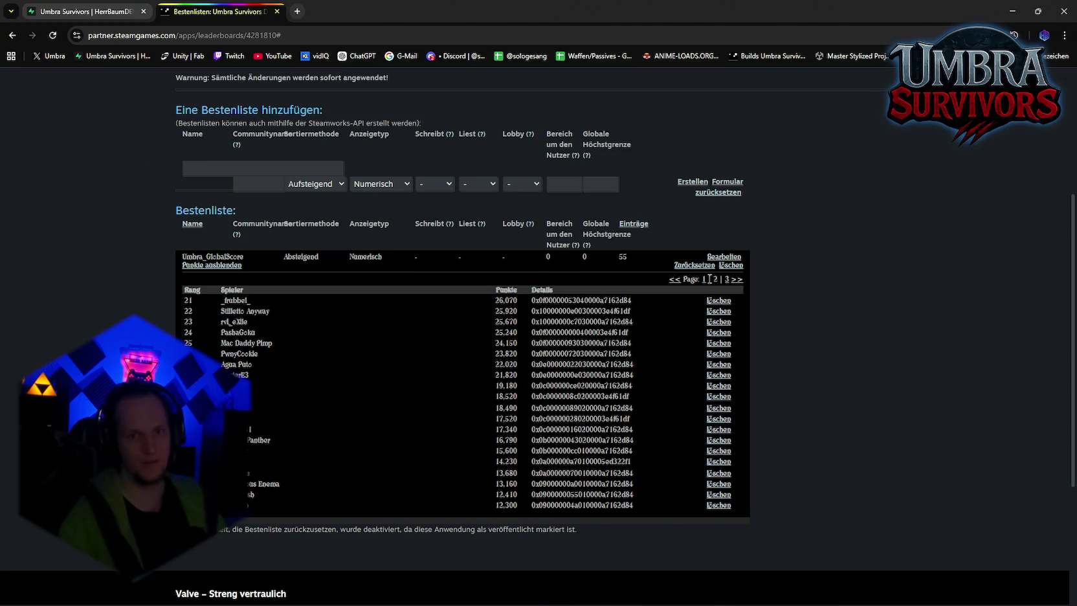
left_click(703, 279)
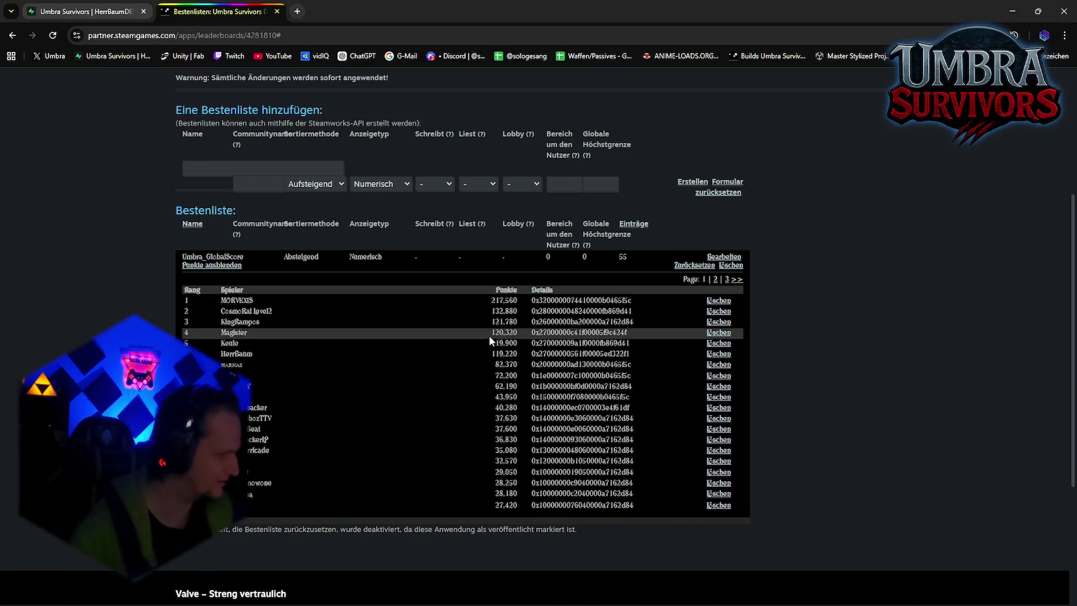
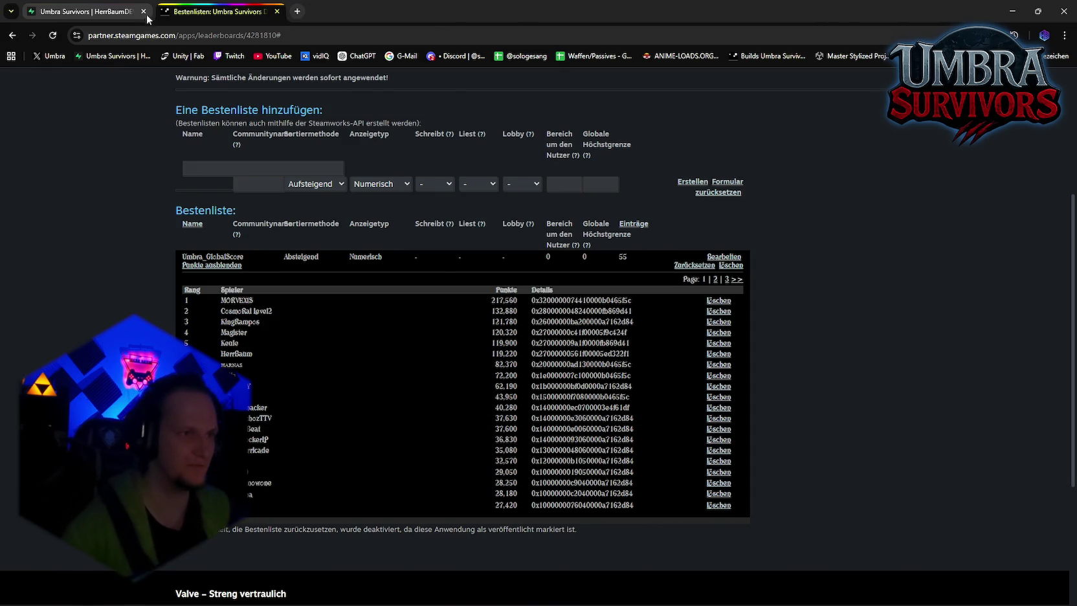
Minimize the Steamworks Partner browser to reveal Unity's Build Profiles window with the succeeded Windows build.
left_click(1001, 13)
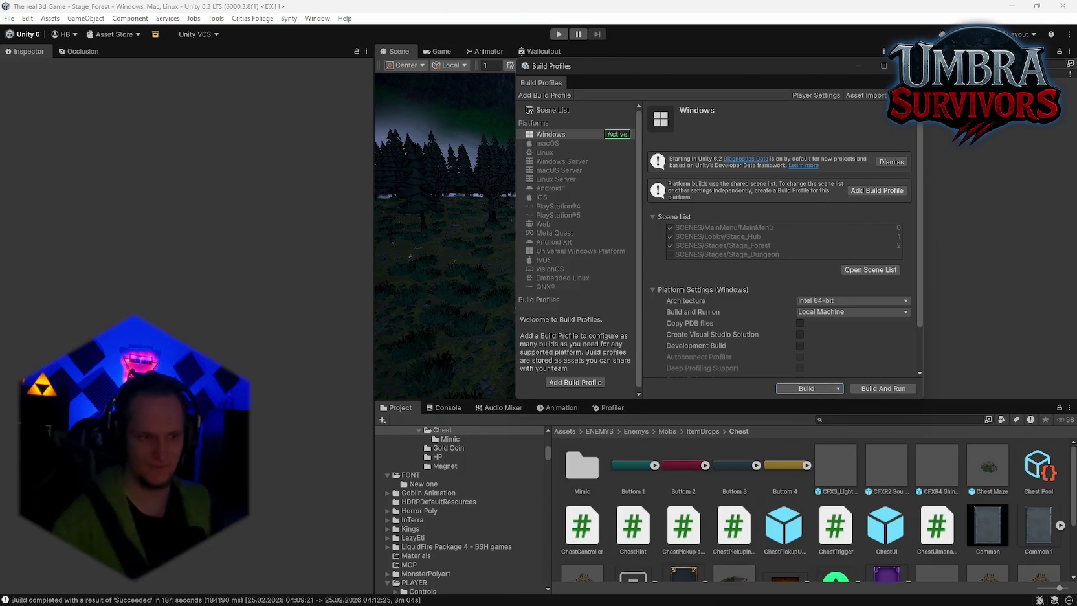
Launch the built Umbra Survivors executable from its build folder via File Explorer.
mouse_move(490, 599)
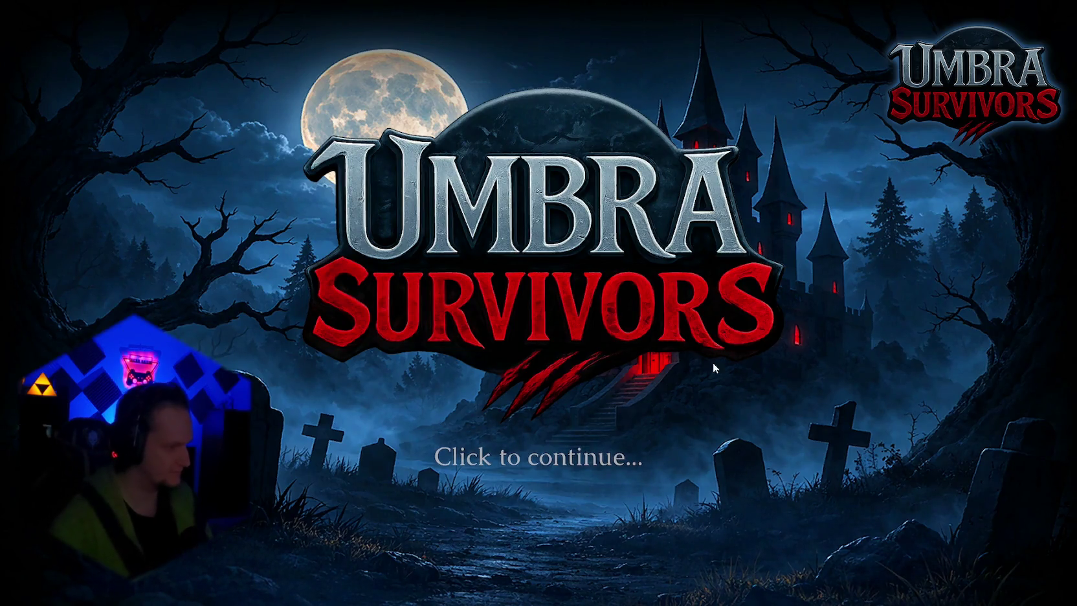
Dismiss the title screen and walk through the hub village into the weapon shop.
left_click(651, 287)
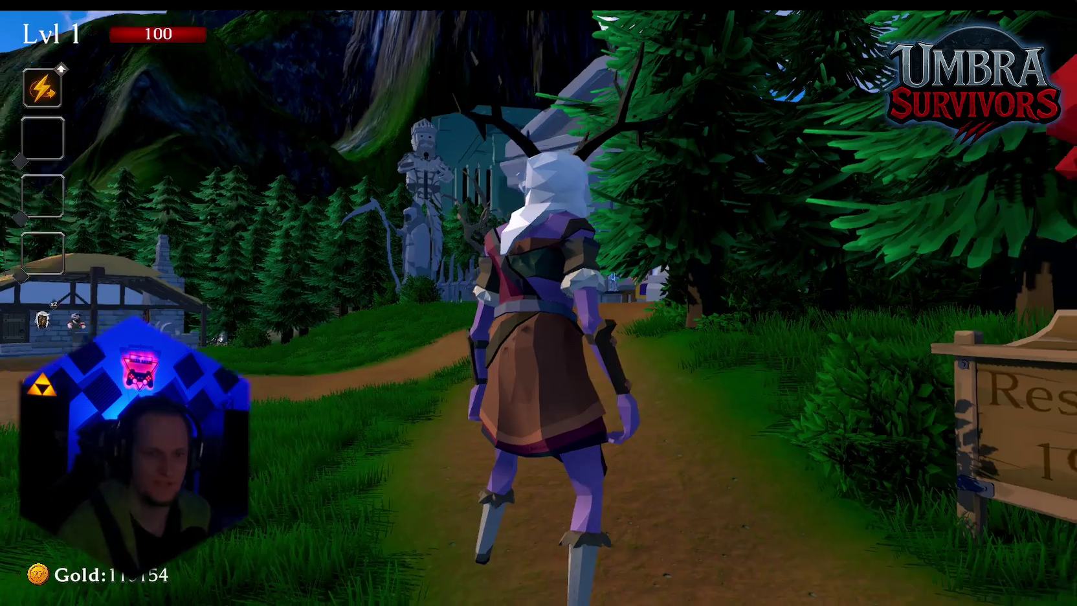
key("w")
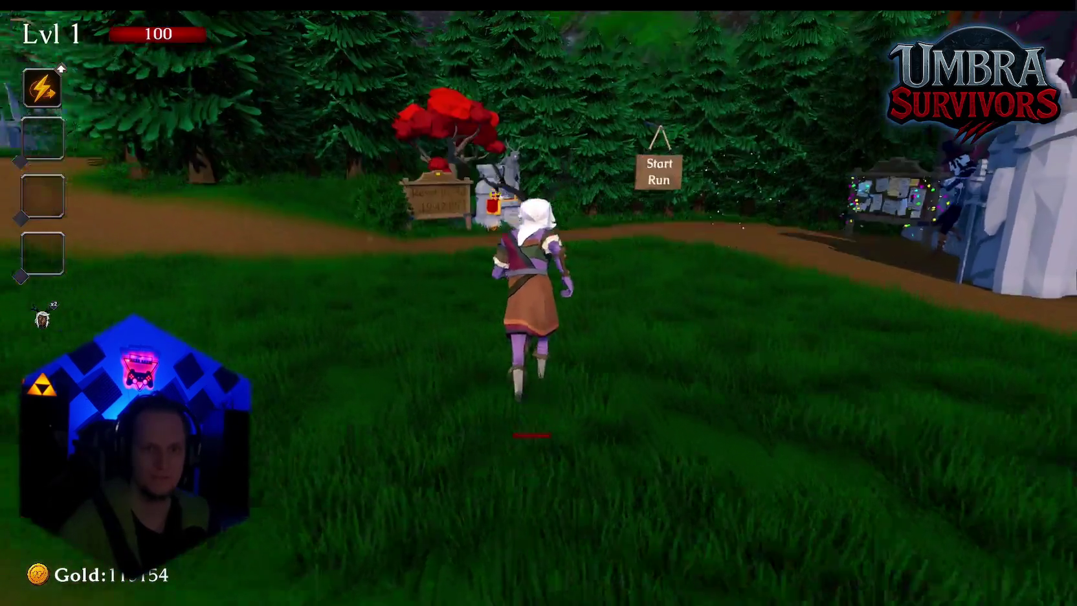
key("s")
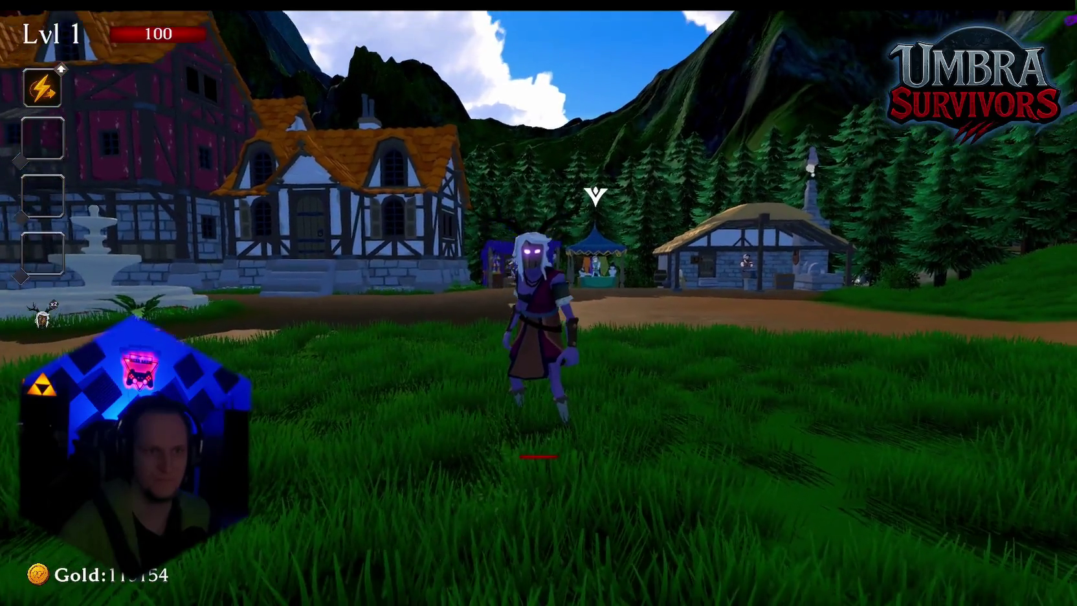
key("w")
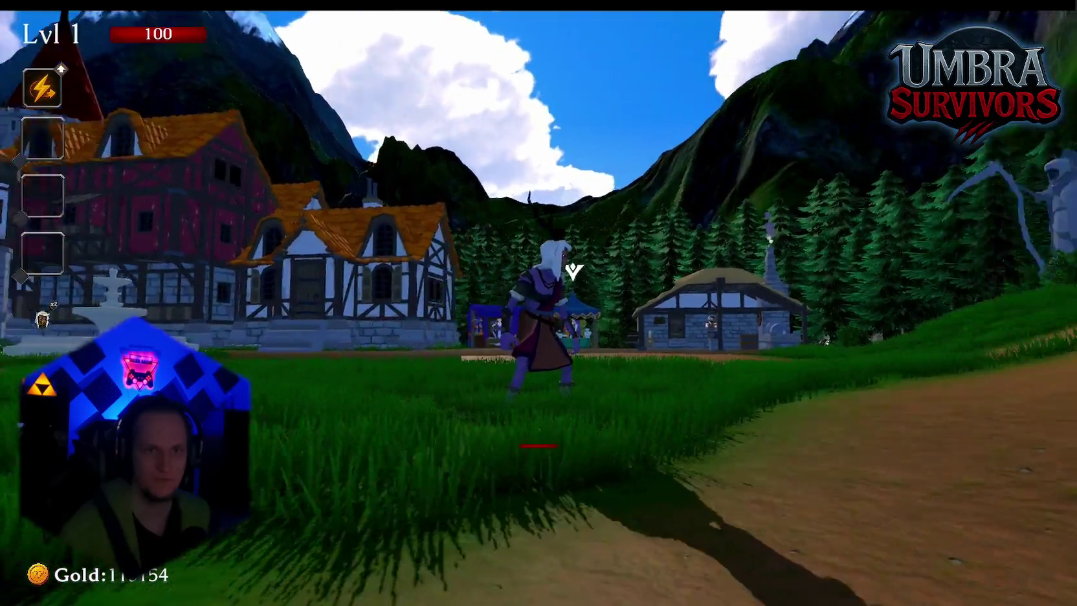
key("w")
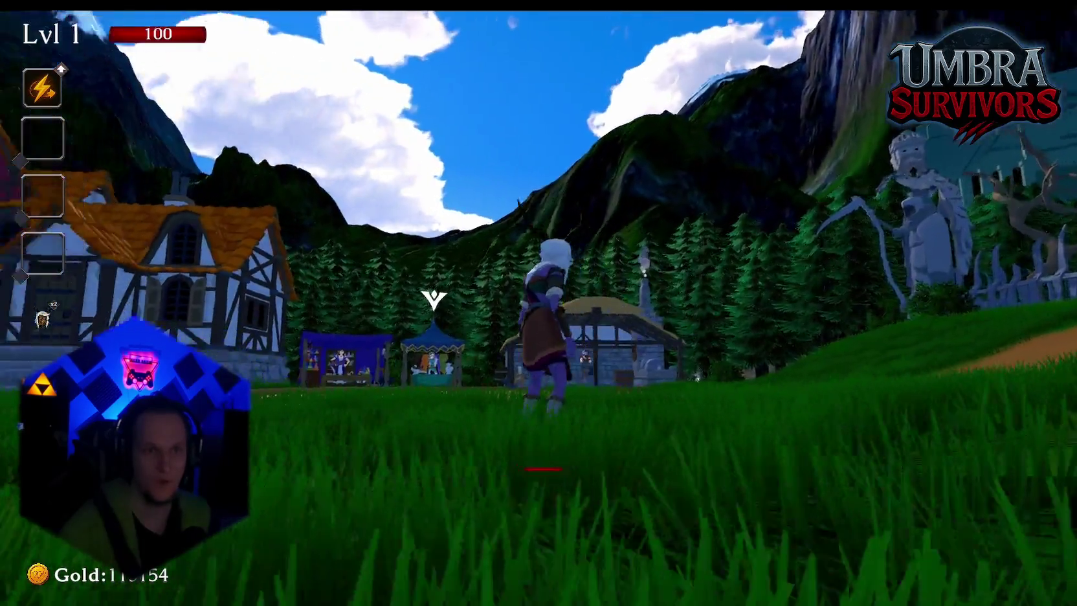
key("w")
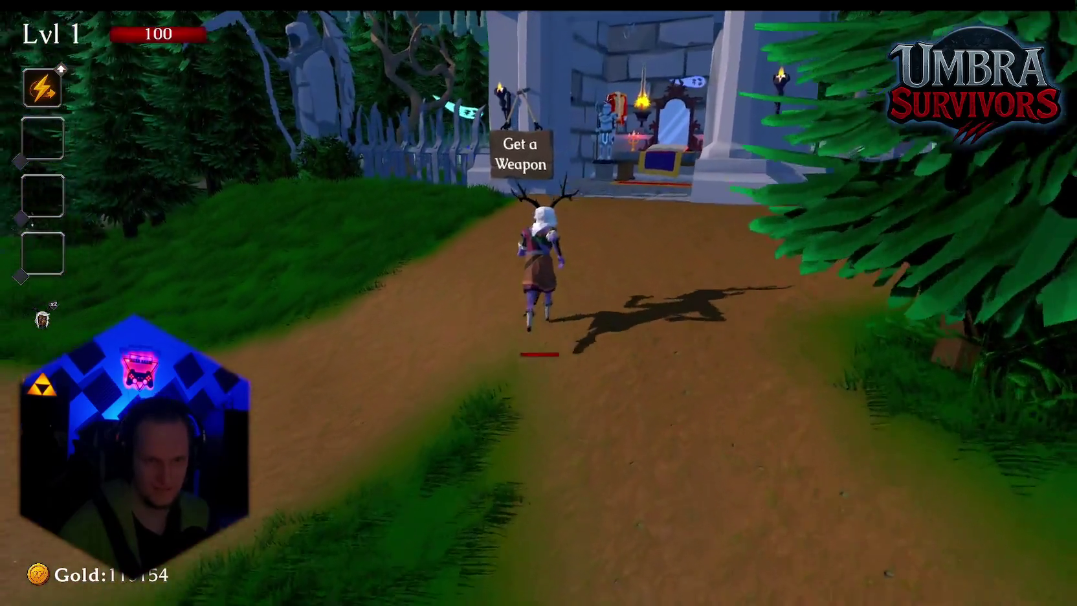
key("w")
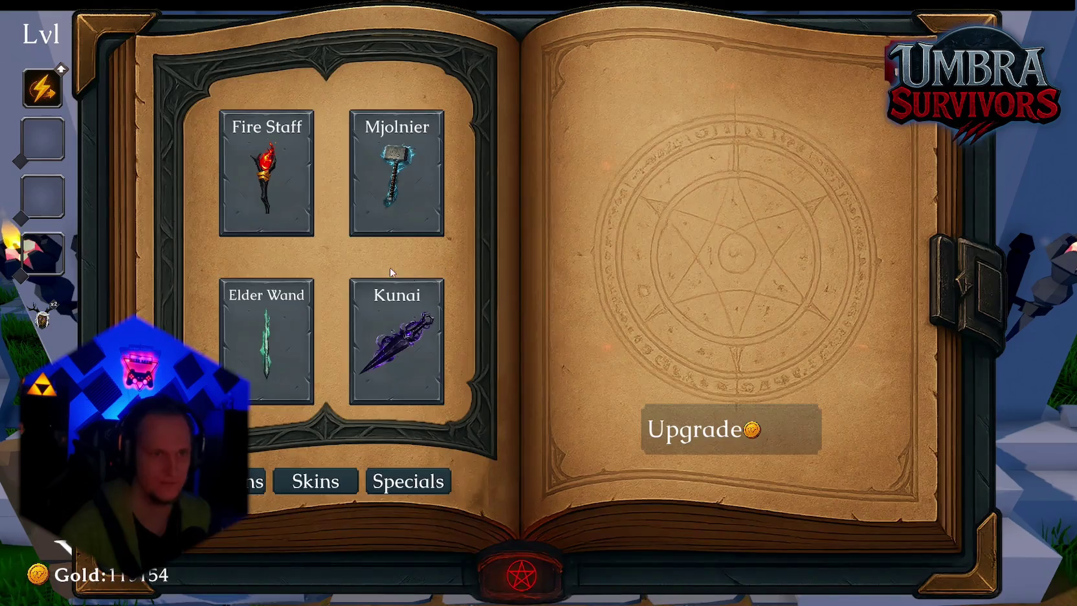
Equip the Infernal Torch from the weapon book instead of the Fire Staff.
left_click(266, 173)
key("Escape")
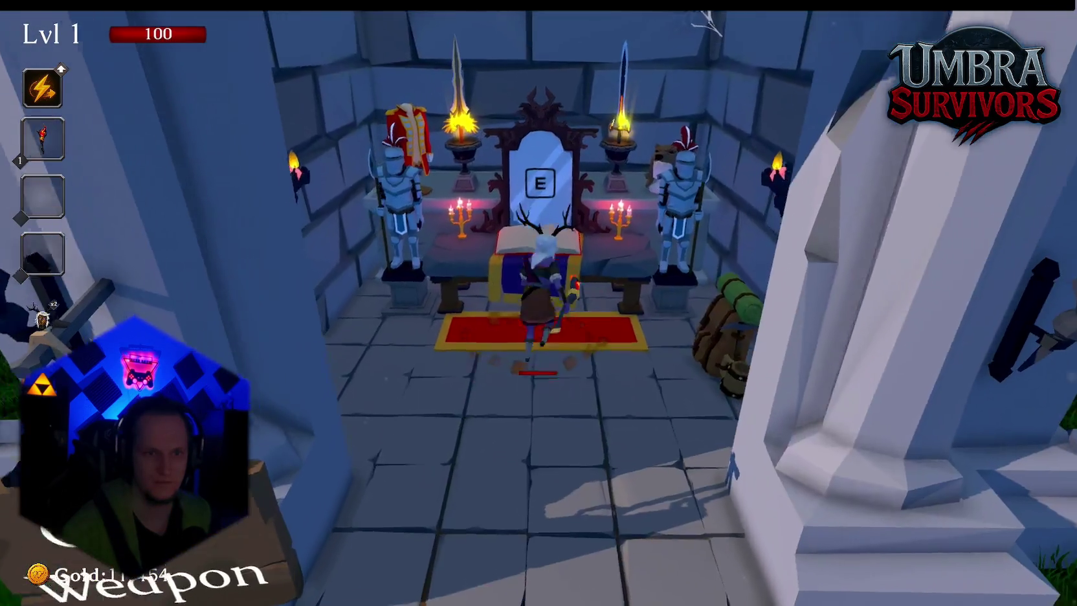
key("e")
left_click(296, 361)
key("Escape")
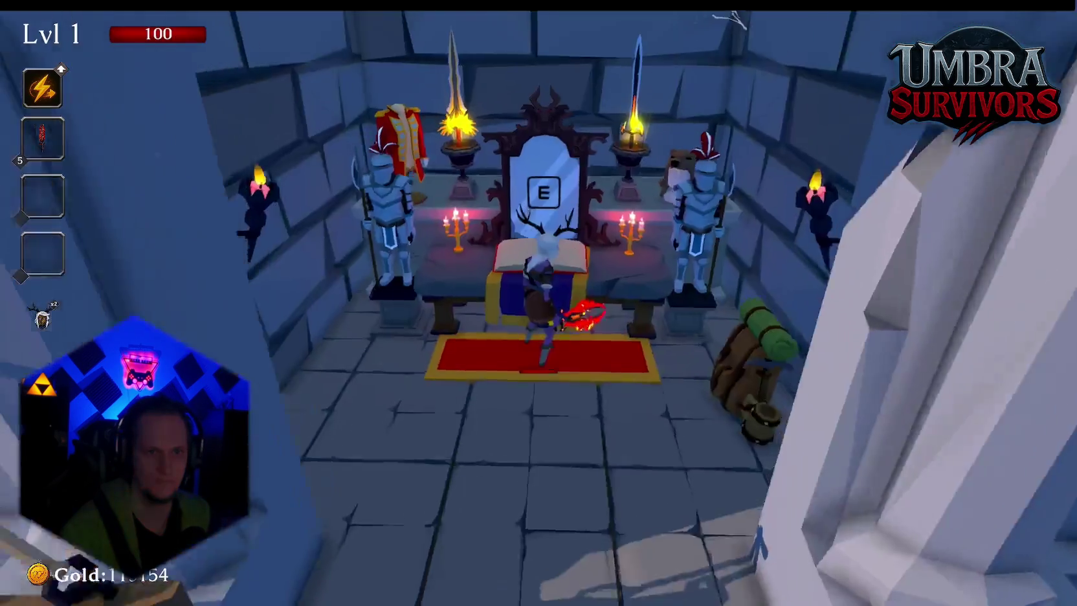
Walk from the weapon shop to the Start Run portal and enter it.
key("s")
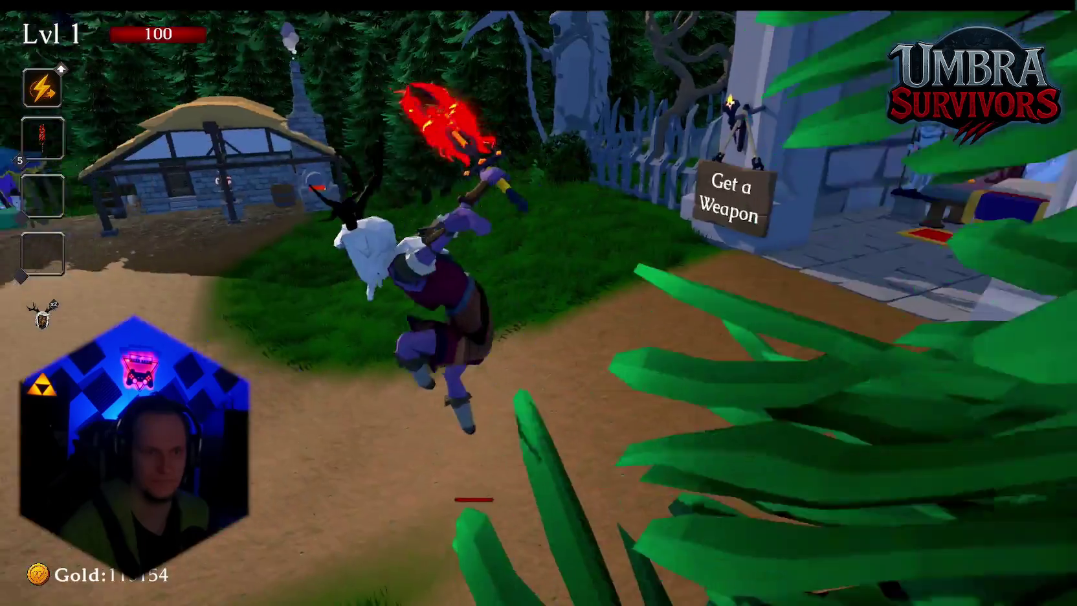
key("w")
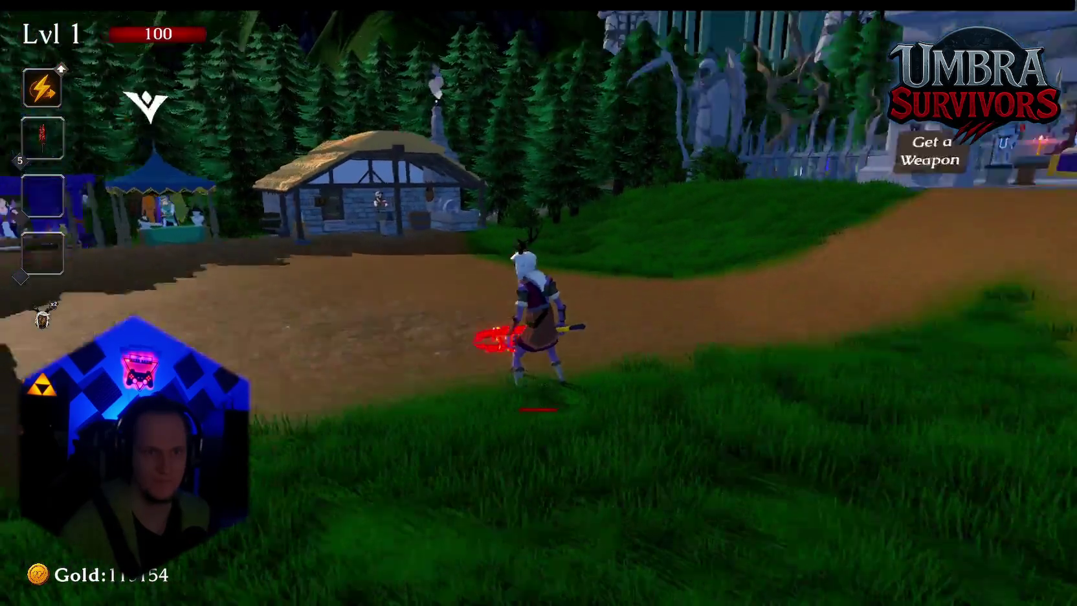
key("w")
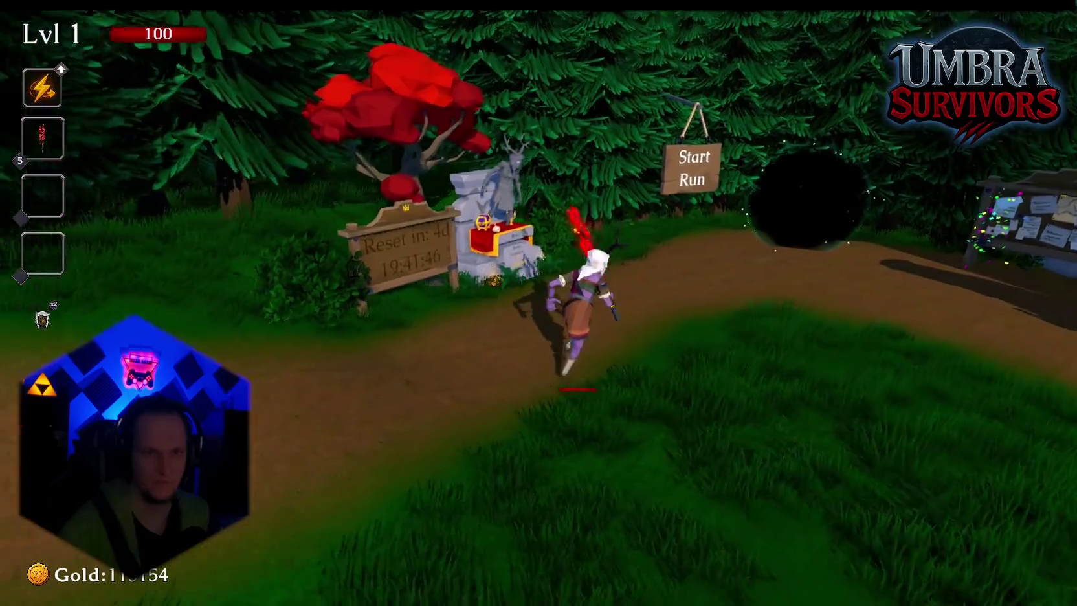
key("w")
key("e")
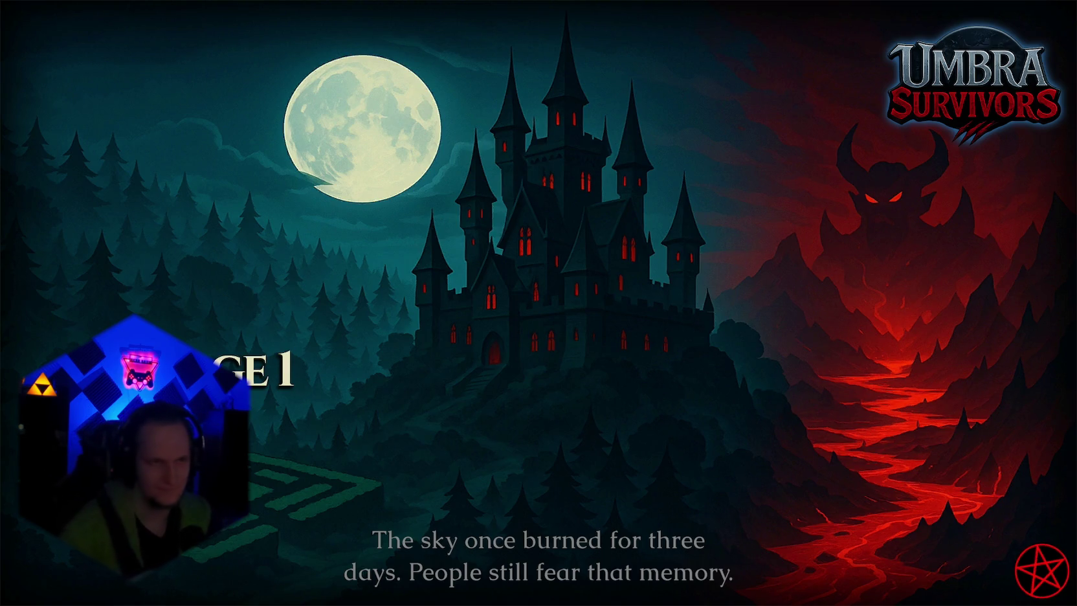
Dismiss the Stage 1 intro screen to start wave 1 in the forest.
left_click(538, 474)
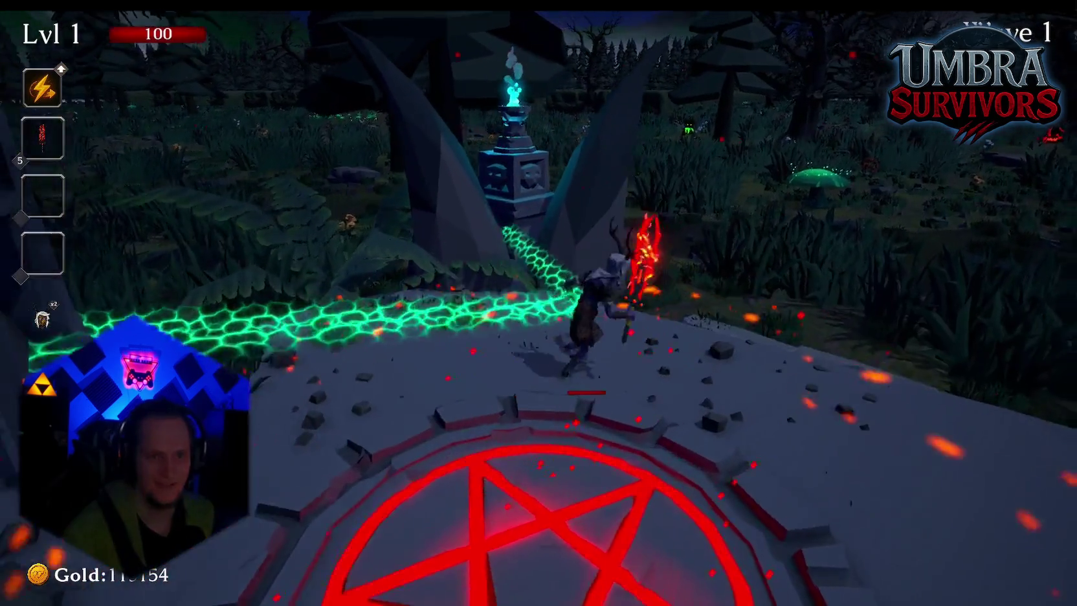
Fight through the mushroom ring and open the chest to collect the fire ring.
key("w")
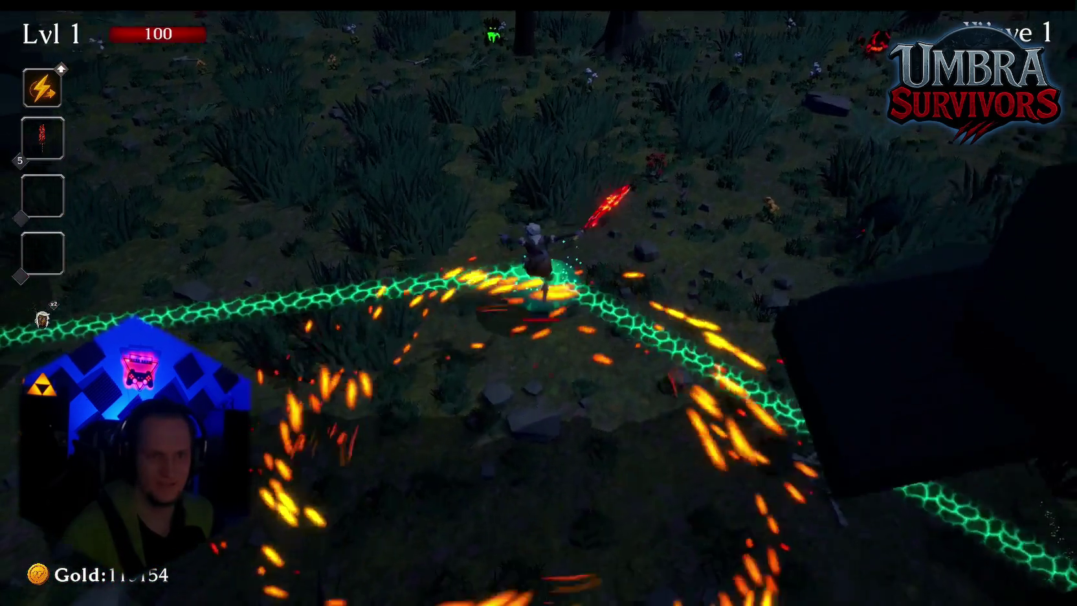
key("w")
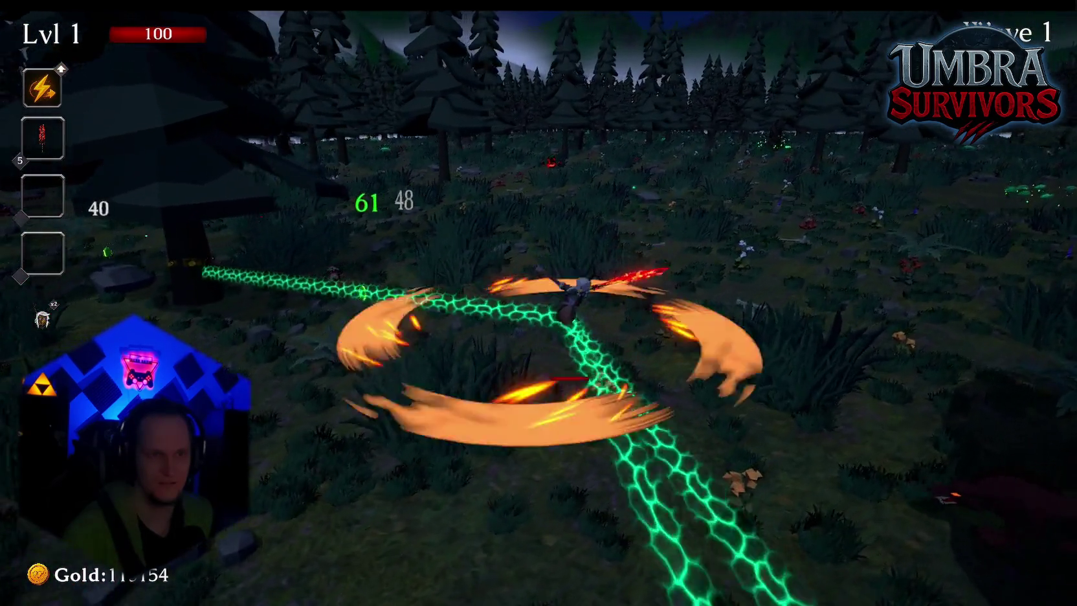
key("w")
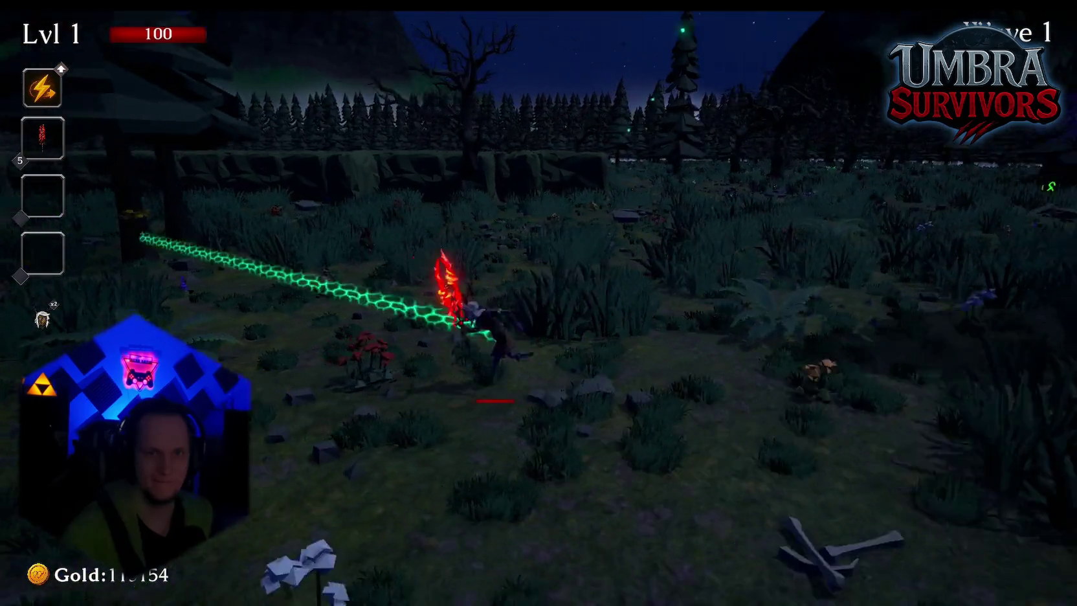
key("w")
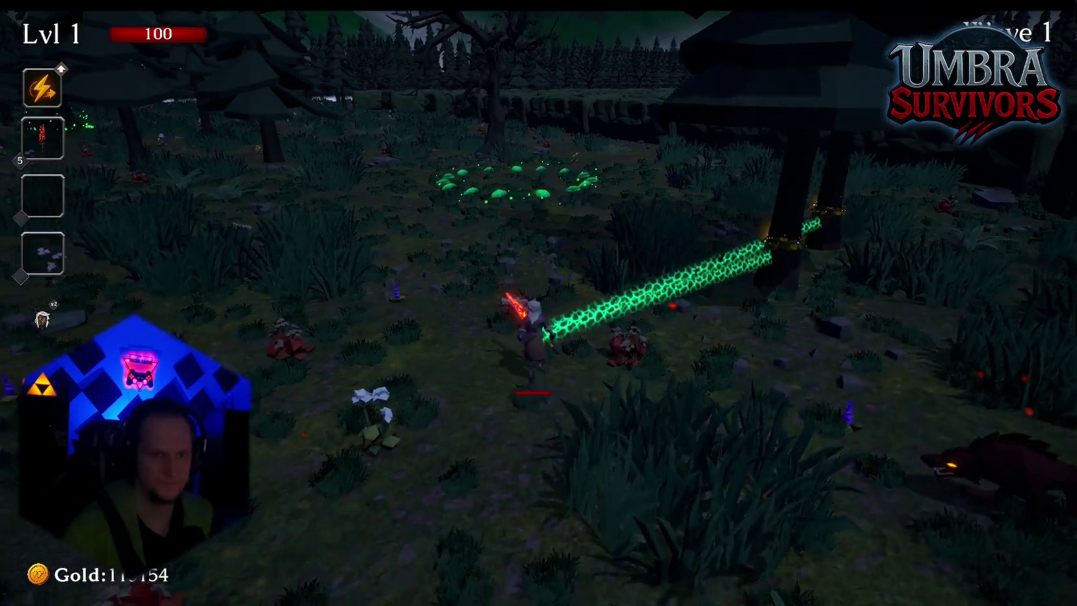
key("w")
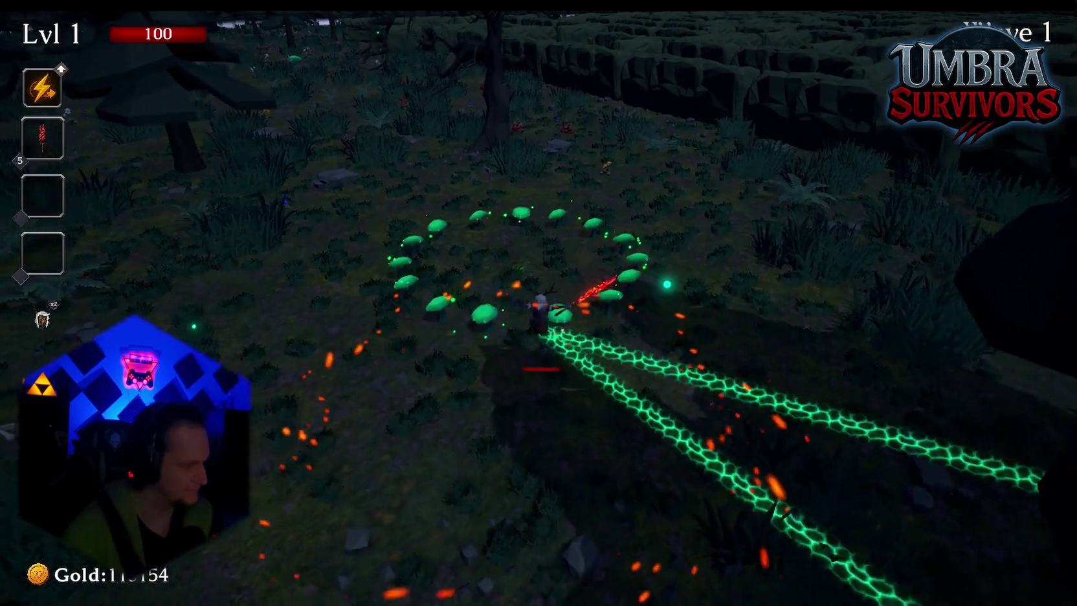
key("w")
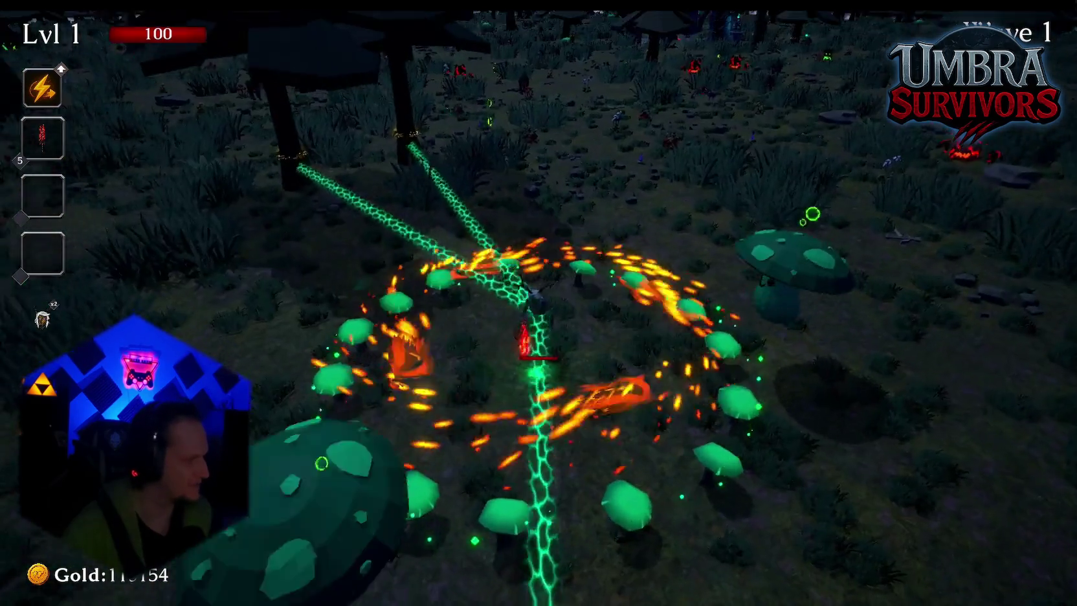
key("w")
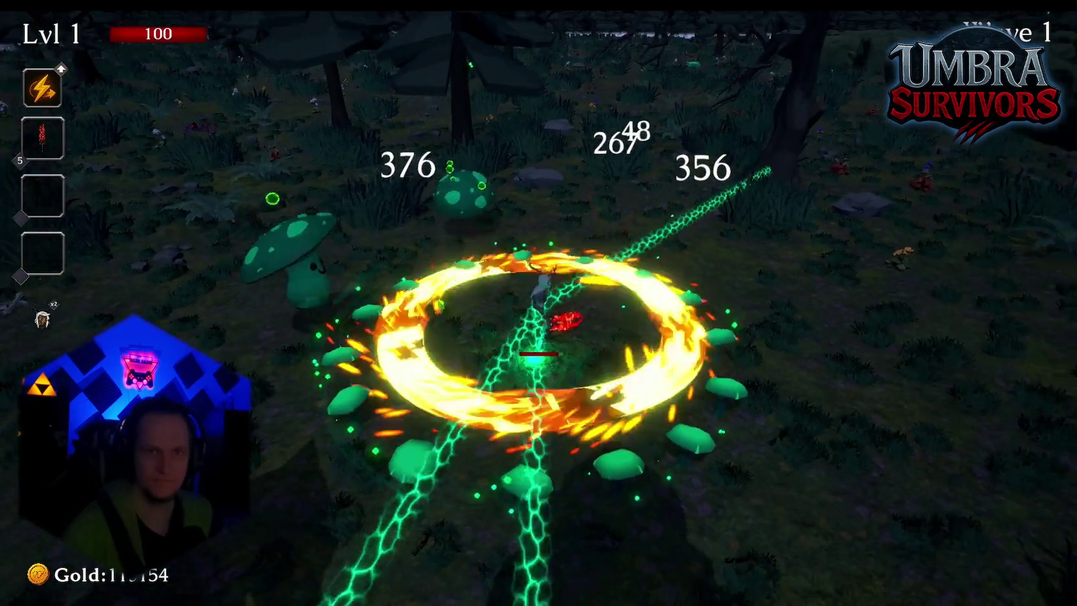
key("w")
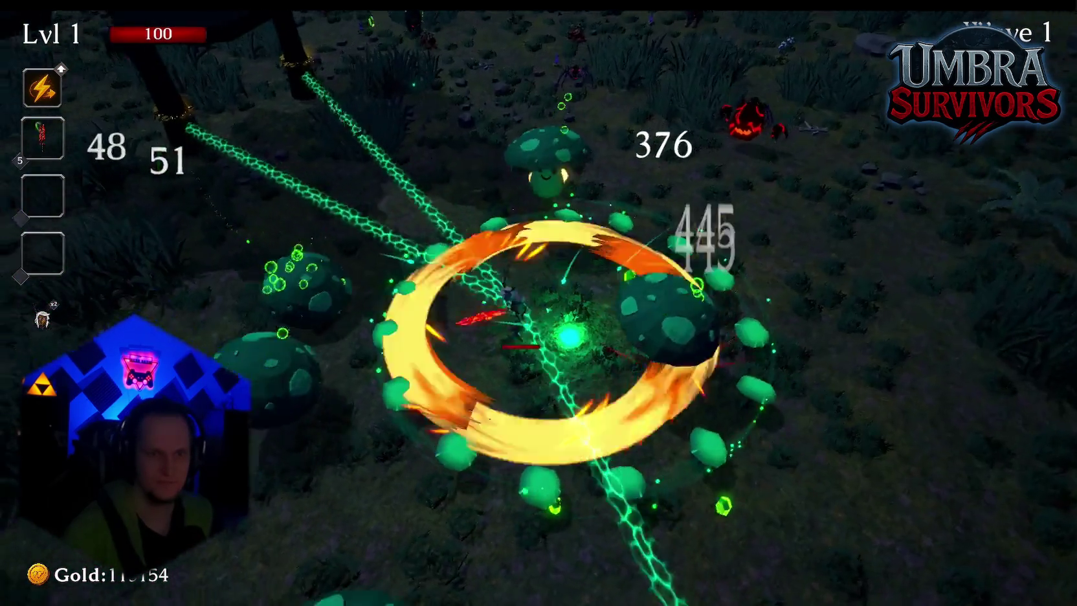
key("w")
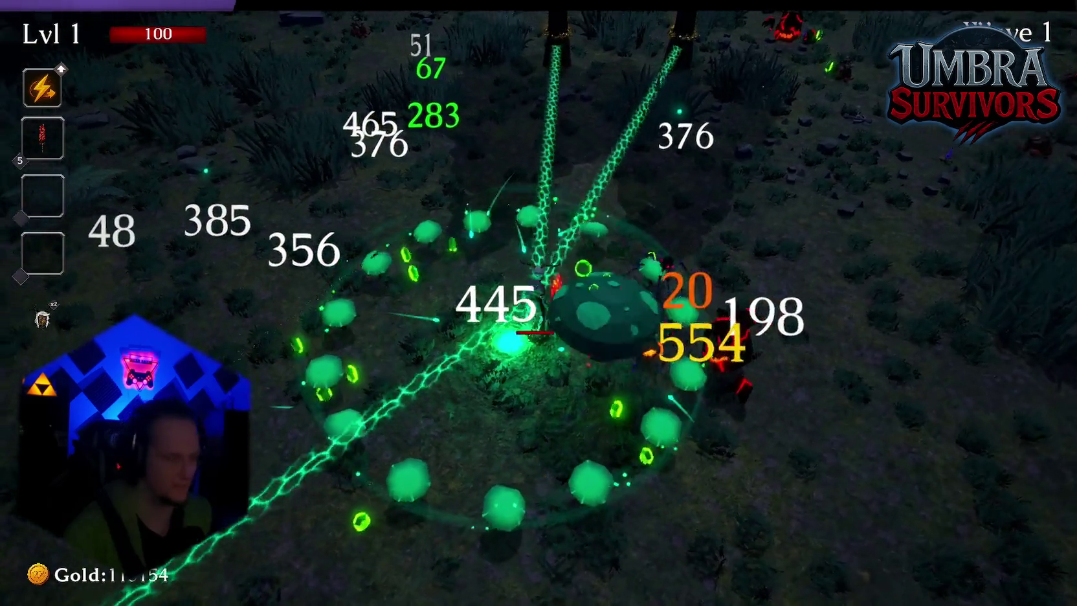
key("w")
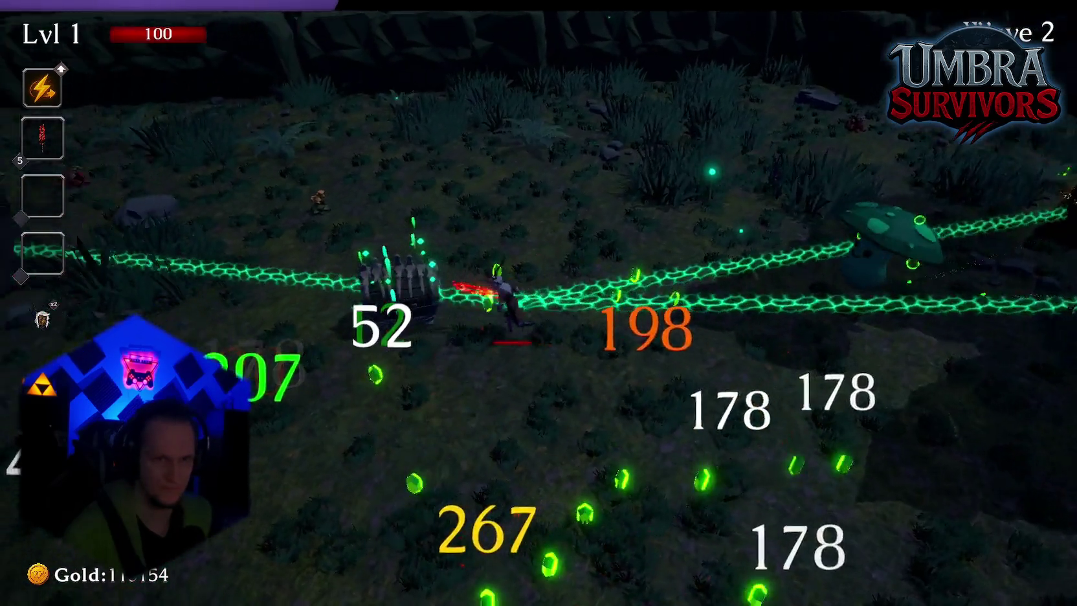
key("e")
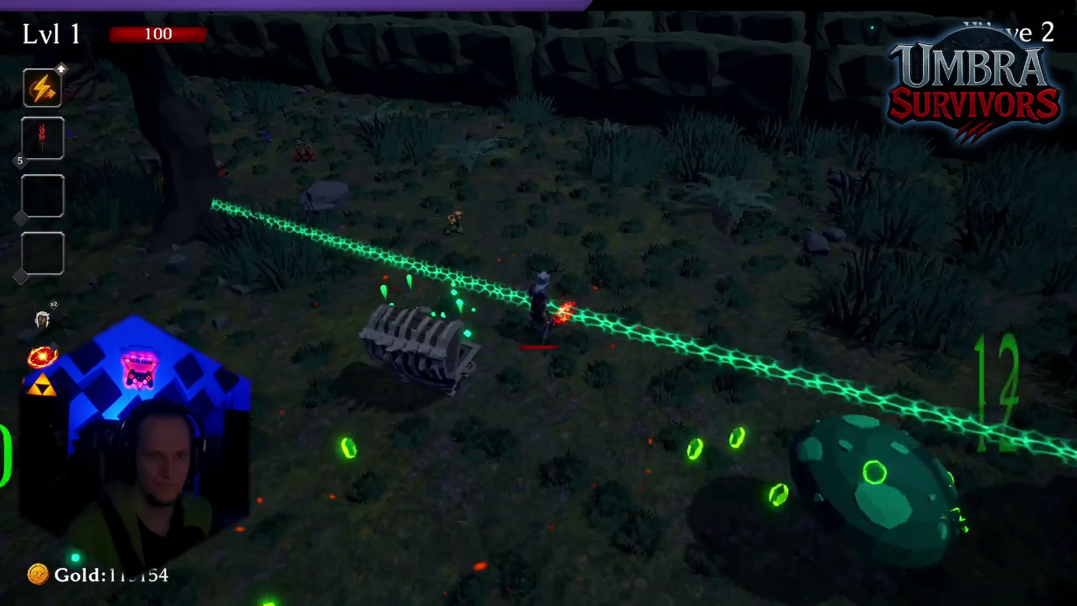
Fight on past the large tree and take Dark Orb at the level-up.
key("w")
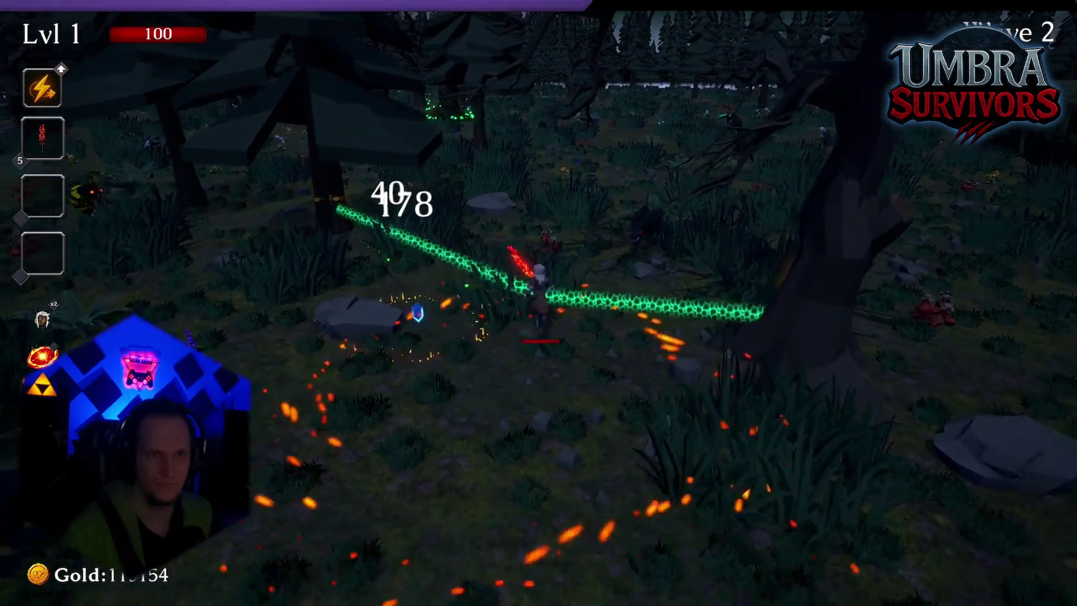
key("w")
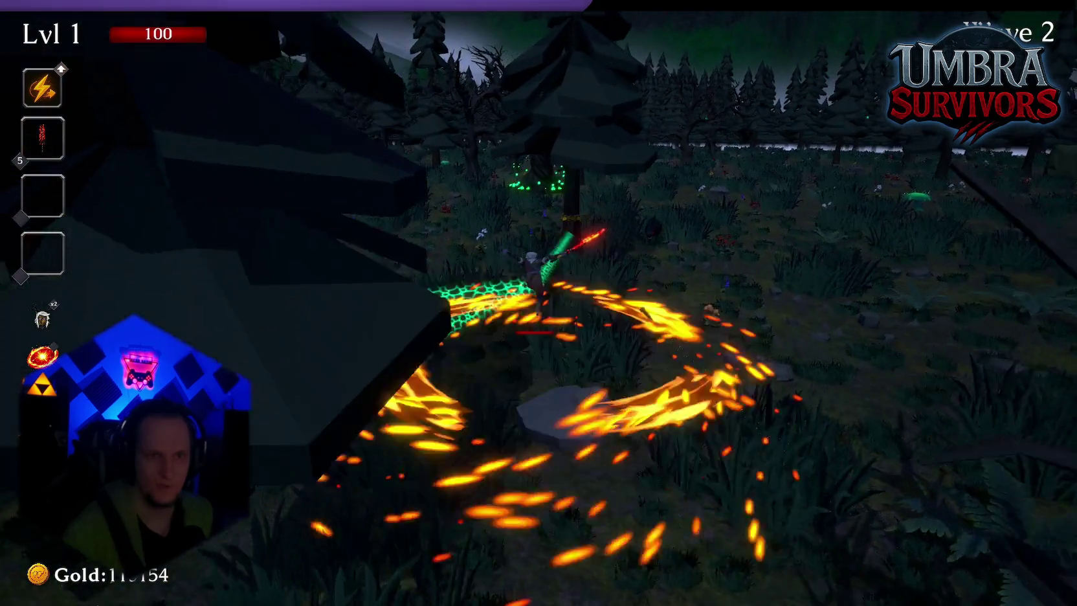
key("w")
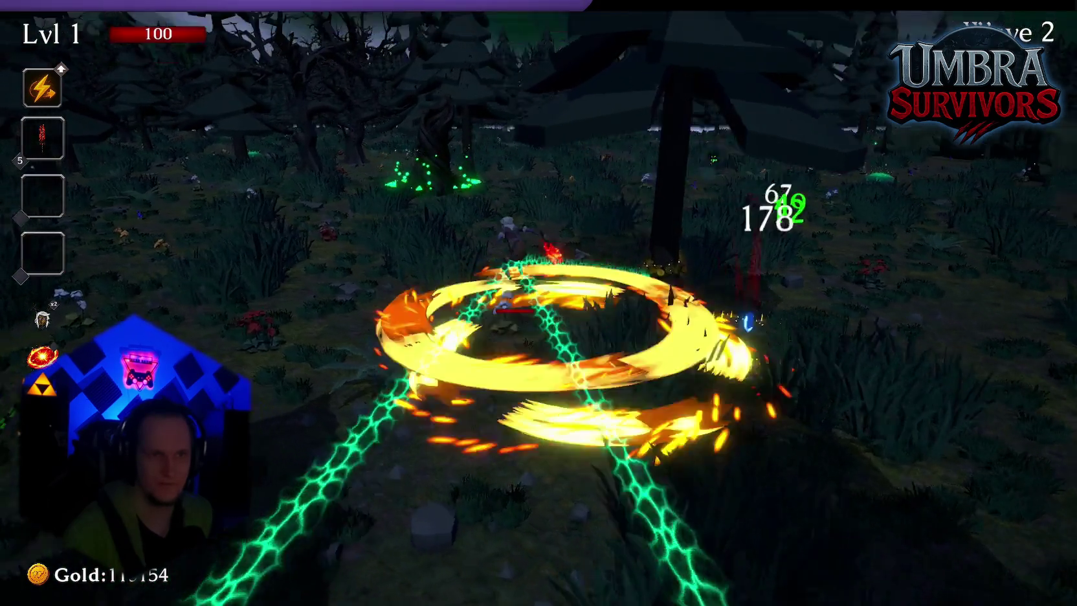
key("w")
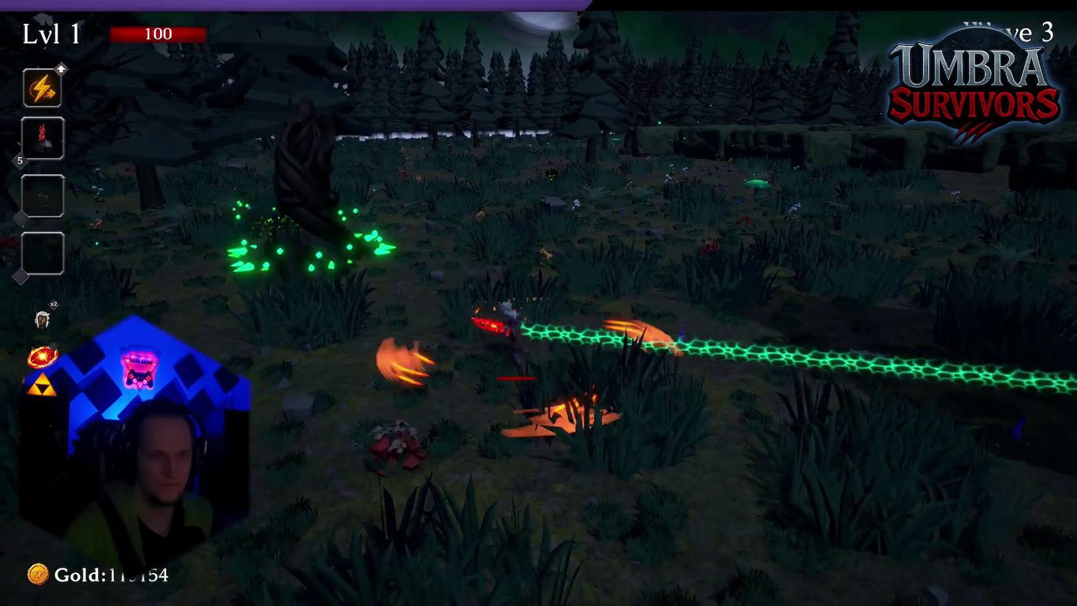
key("w")
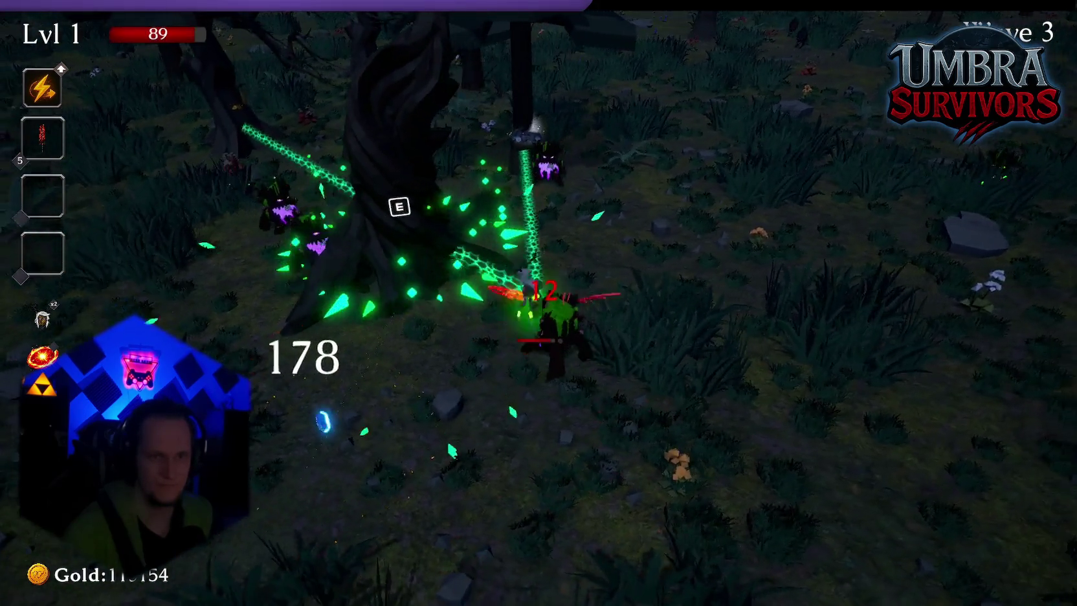
key("w")
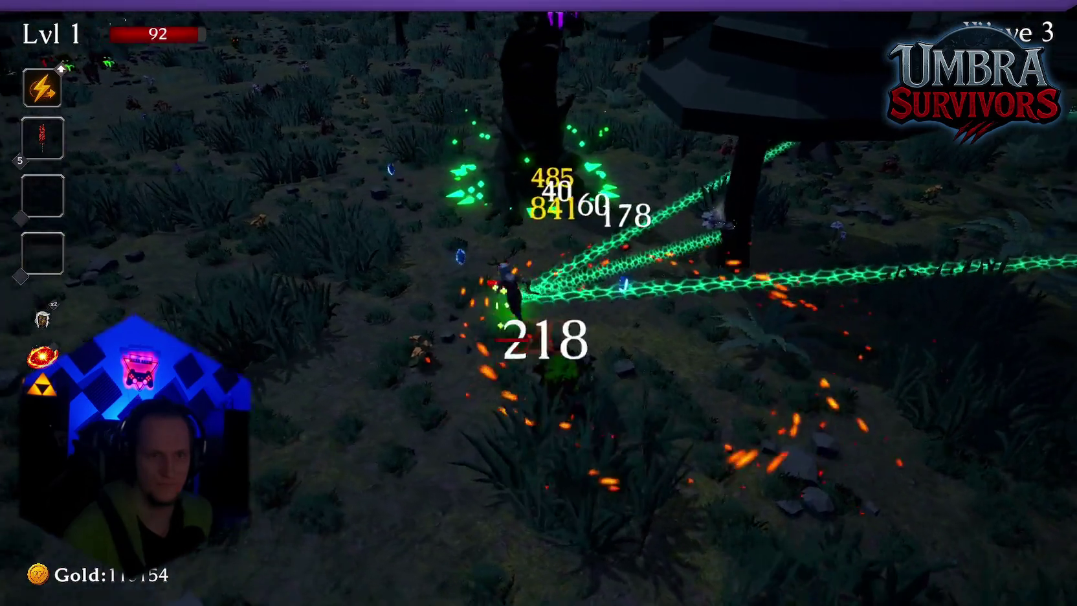
key("Return")
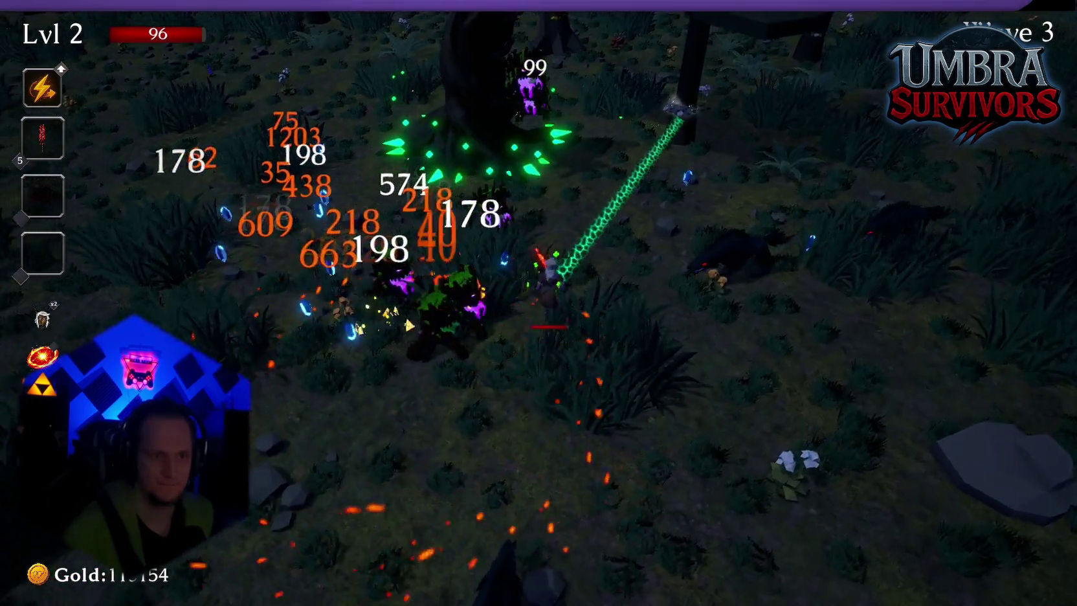
key("Right")
key("e")
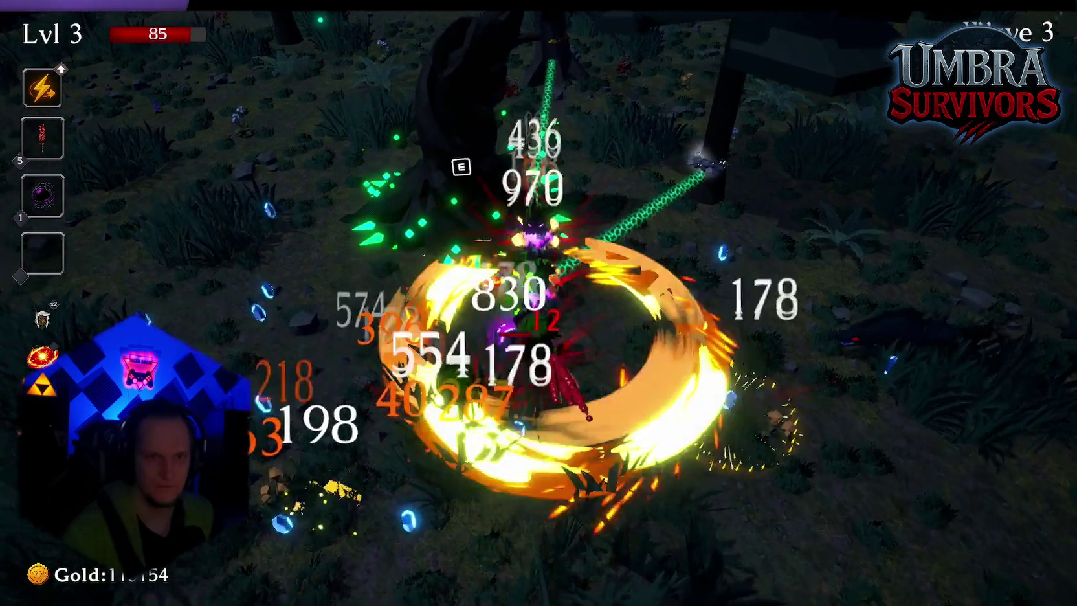
key("e")
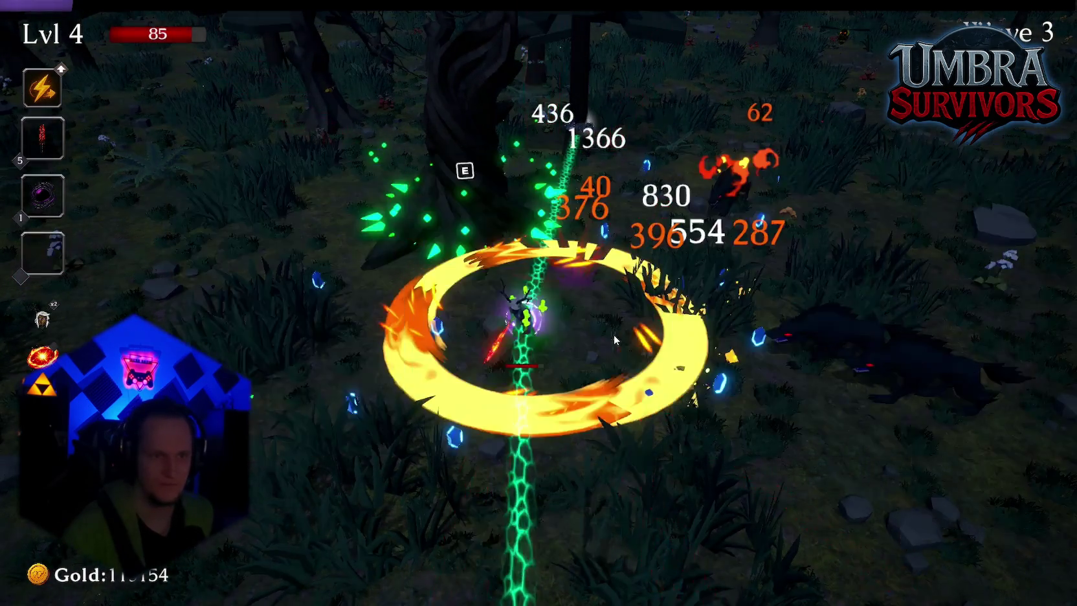
key("a")
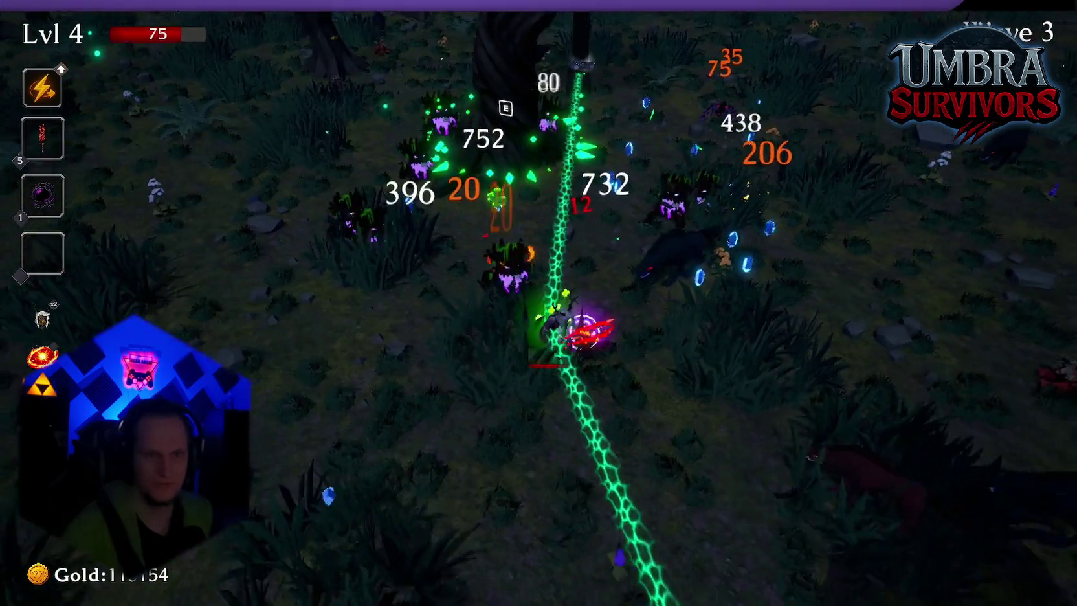
key("d")
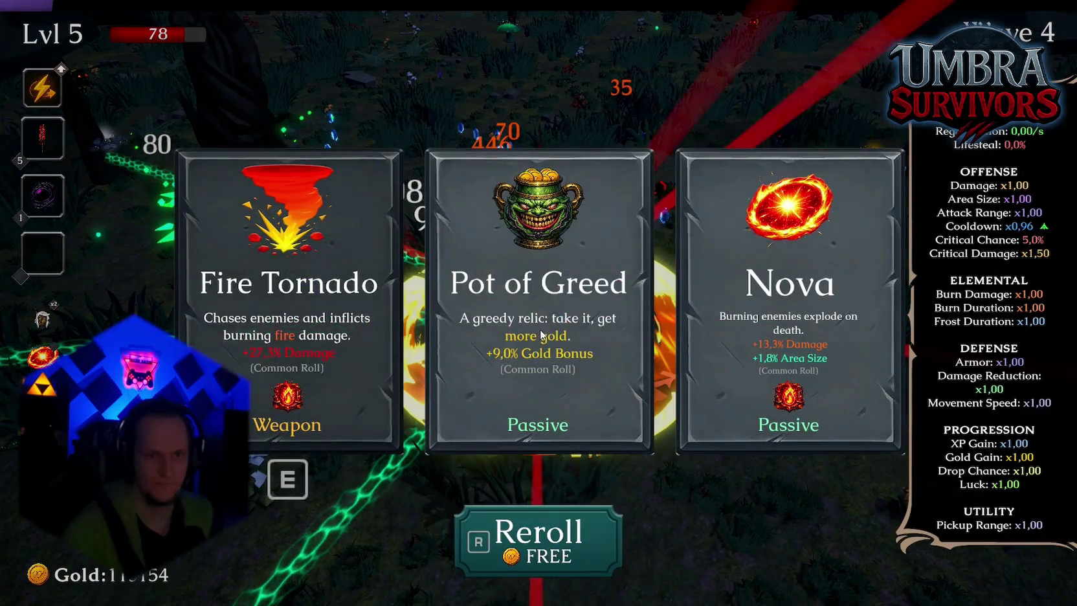
Take Nova, add Ice Tornado as the fourth weapon and upgrade it to level 2.
key("e")
key("d")
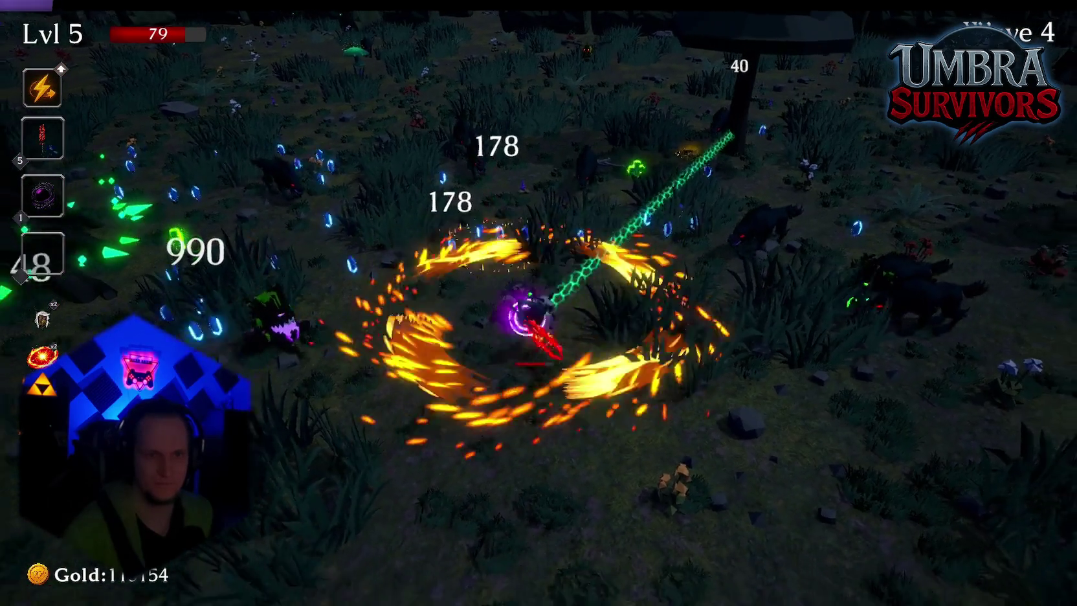
key("w")
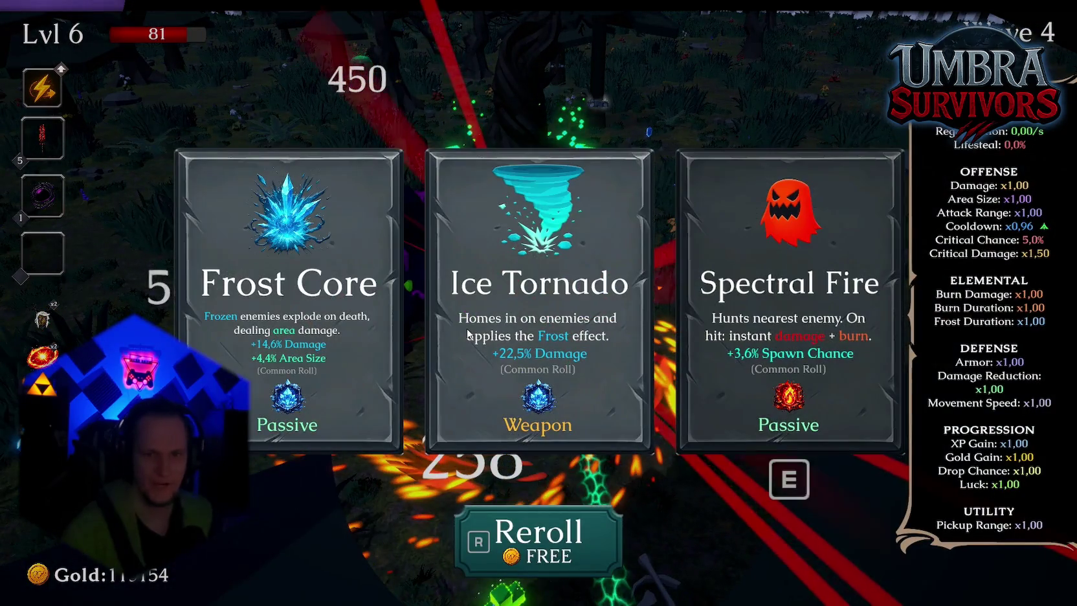
left_click(468, 334)
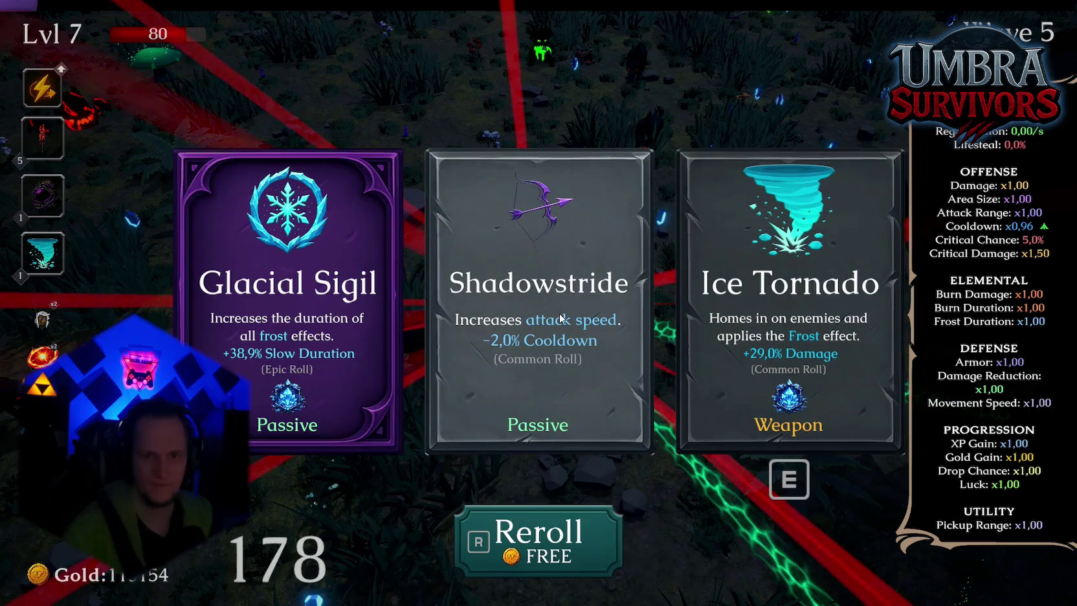
key("e")
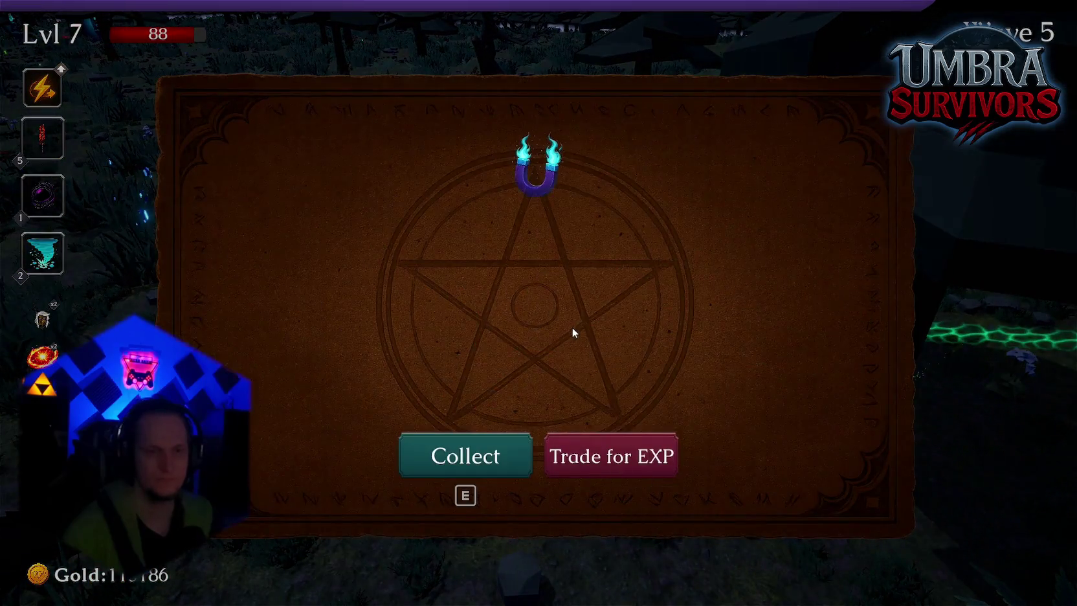
Trade the Soul Magnet chest reward for EXP, then take Ice Wave, Ice Tornado level 4 and Frost Core.
key("Right")
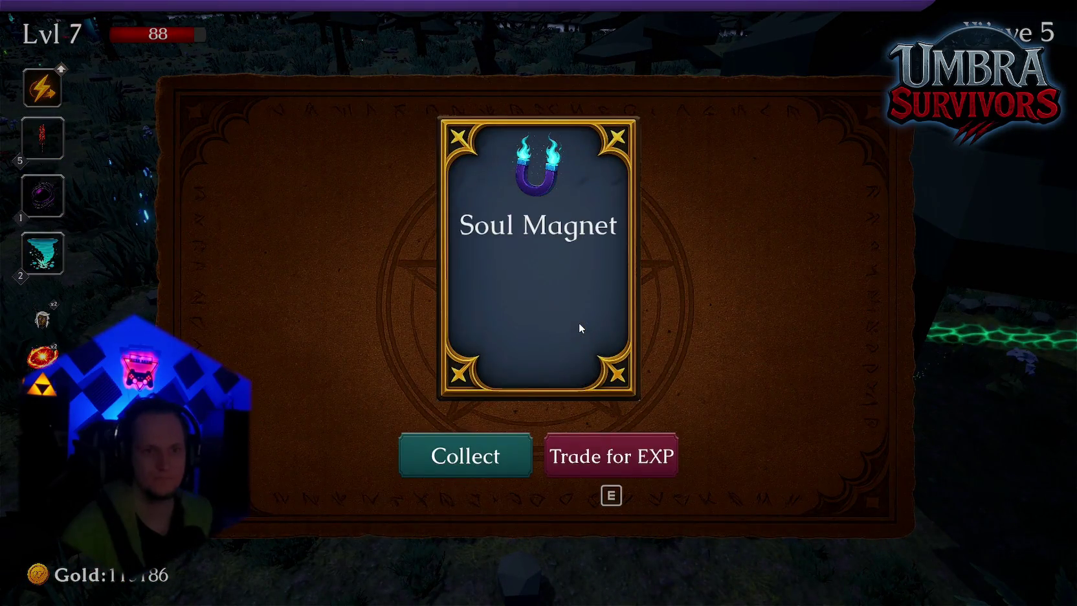
key("Left")
key("Right")
key("e")
key("Right")
key("Right")
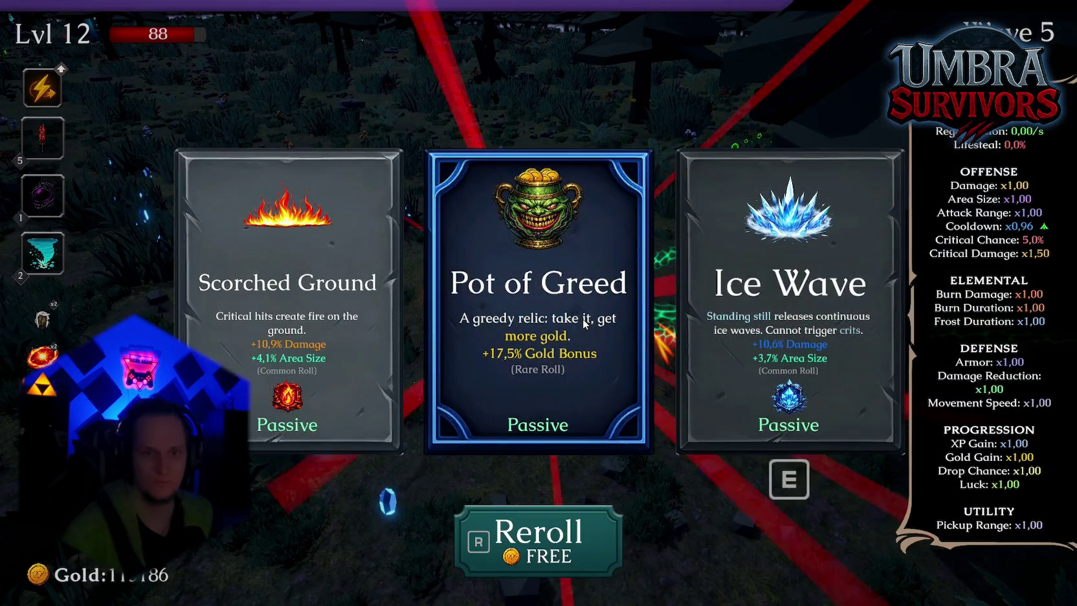
key("e")
key("e")
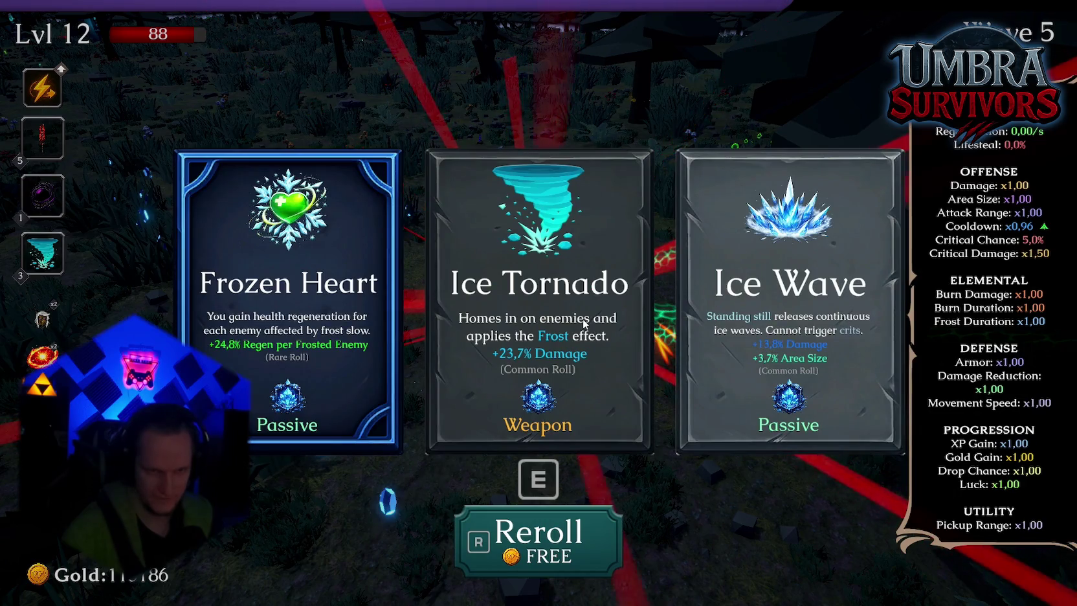
key("e")
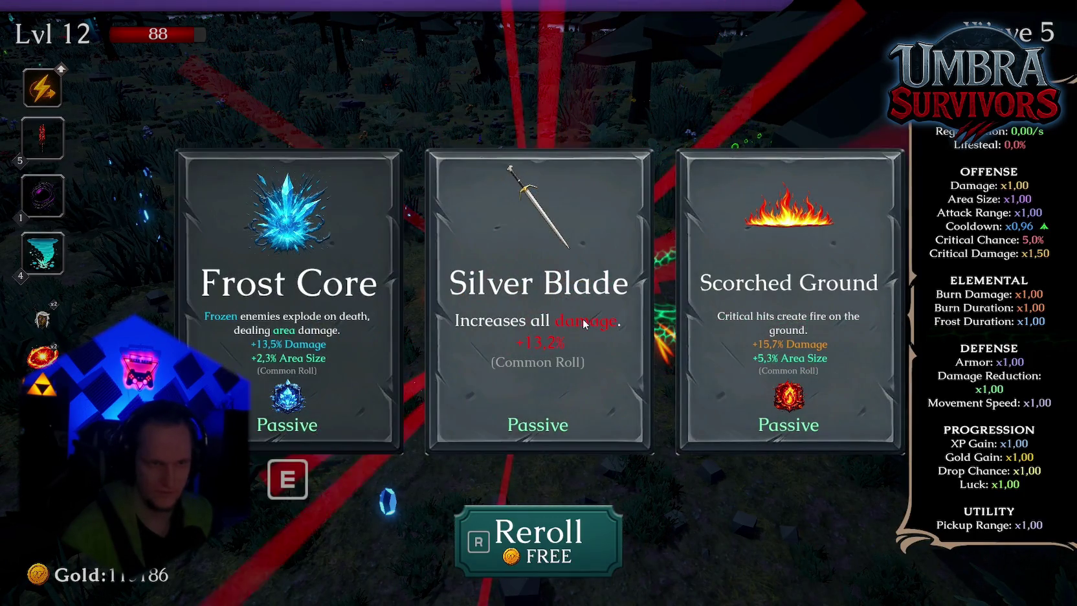
key("e")
key("e")
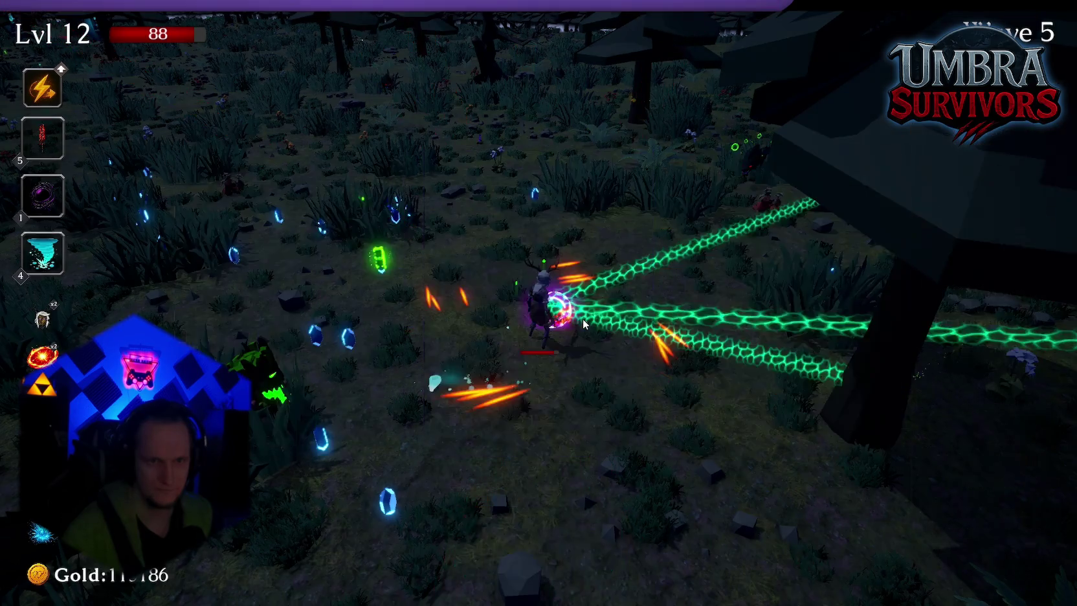
Move through the trees collecting gold, taking Frost Core, Soul Magnet and Frozen Heart upgrades.
key("w")
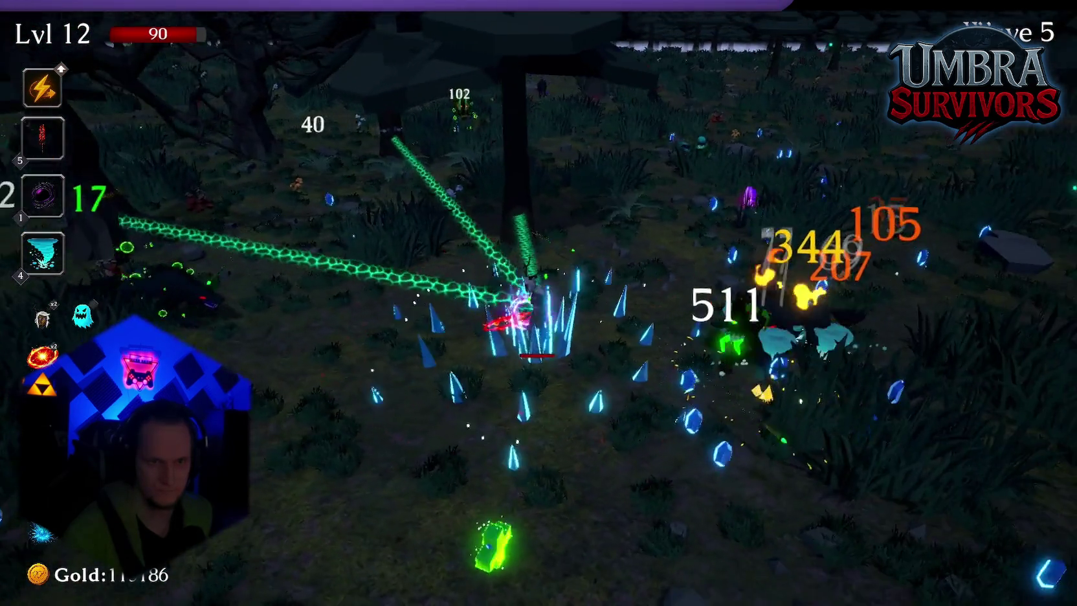
key("w")
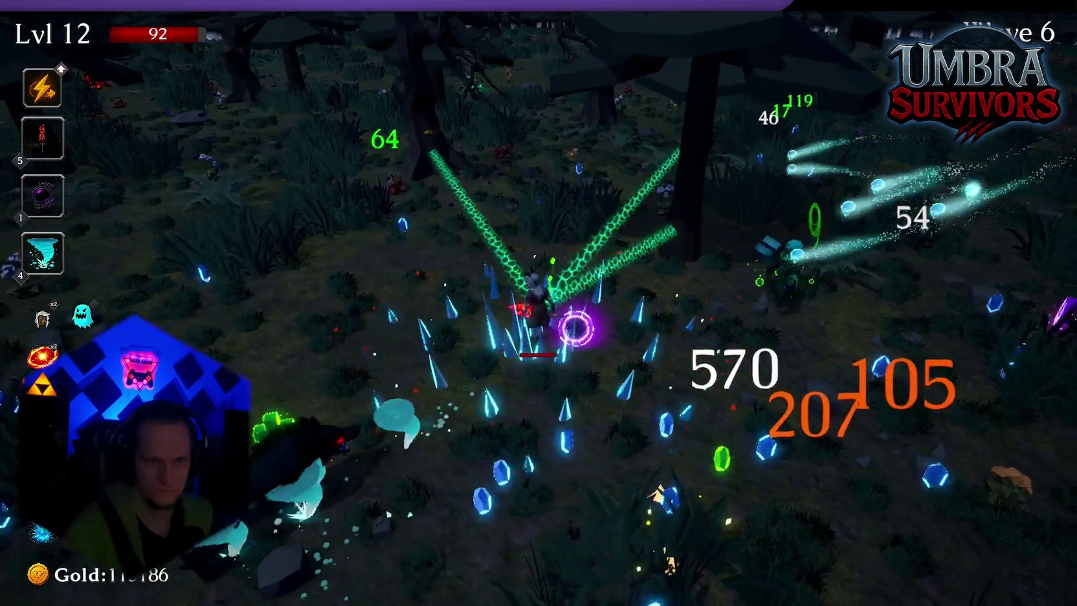
key("d")
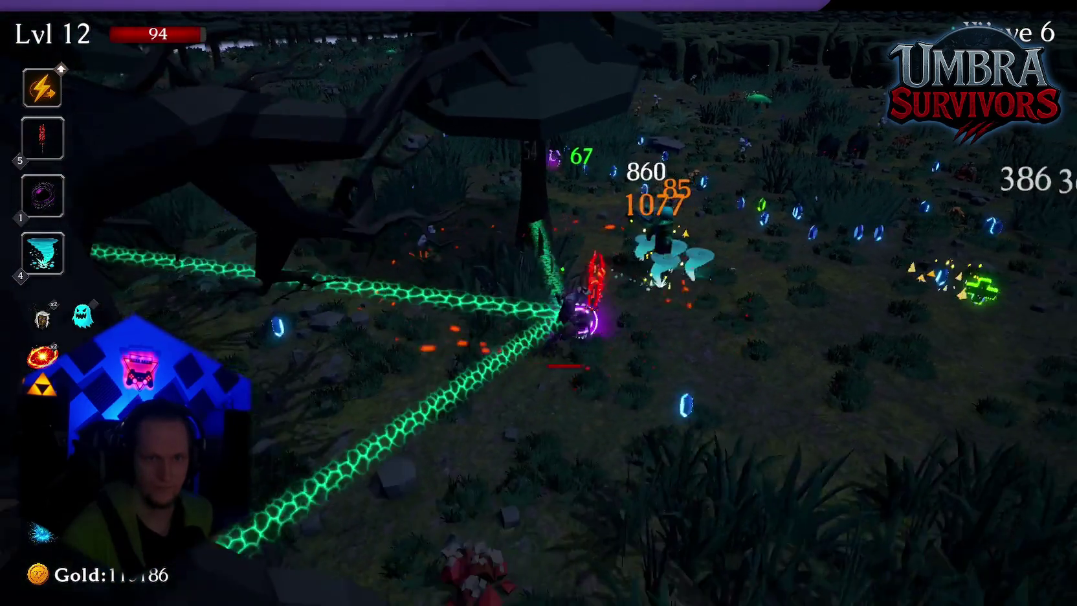
key("w")
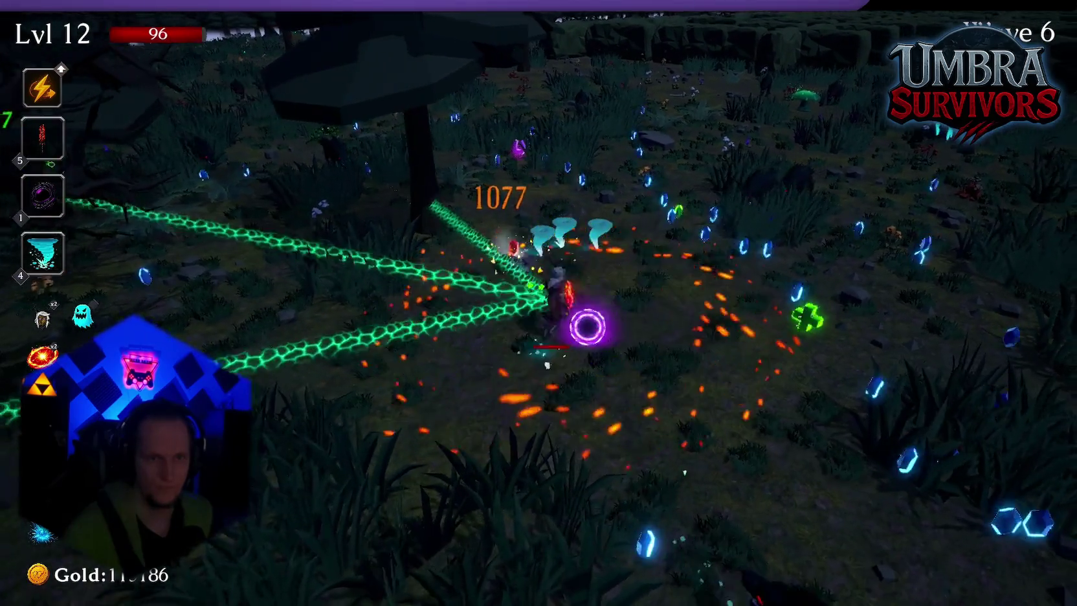
key("w")
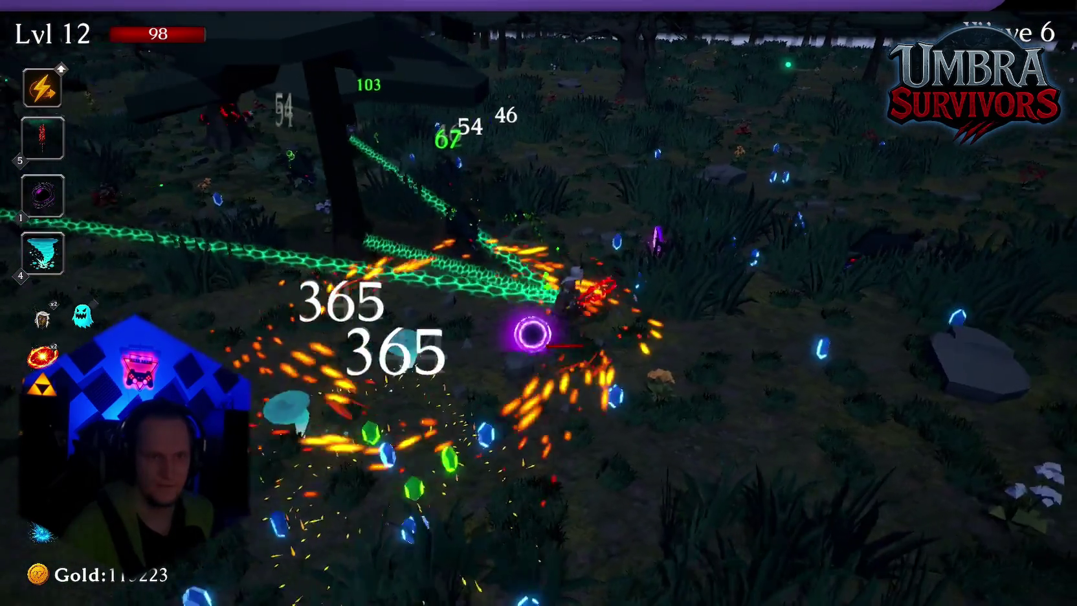
key("w")
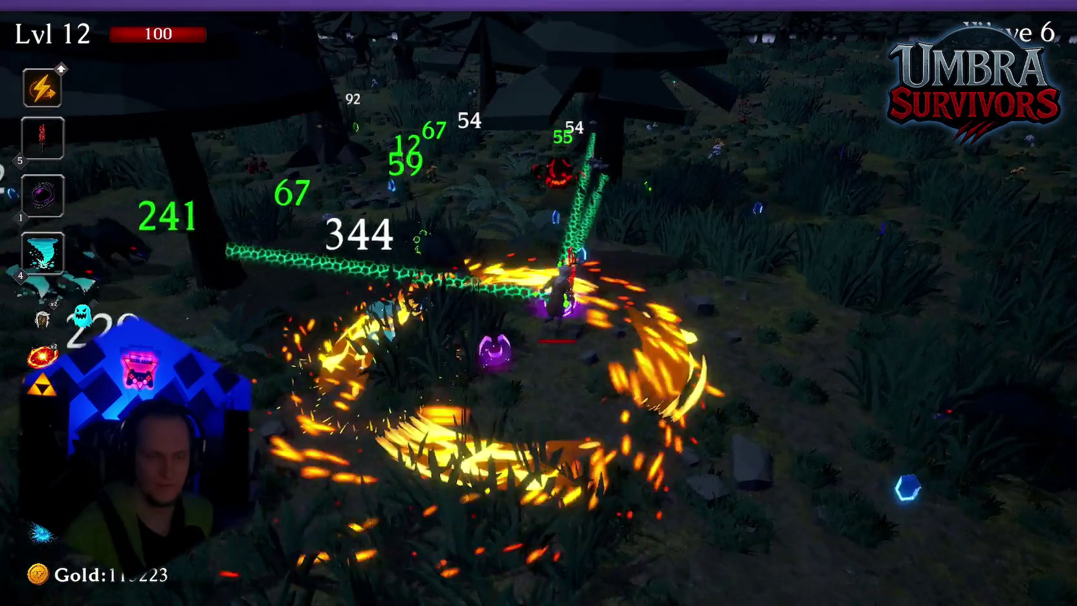
left_click(554, 375)
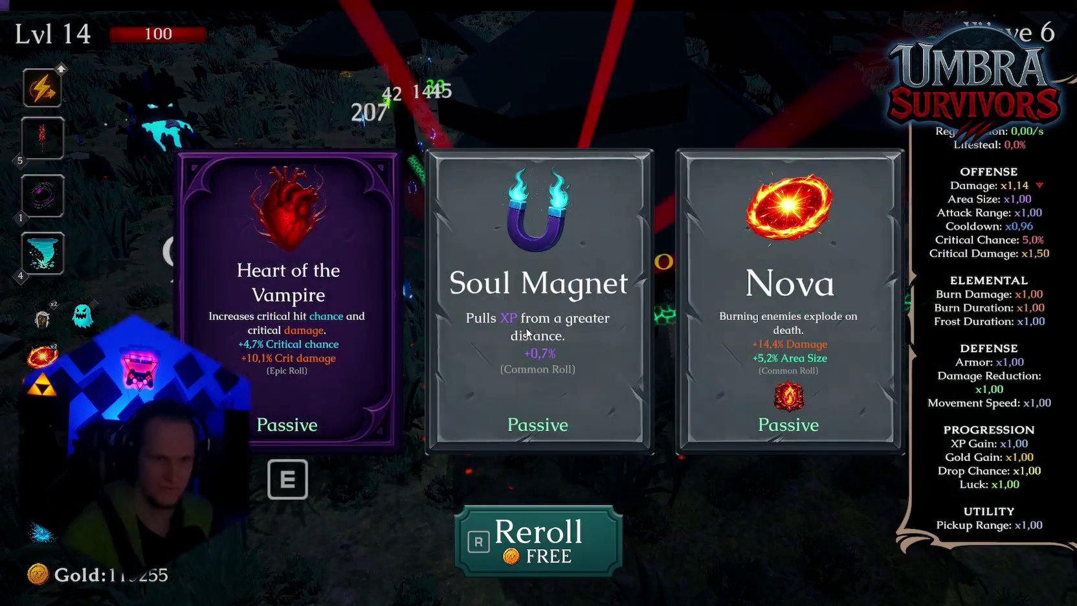
left_click(561, 365)
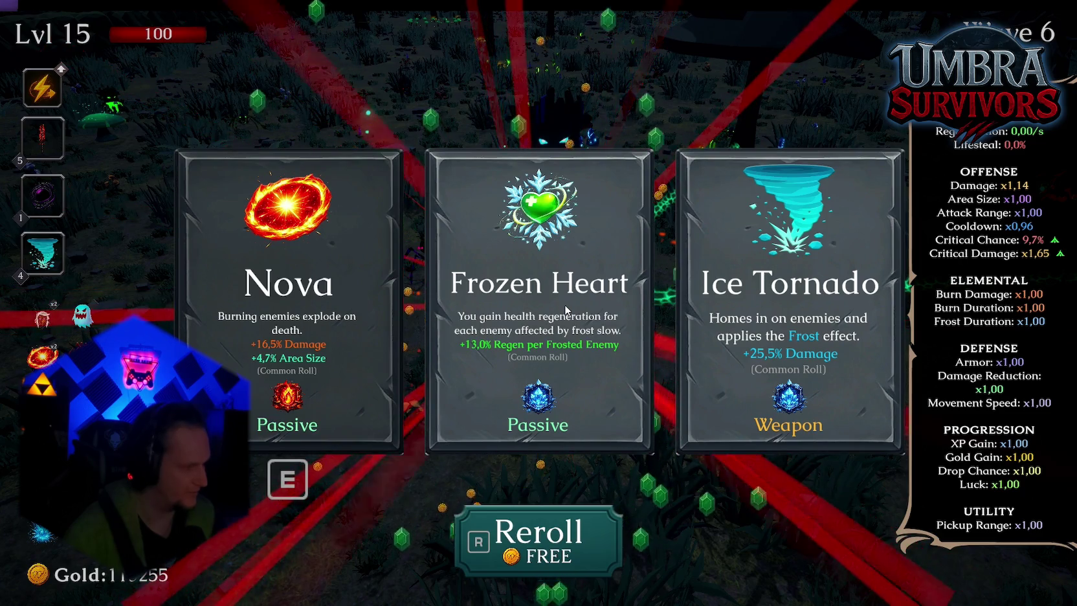
left_click(575, 308)
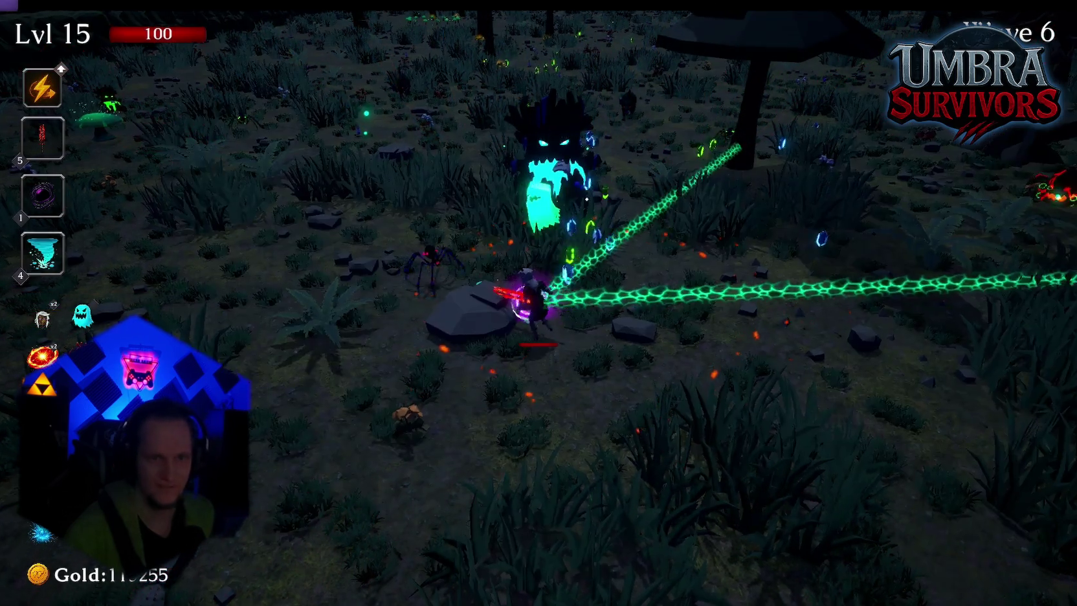
Keep walking through the level picking up gold and press on into wave 7.
key("w")
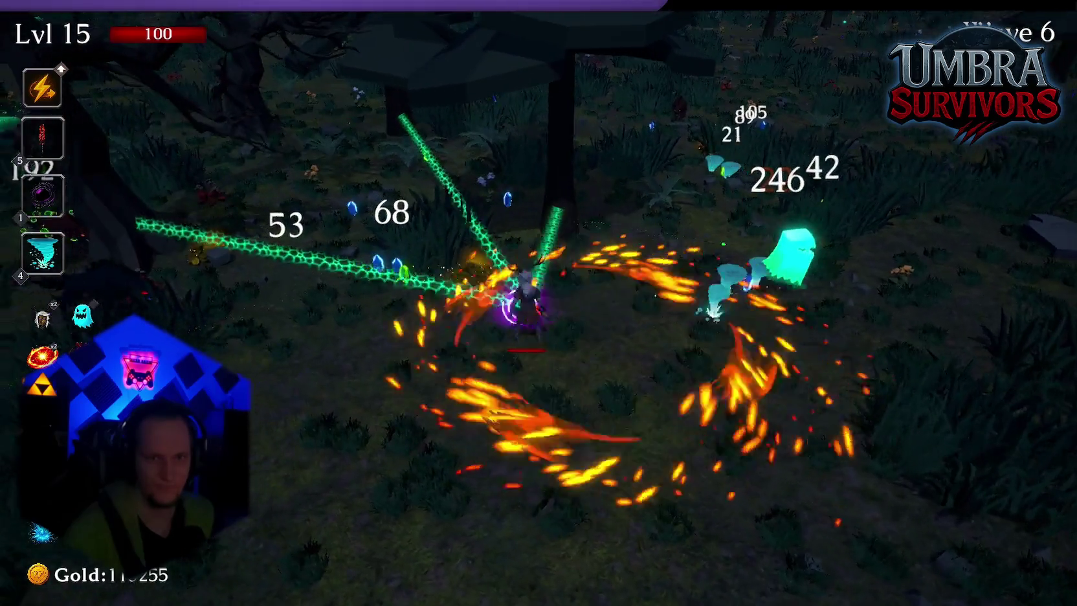
key("a")
key("d")
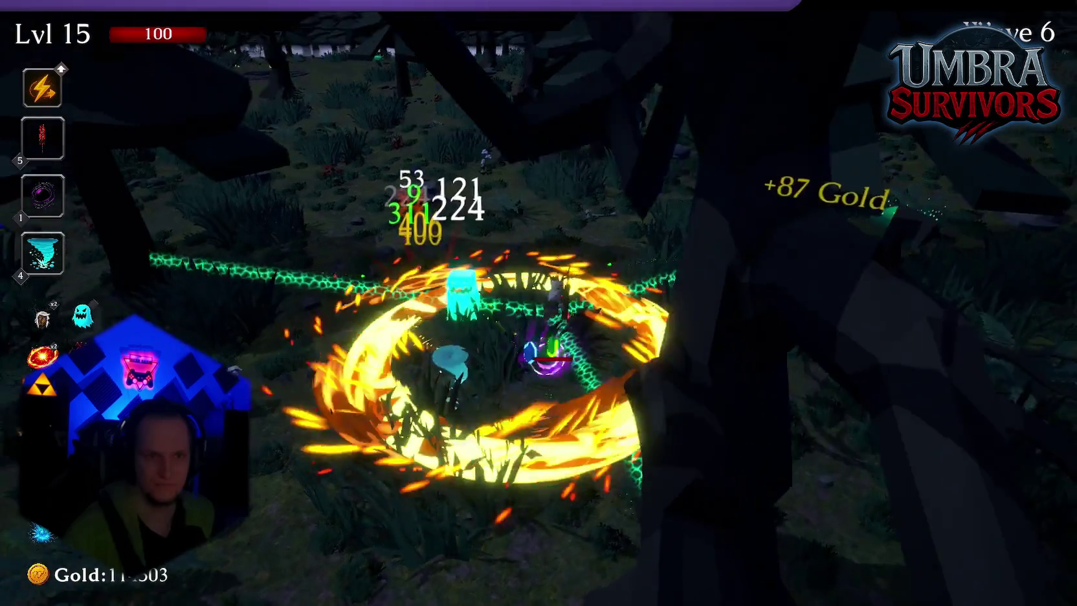
key("w")
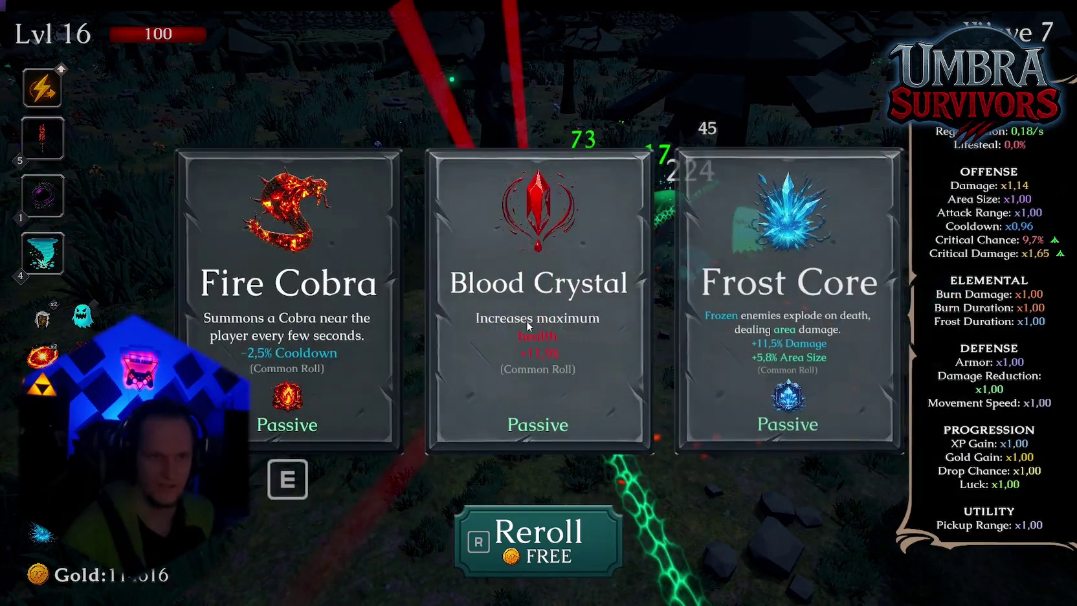
Take the Blood Crystal max health upgrade and advance through the forest toward the tree line.
left_click(532, 317)
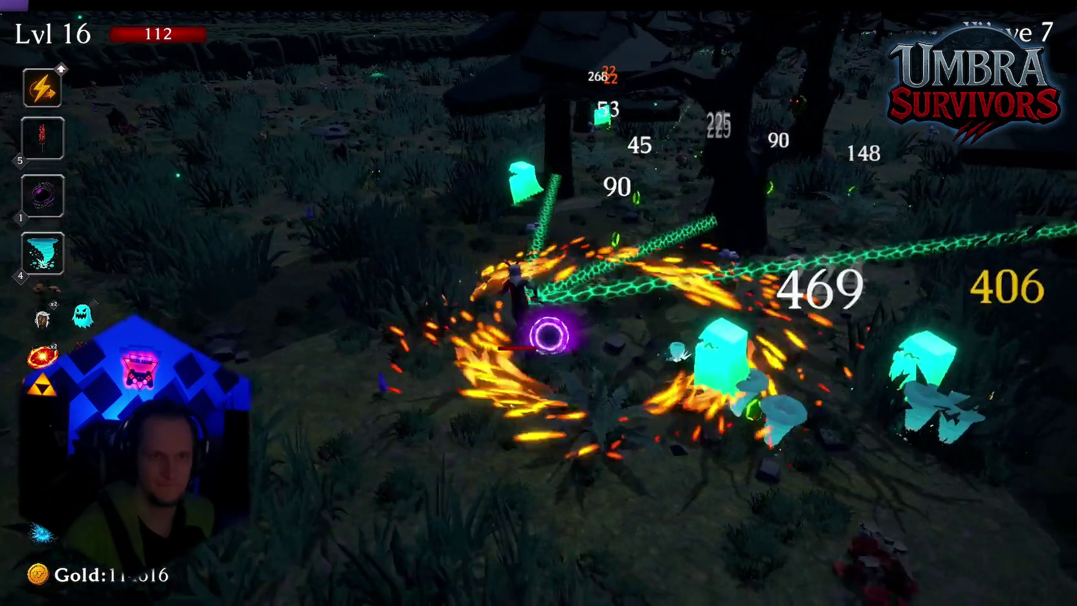
key("s")
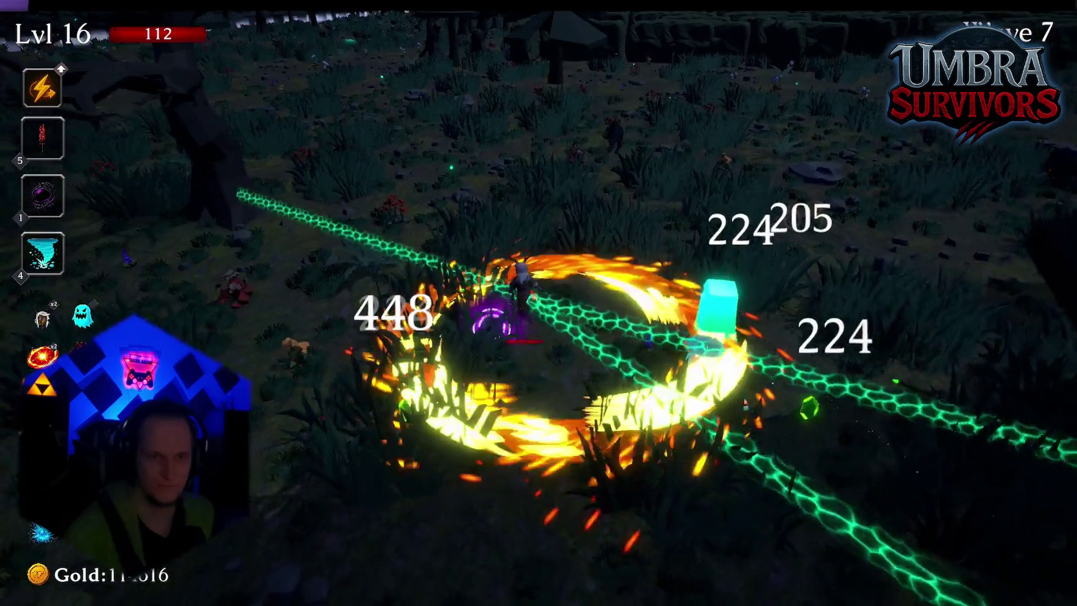
key("w")
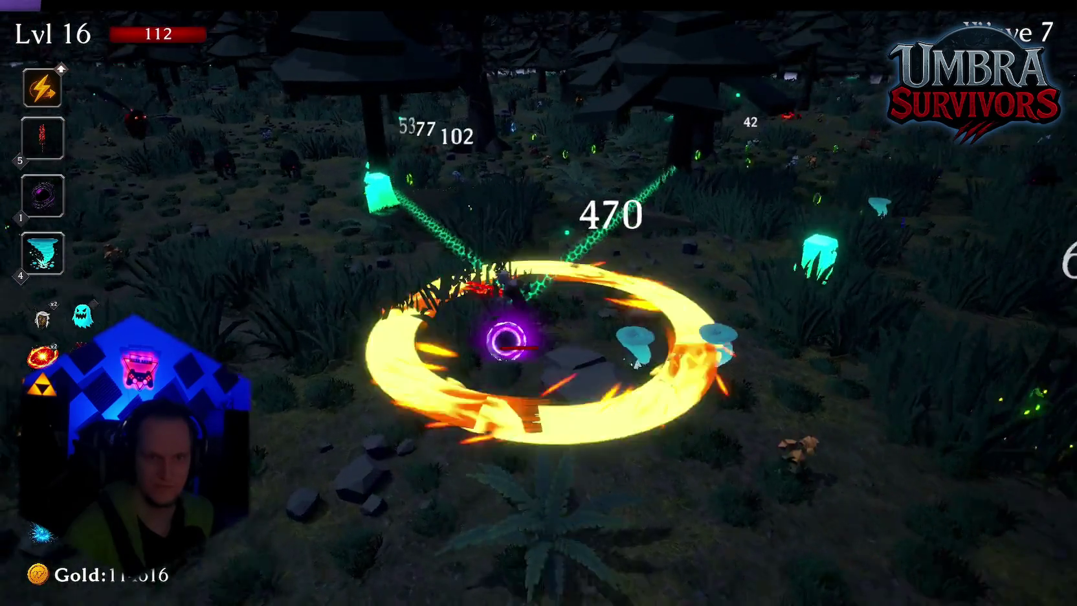
key("d")
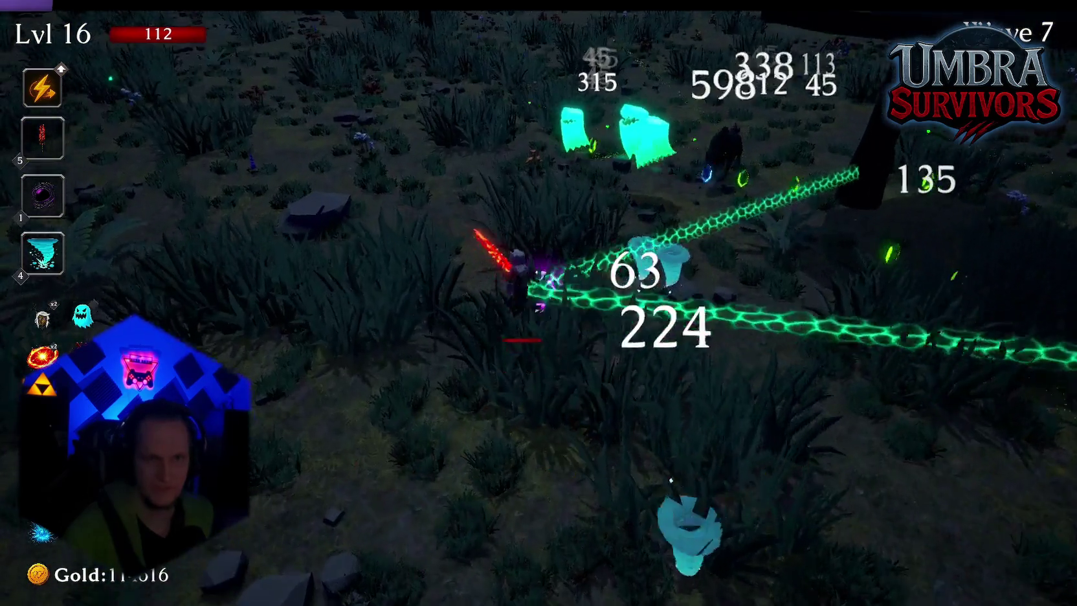
key("w")
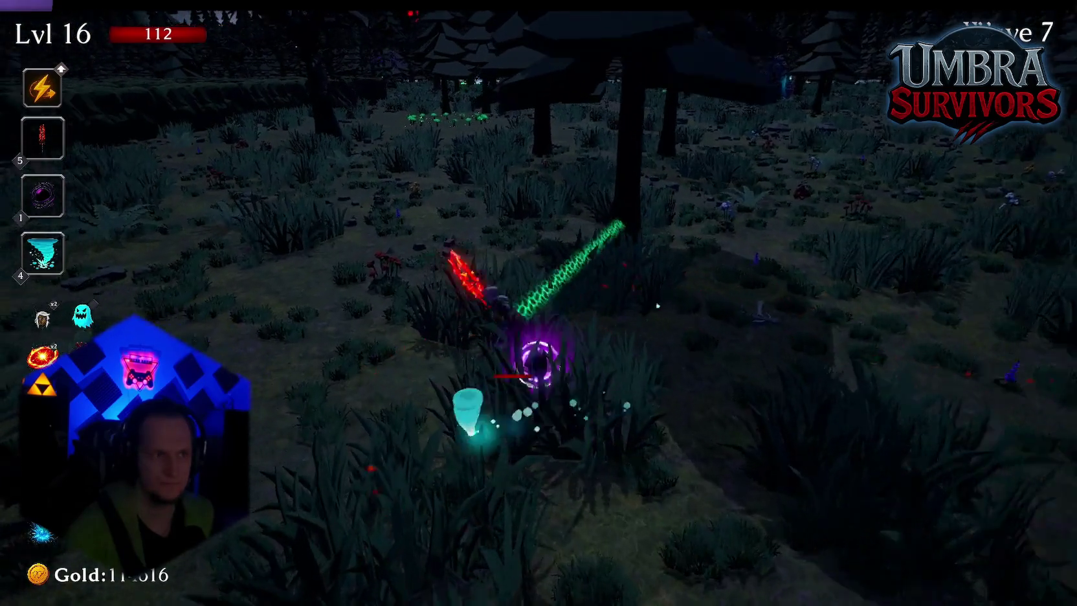
key("s")
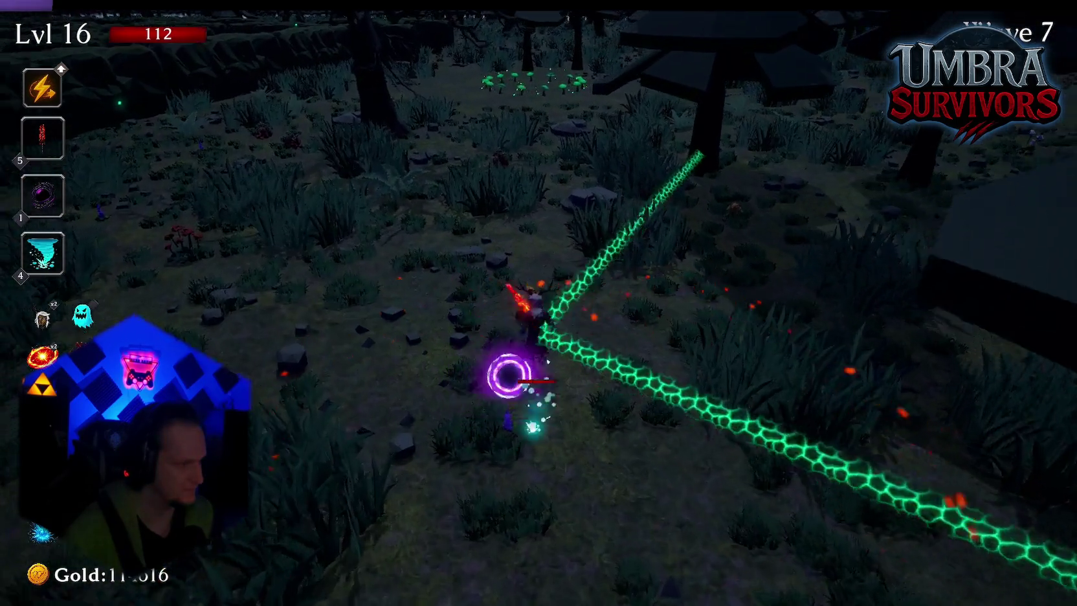
key("w")
key("w")
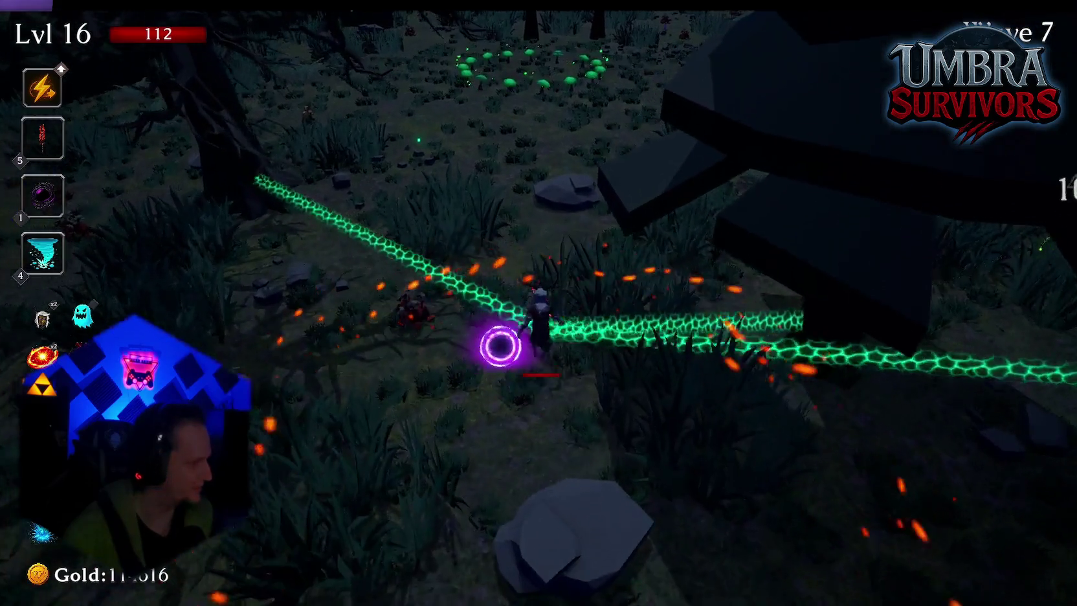
key("w")
Fight through the glowing mushroom enemies into wave 8 and walk onto the treasure chest.
key("w")
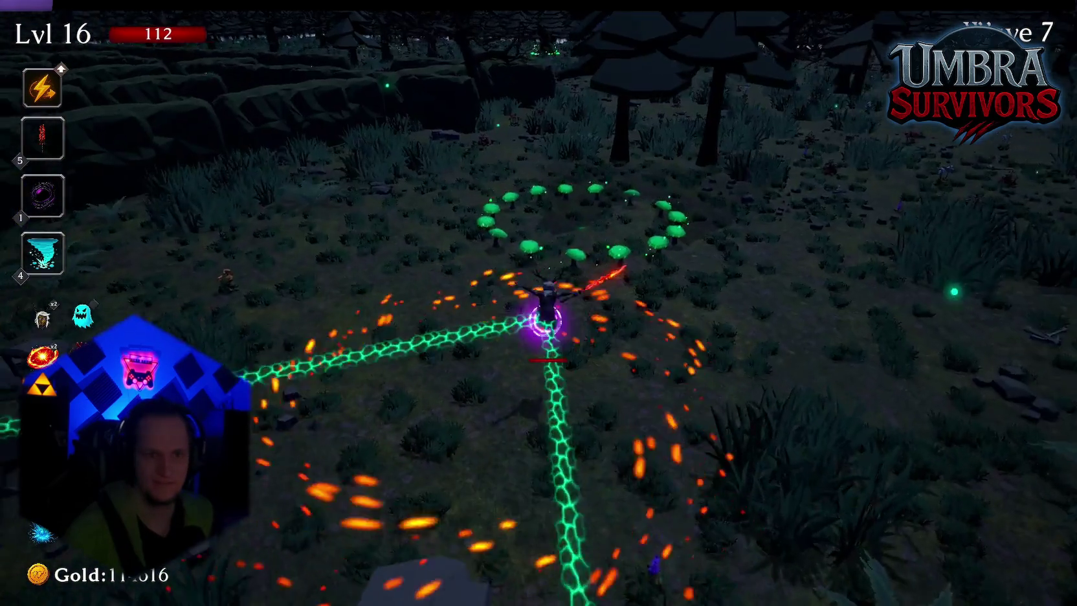
key("w")
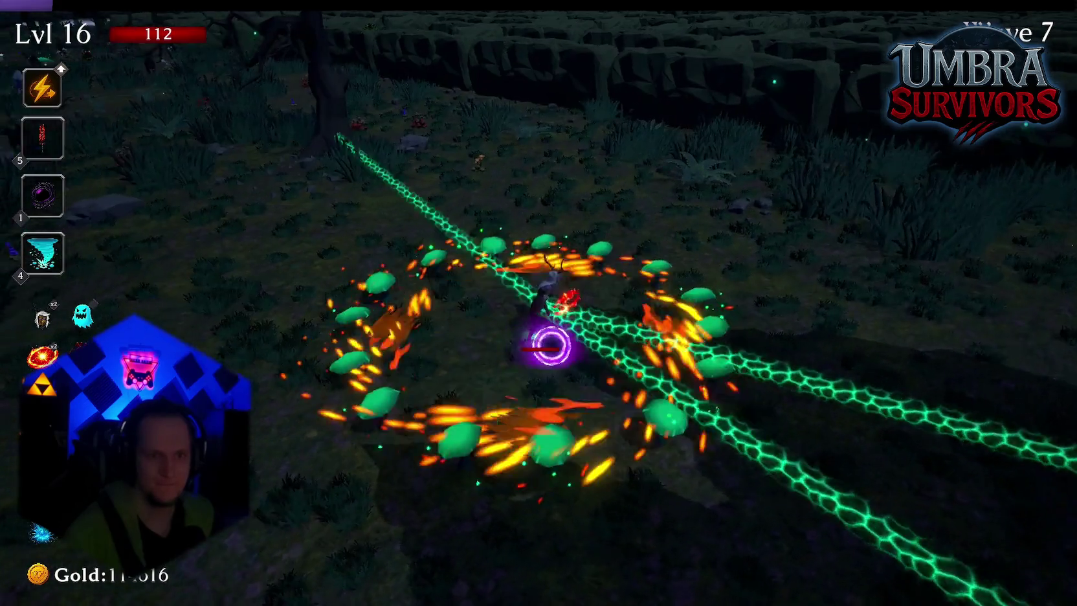
key("w")
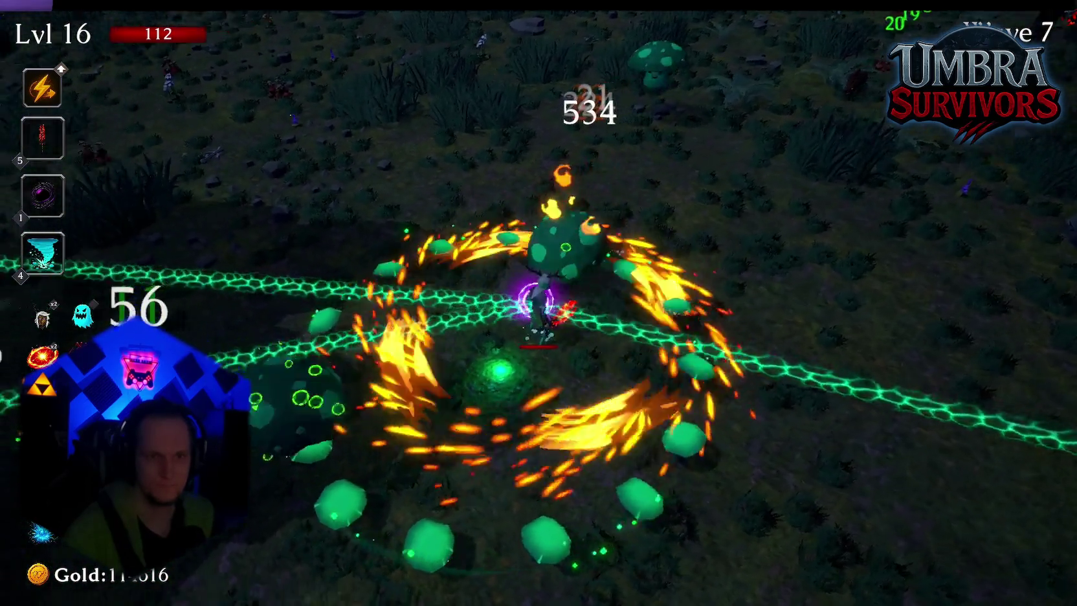
key("w")
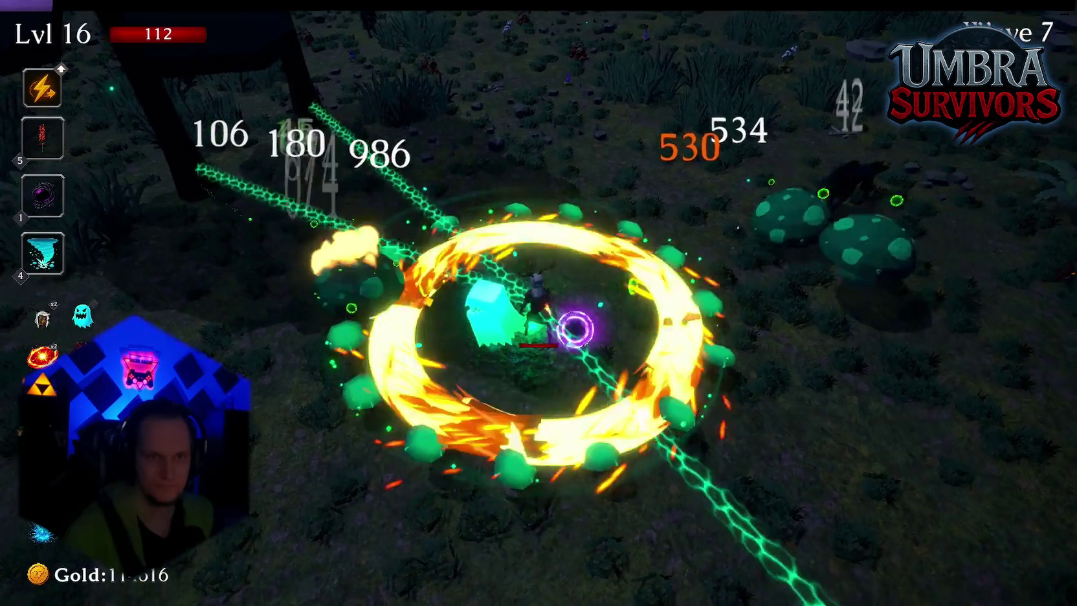
key("w")
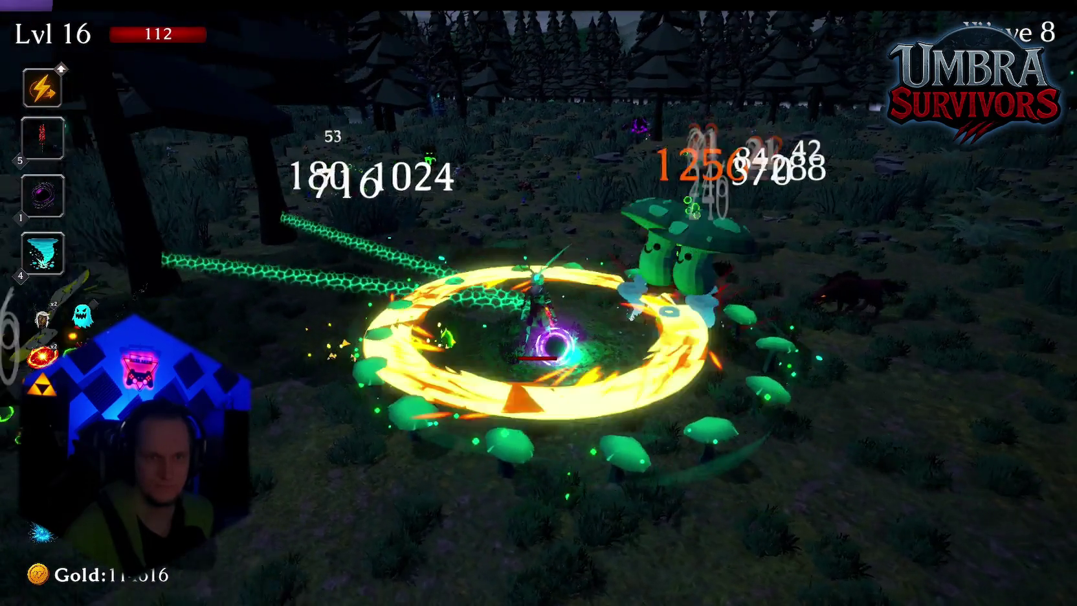
key("w")
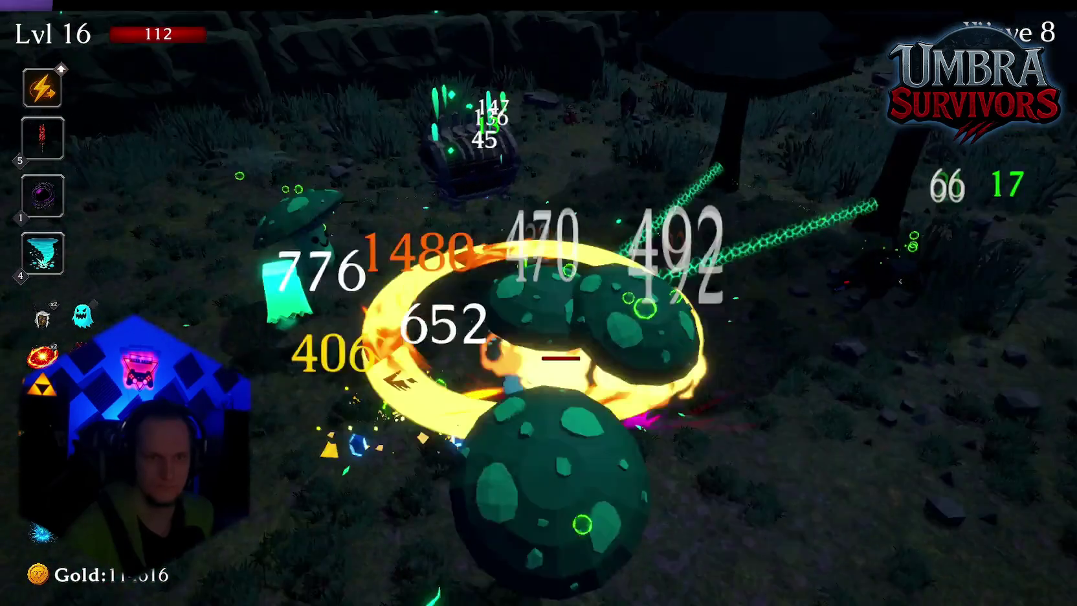
key("w")
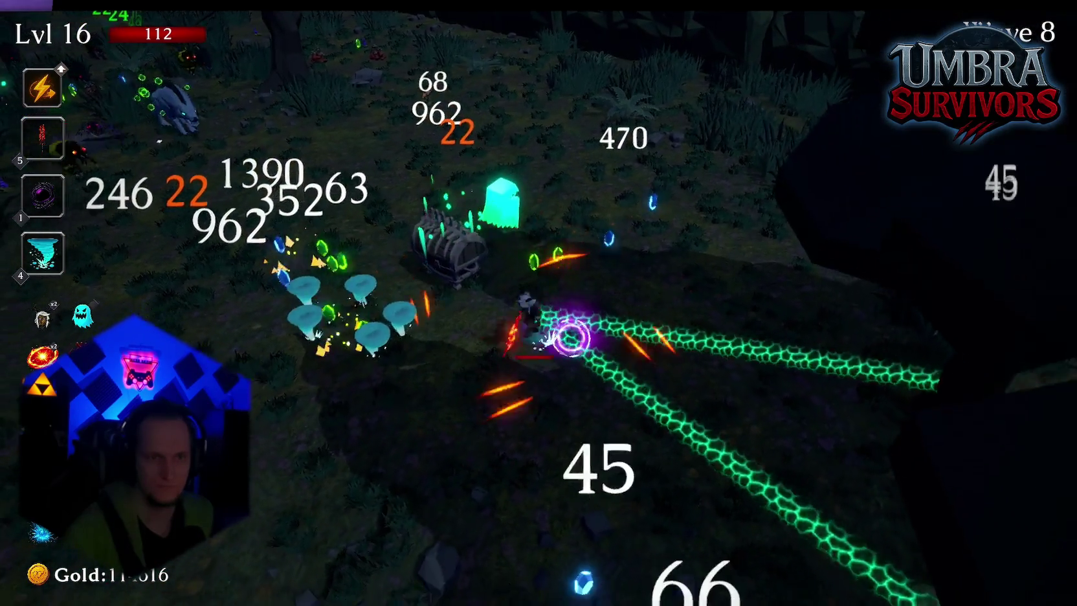
key("d")
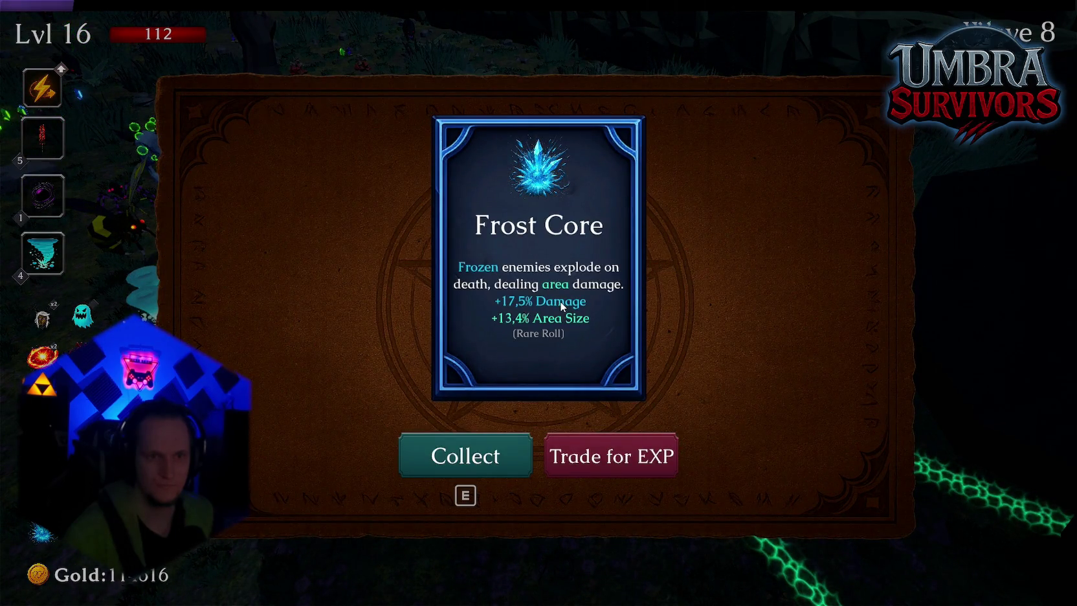
Collect the Frost Core from the chest and fight across the field around the large tree.
key("e")
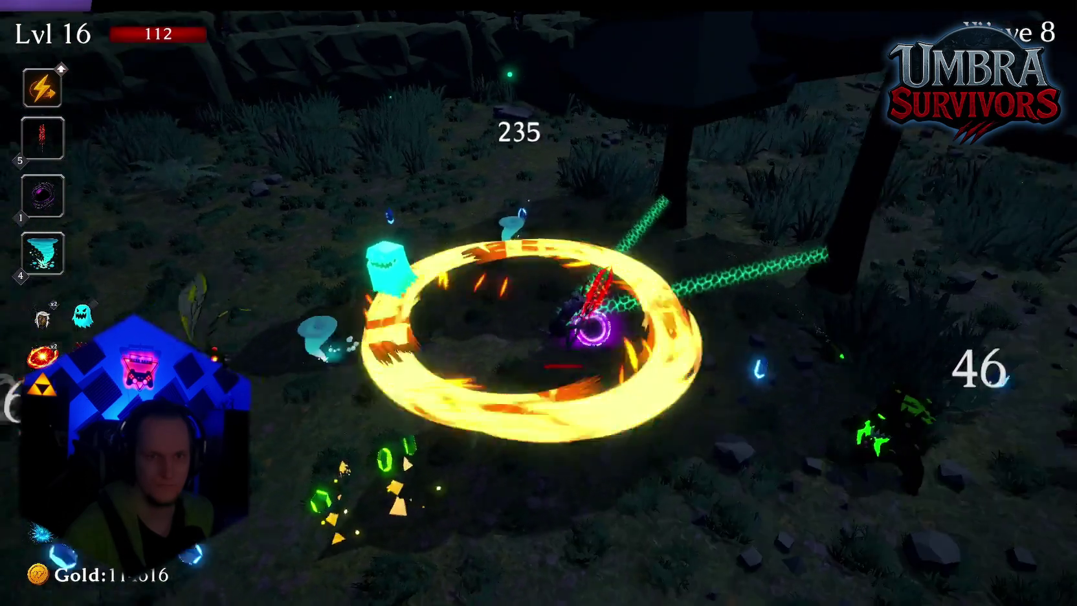
key("d")
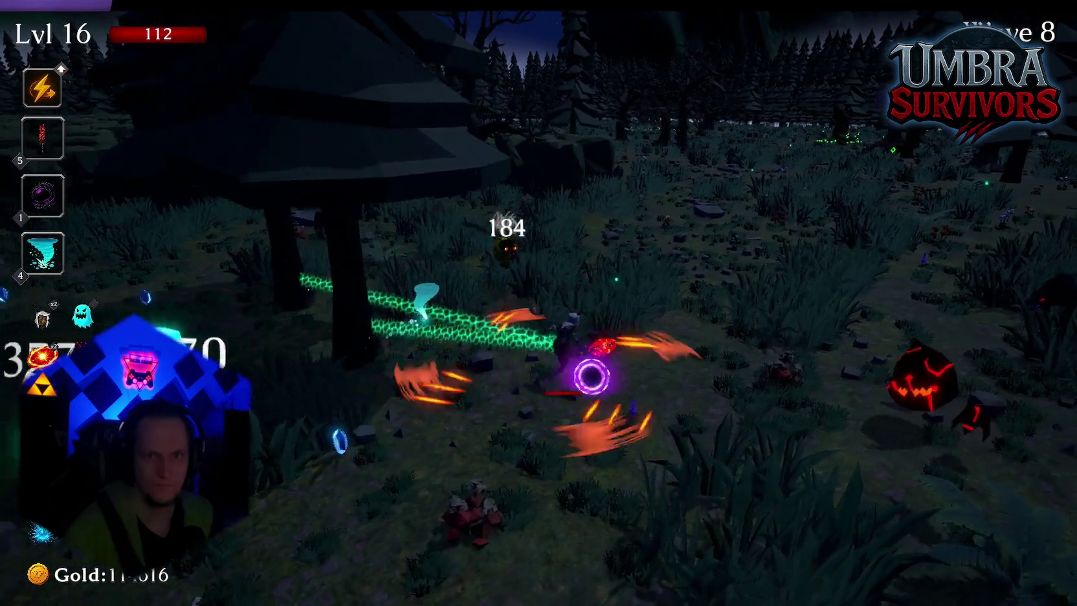
key("d")
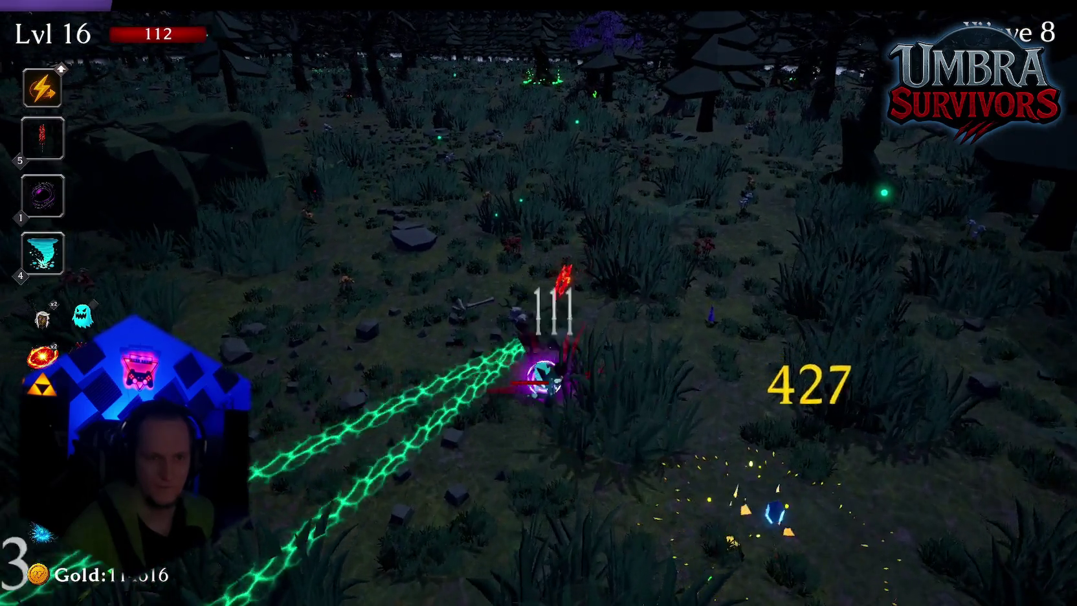
key("d")
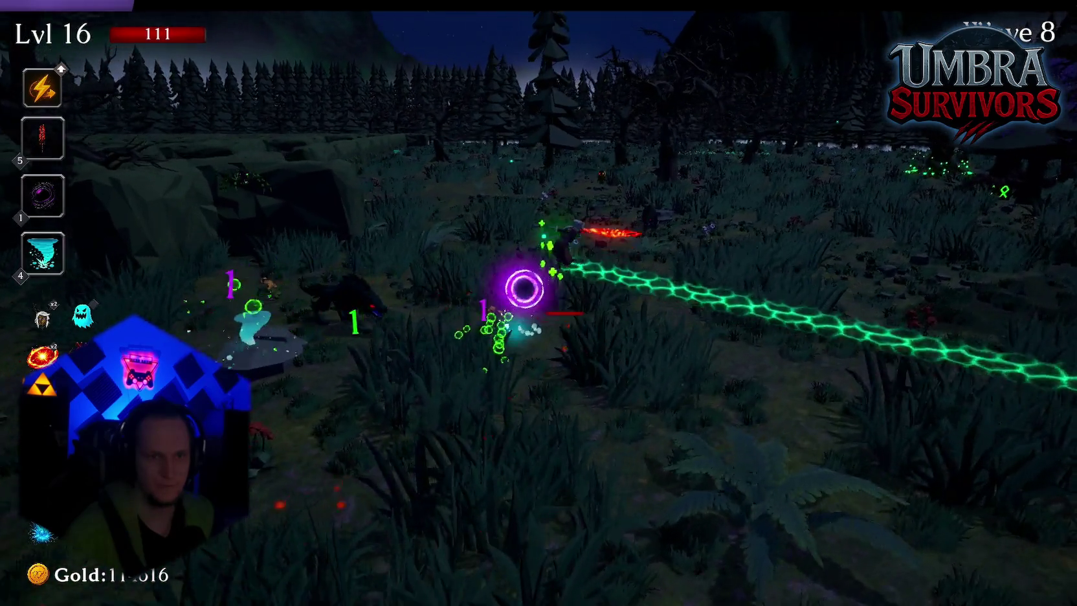
key("w")
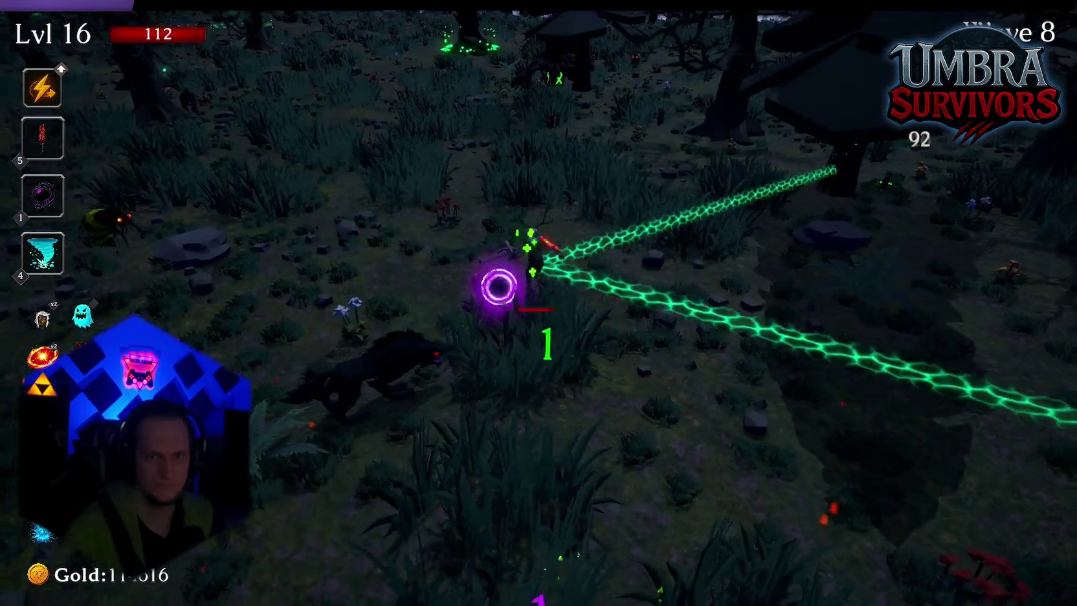
key("w")
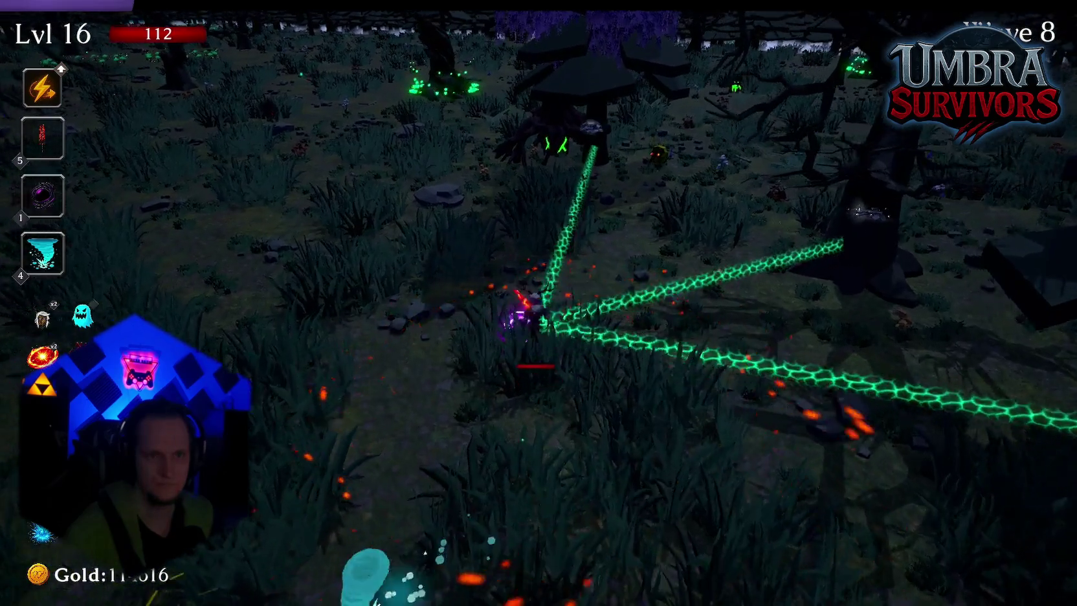
key("w")
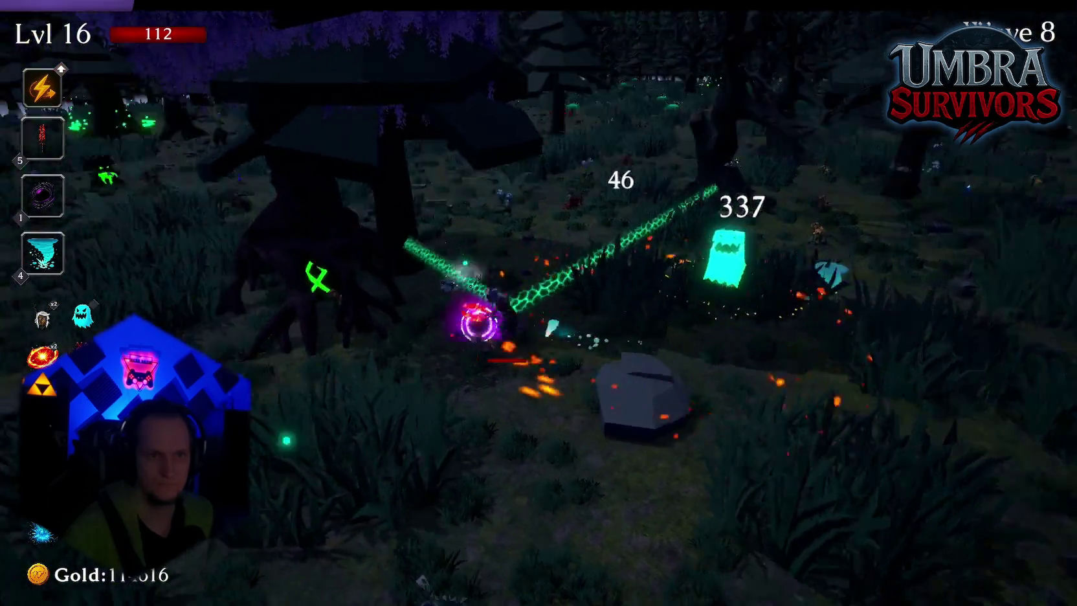
key("w")
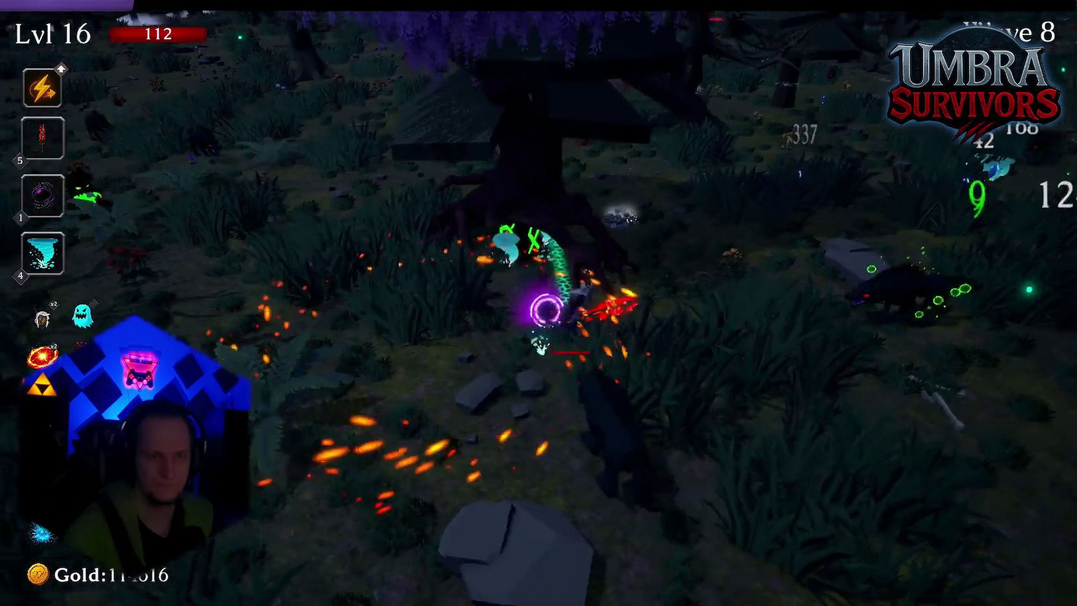
key("w")
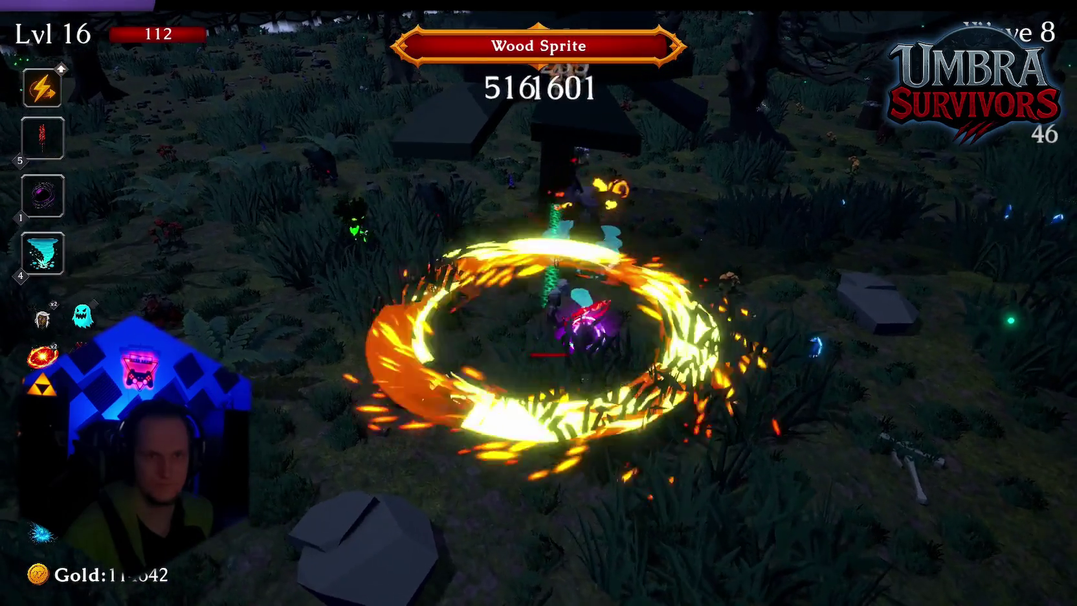
Fight the Wood Sprite, take another Blood Crystal upgrade, and keep fighting to level 18.
key("w")
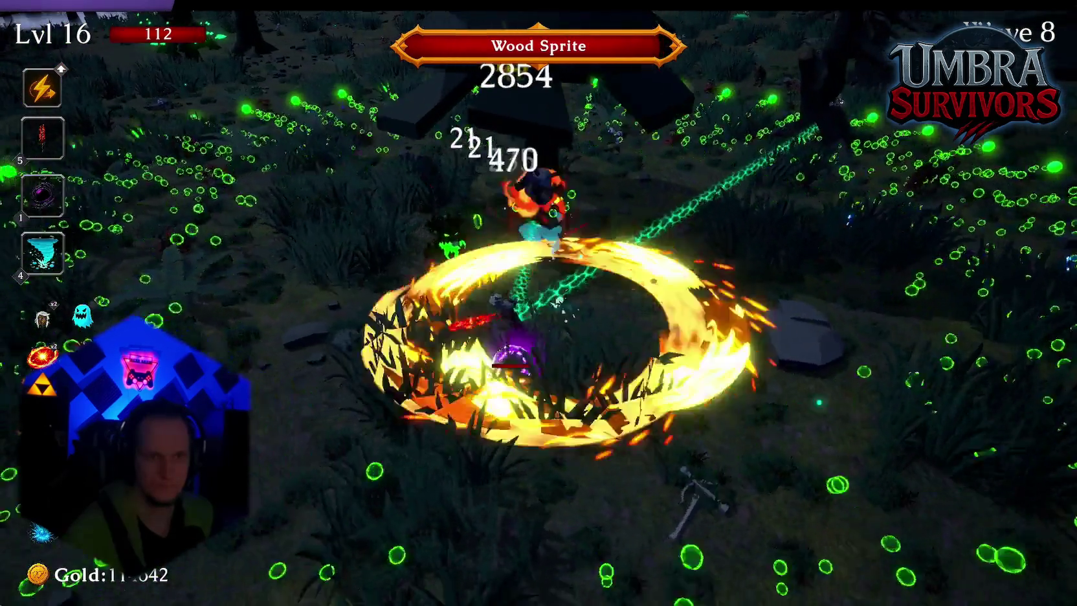
key("w")
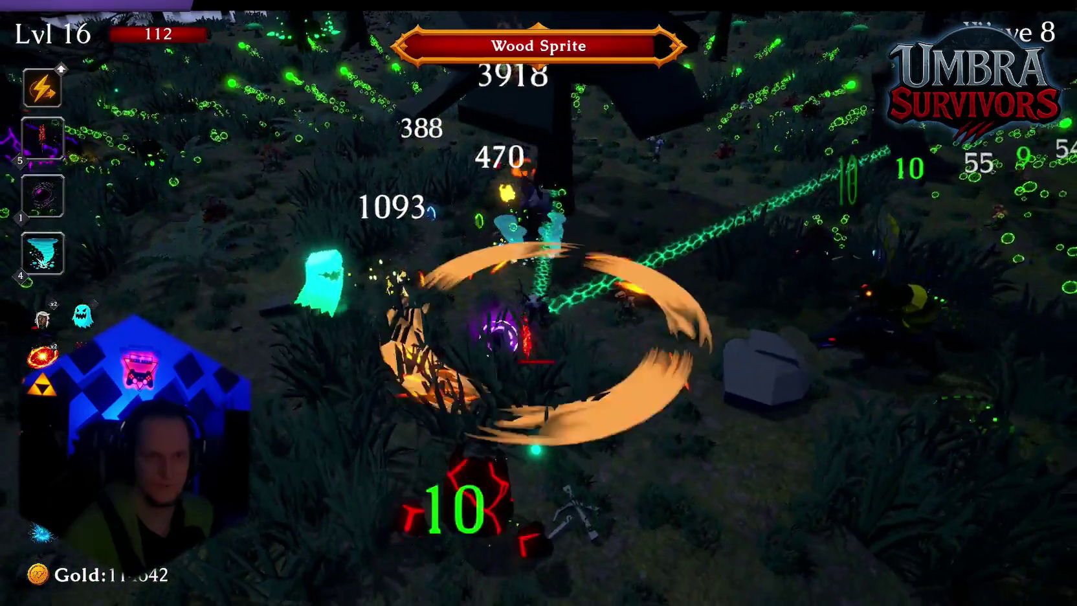
key("w")
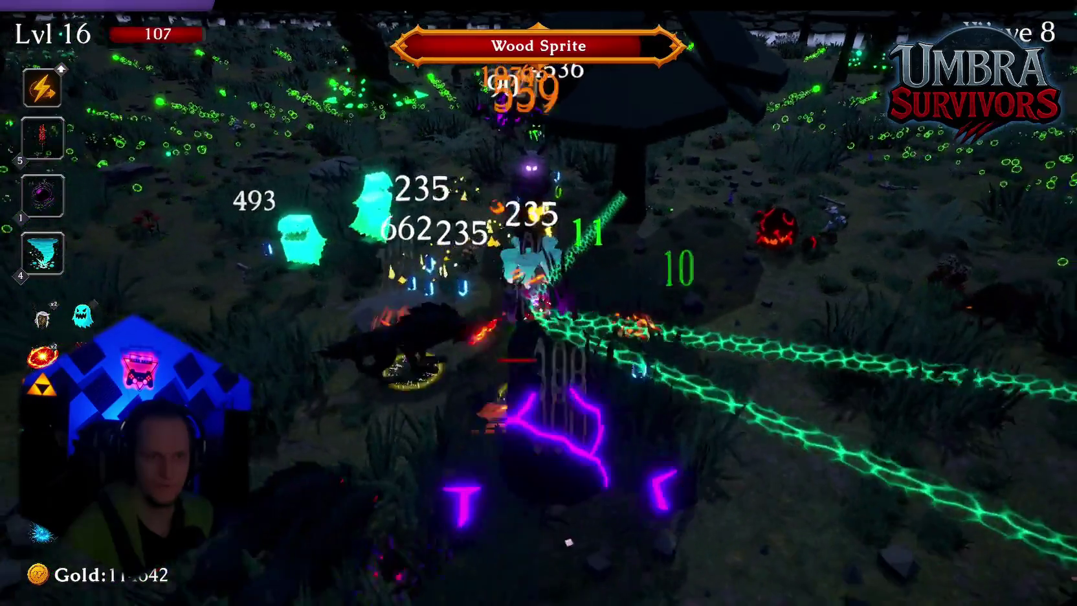
key("w")
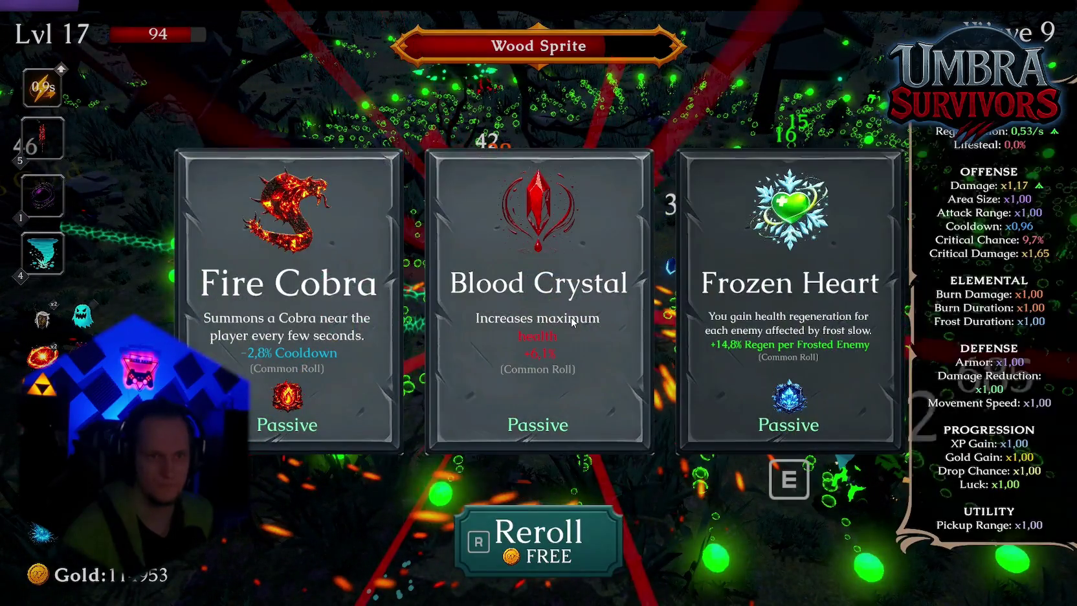
left_click(572, 322)
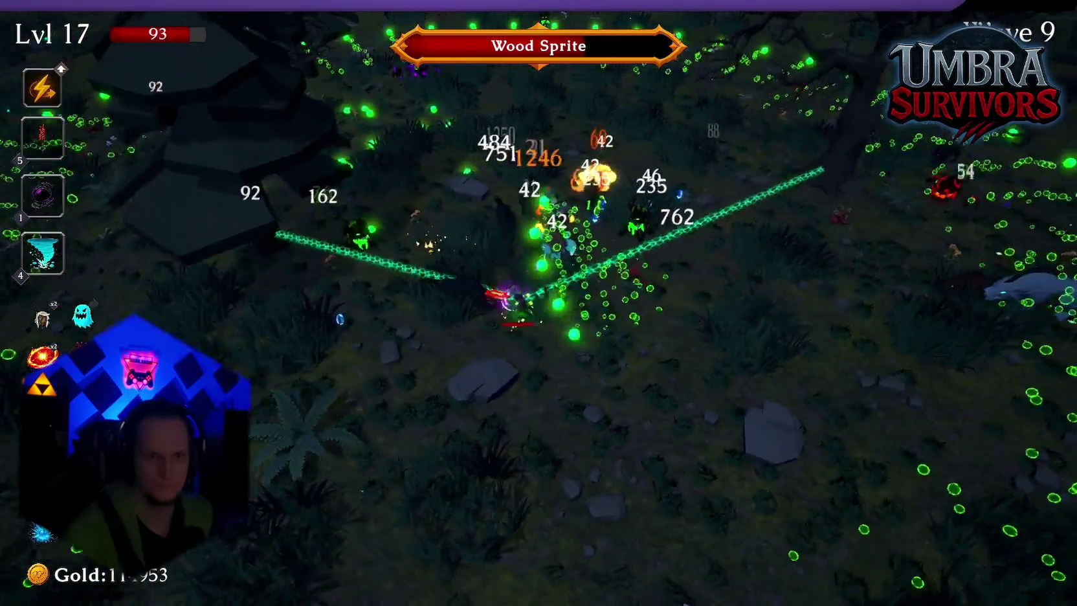
key("w")
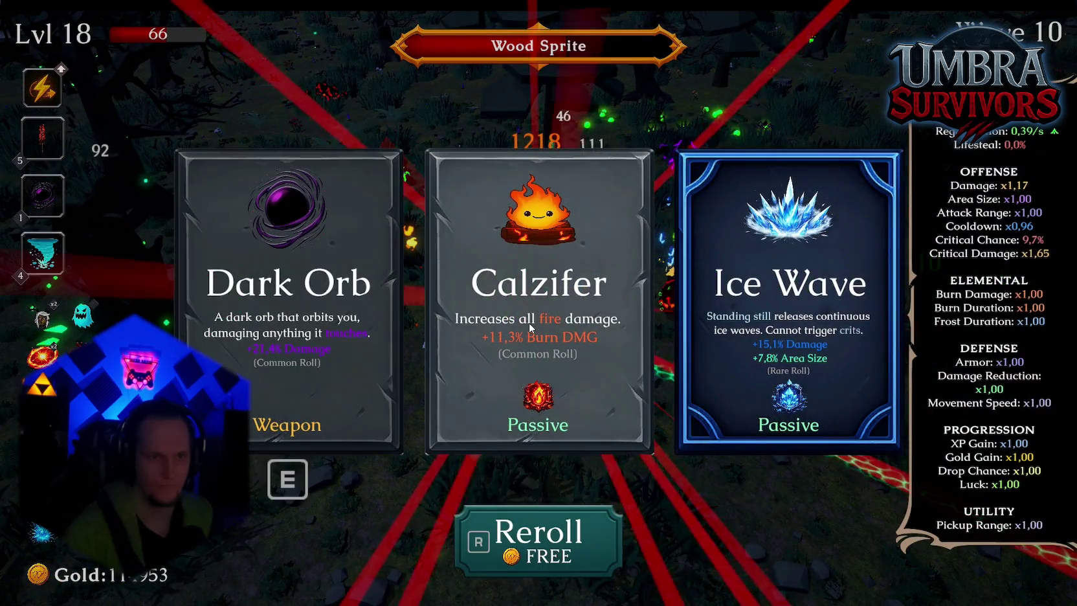
Take the Dark Orb upgrade and keep running right through the swarm until the character dies.
key("e")
key("d")
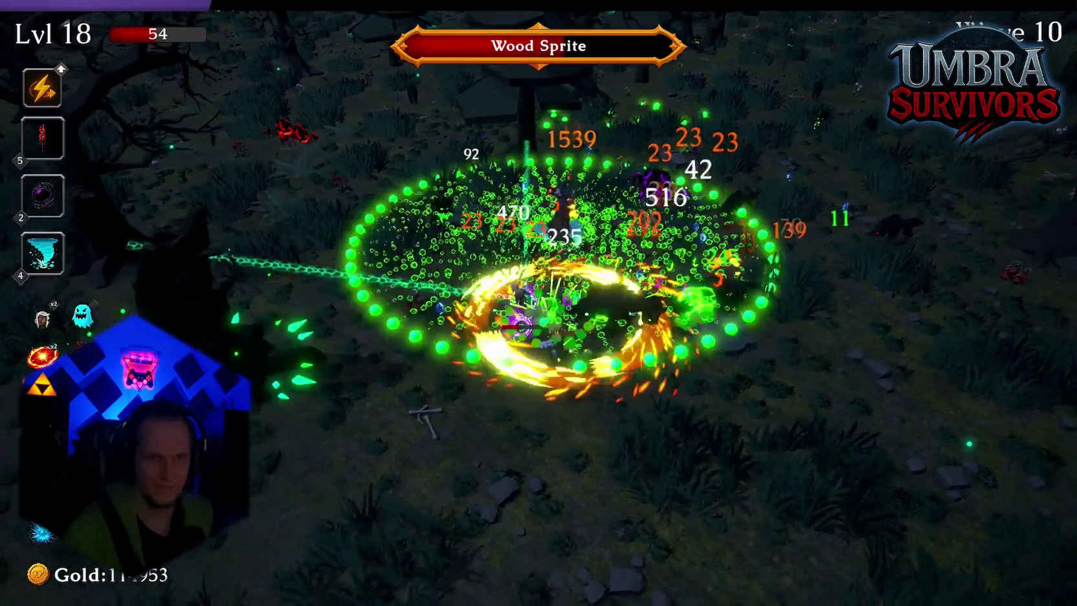
key("d")
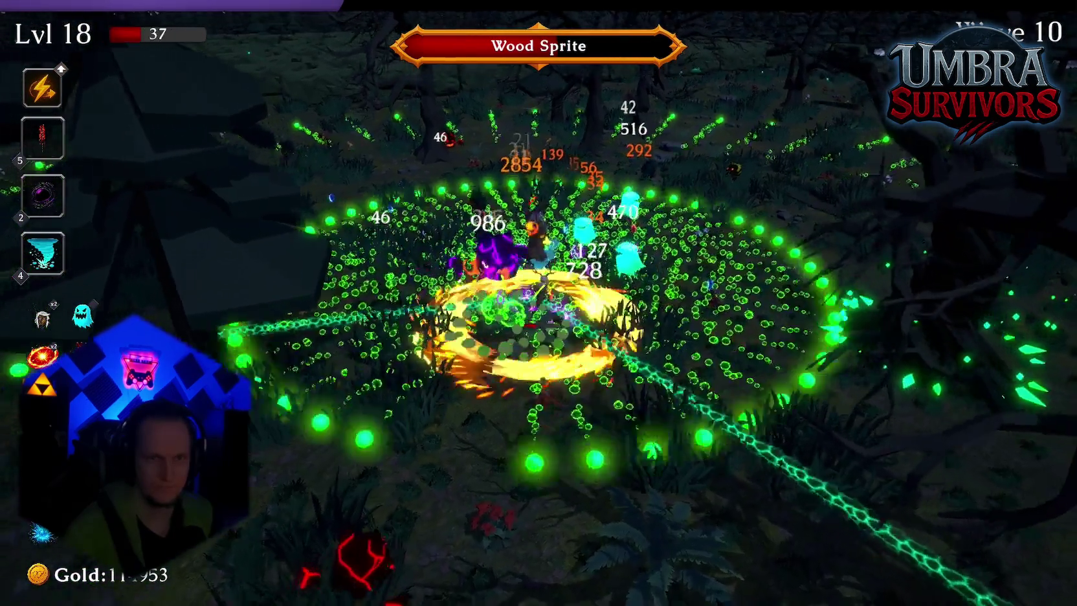
key("d")
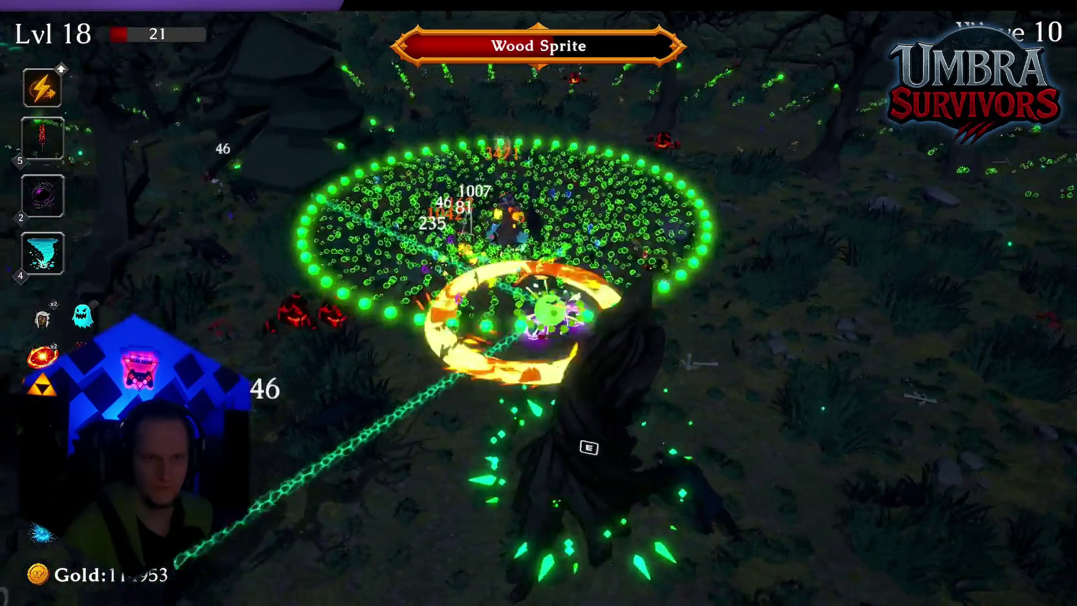
key("d")
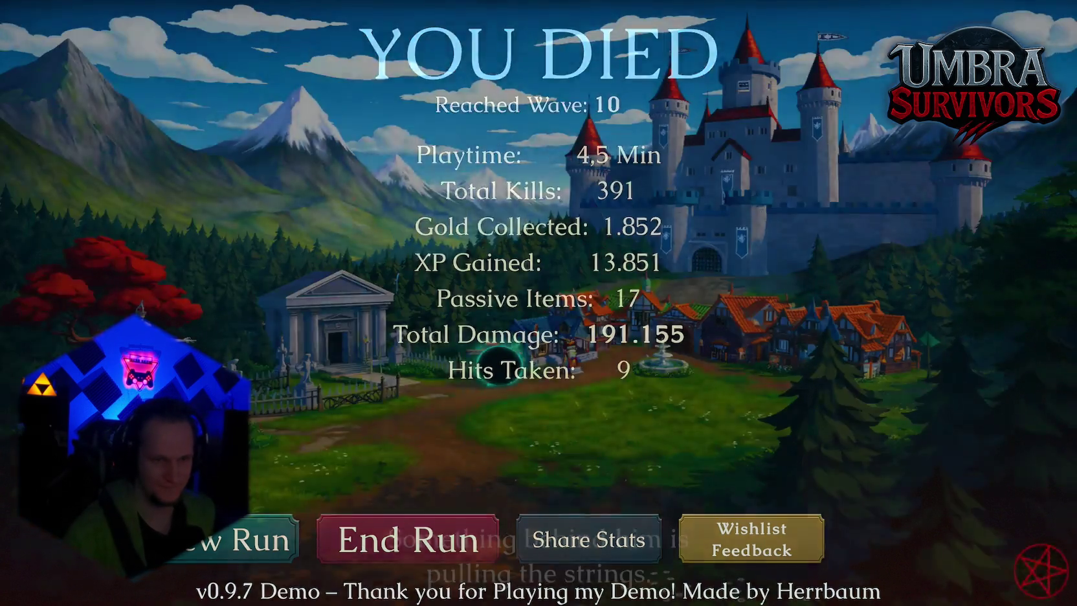
End the run from the death screen and skip the story cutscene to reach the hub.
left_click(361, 545)
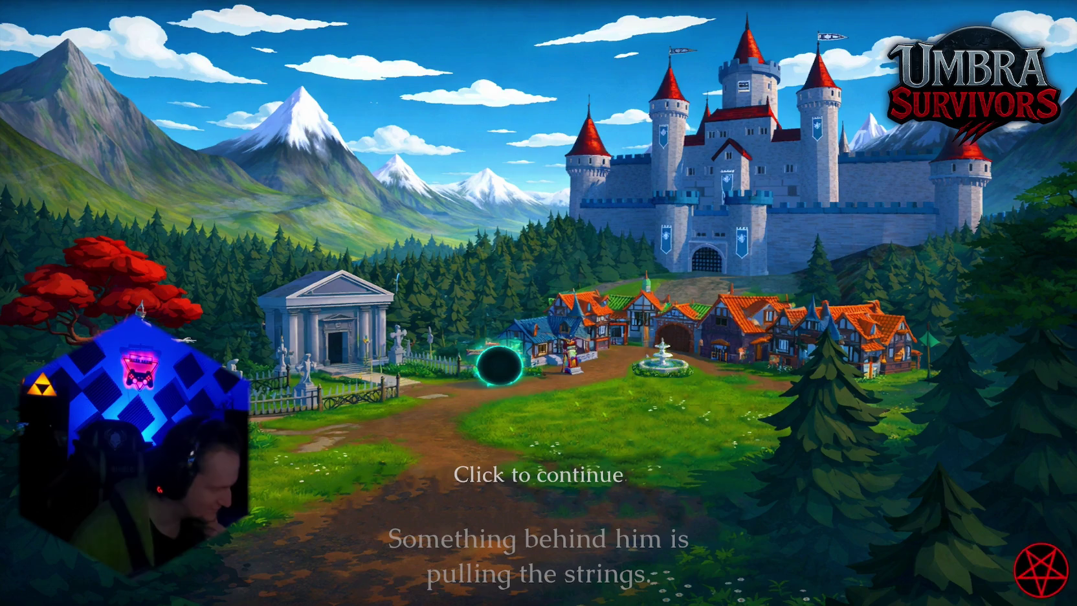
left_click(564, 476)
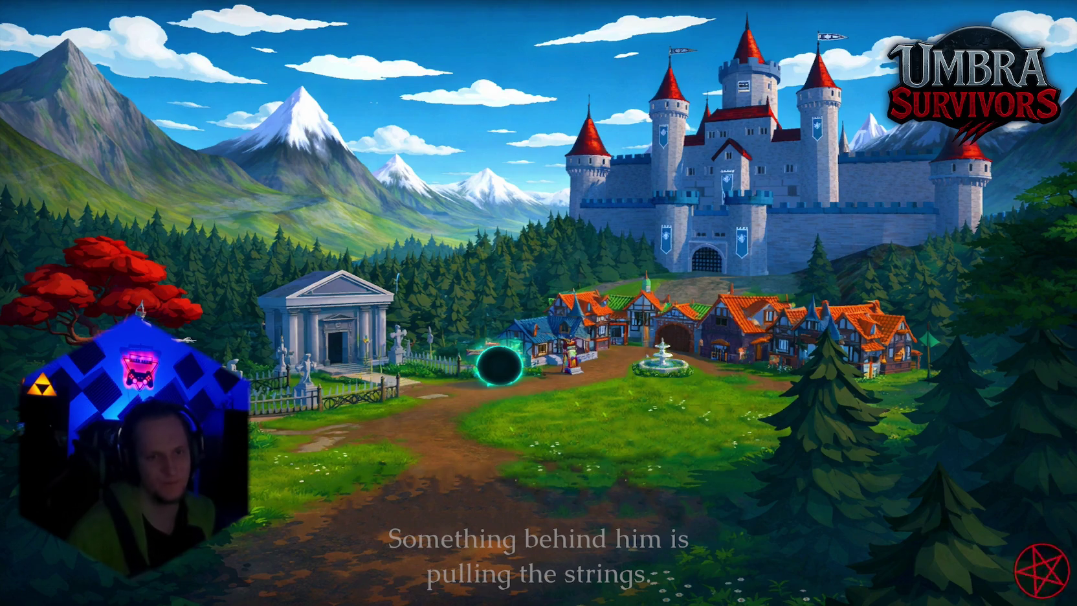
Run through the hub past the blacksmith hut, crypt, houses and castle, then quit from the pause menu.
key("w")
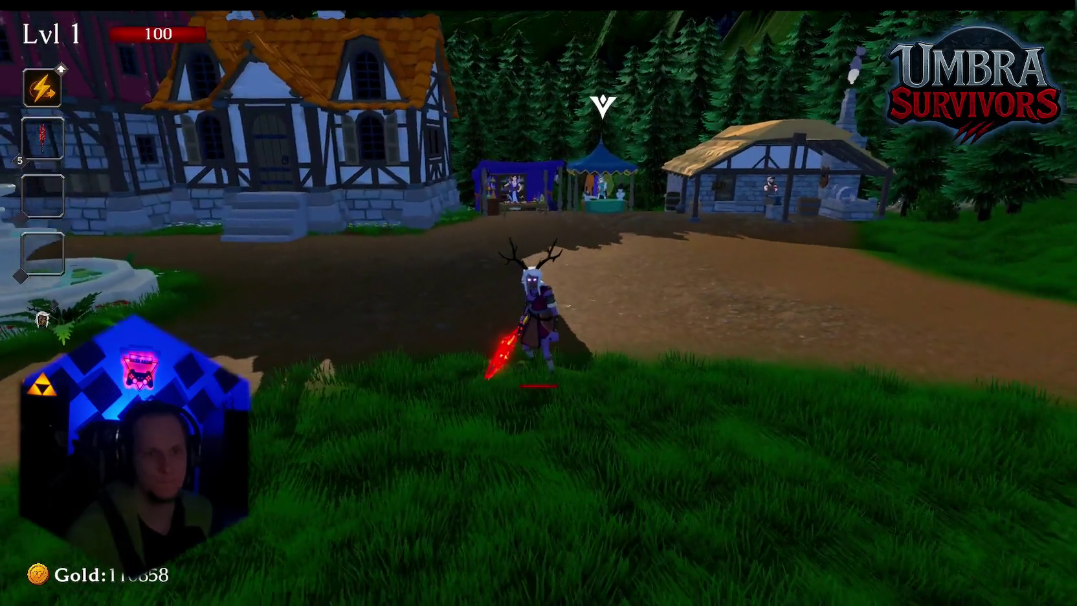
key("w")
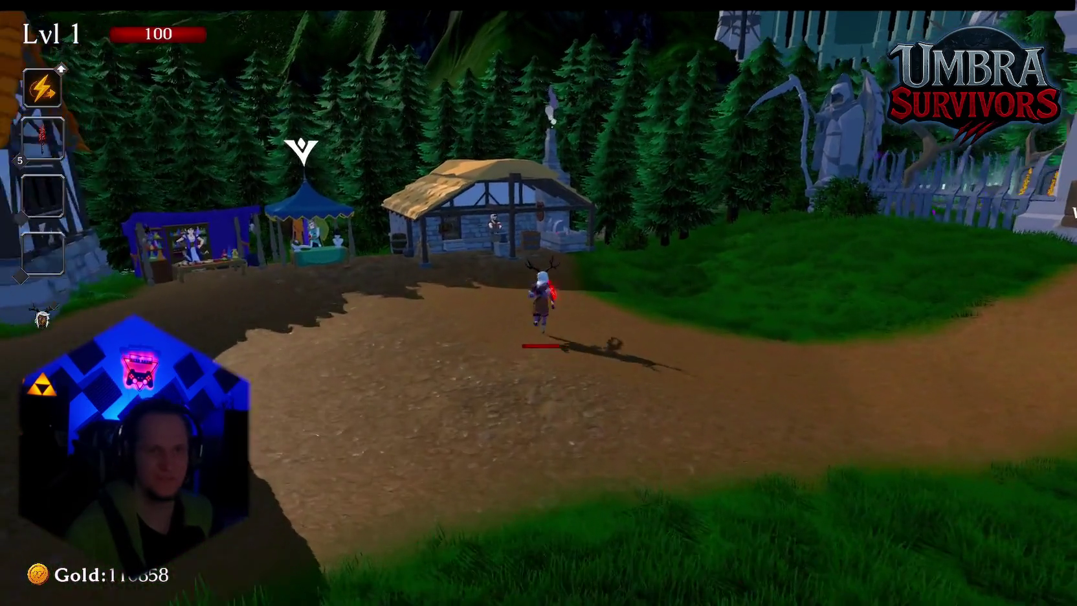
key("w")
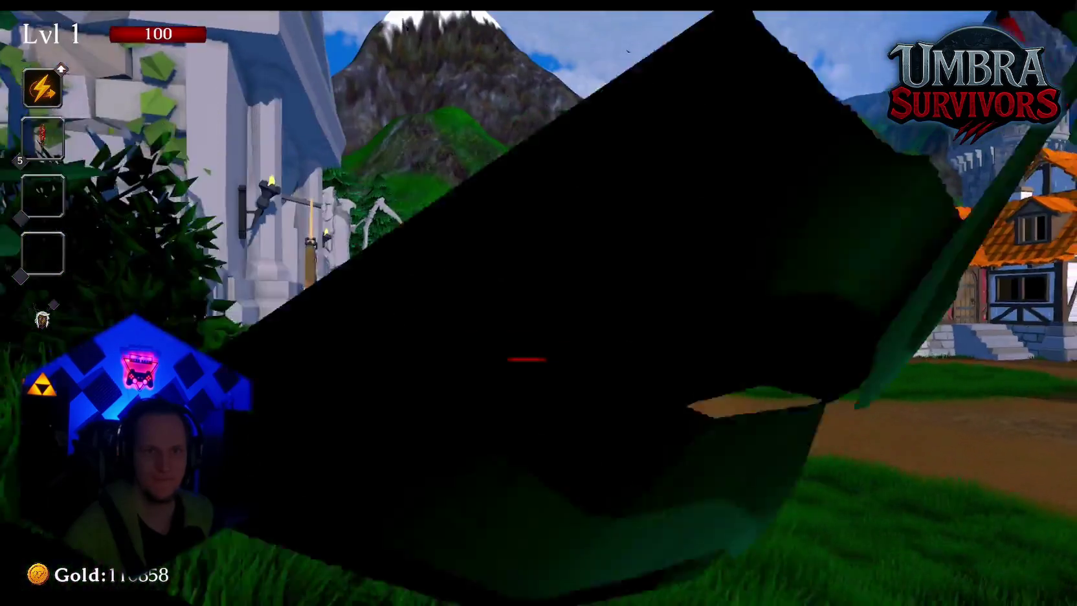
key("s")
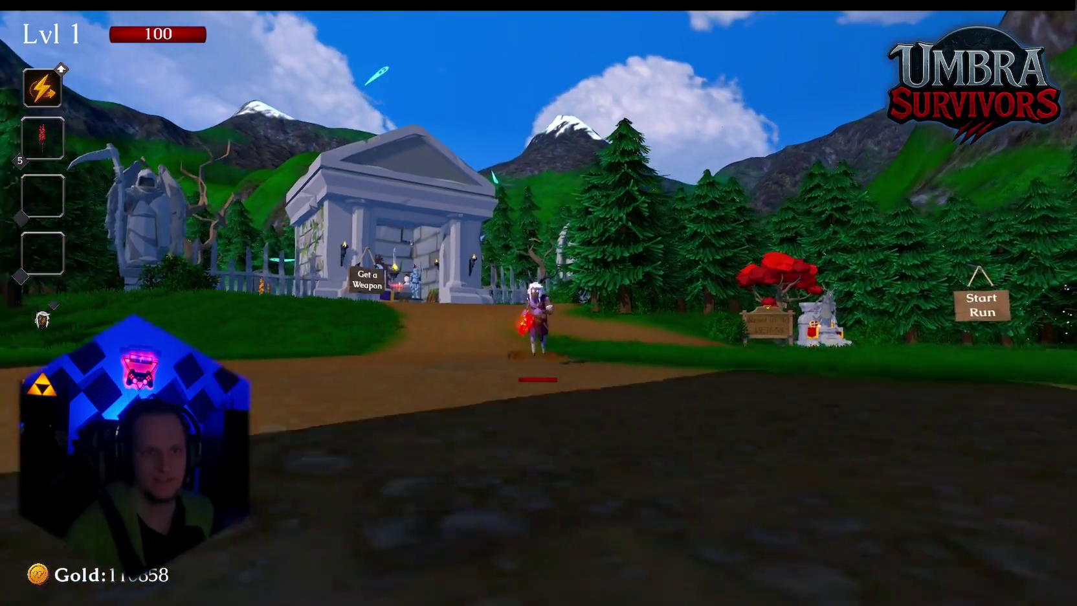
key("a")
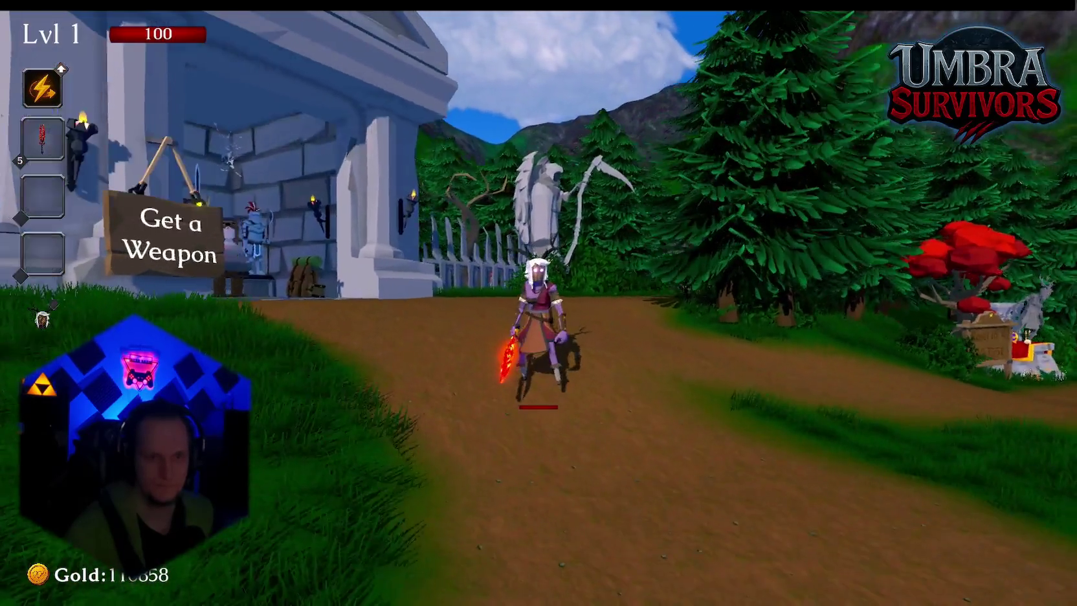
key("Escape")
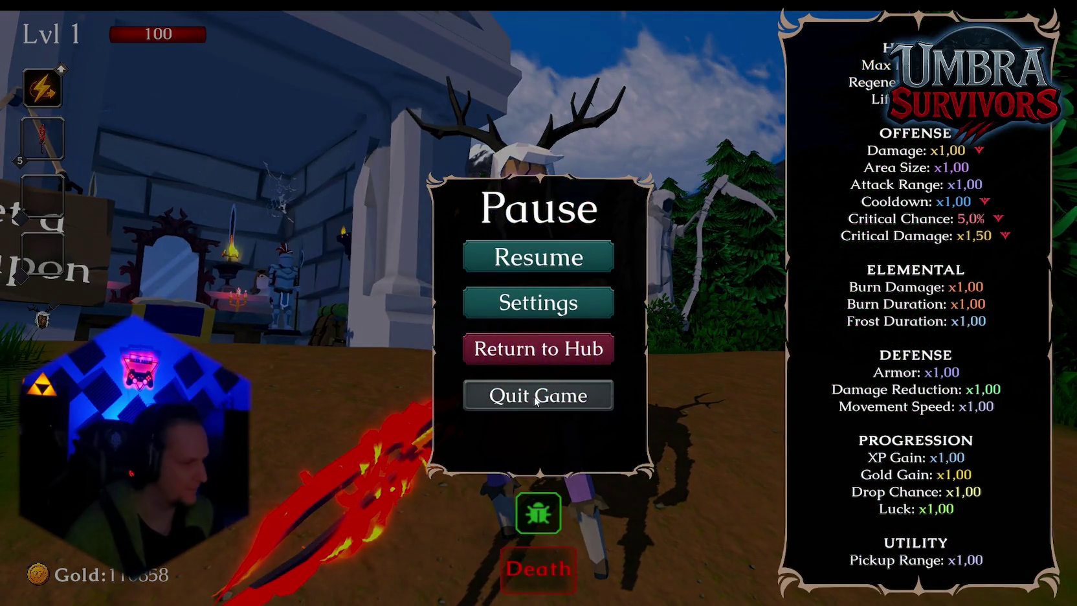
left_click(536, 400)
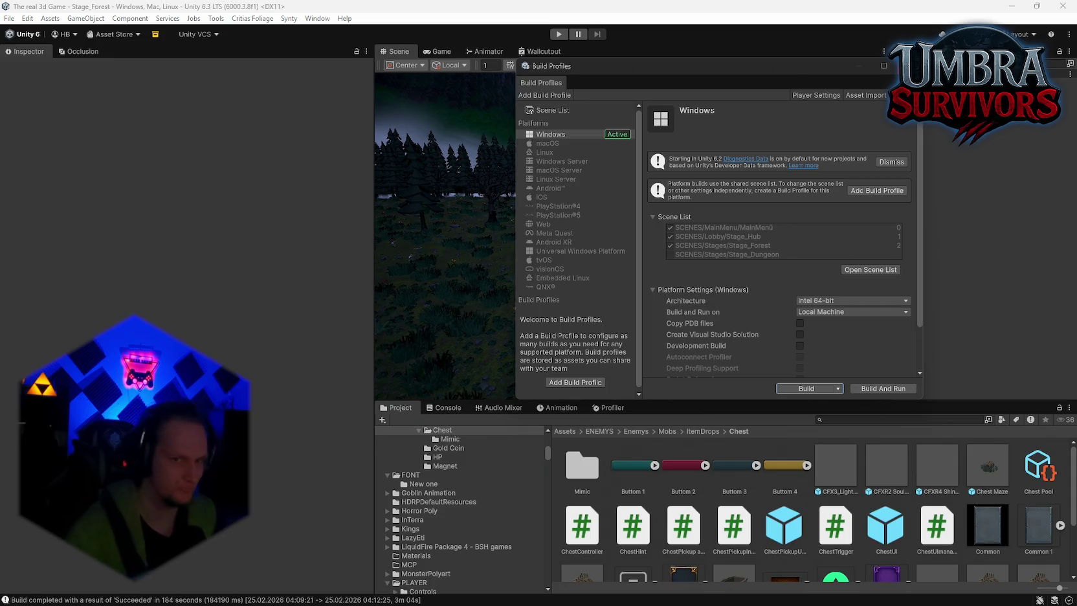
Close the Build Profiles window to reveal the Stage_Forest scene in the editor.
key("alt+F4")
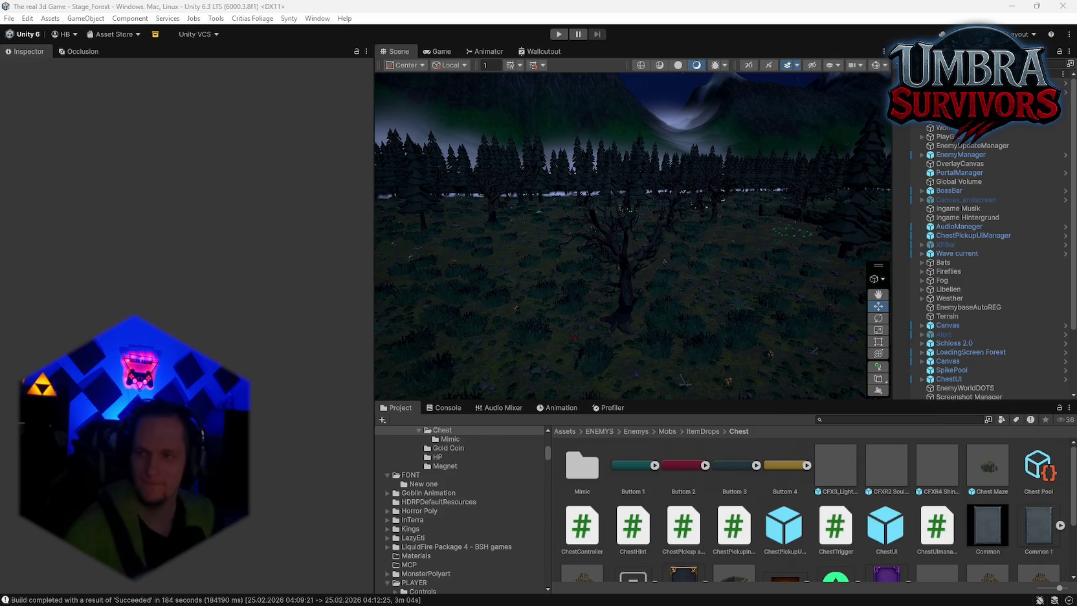
key("alt+Tab")
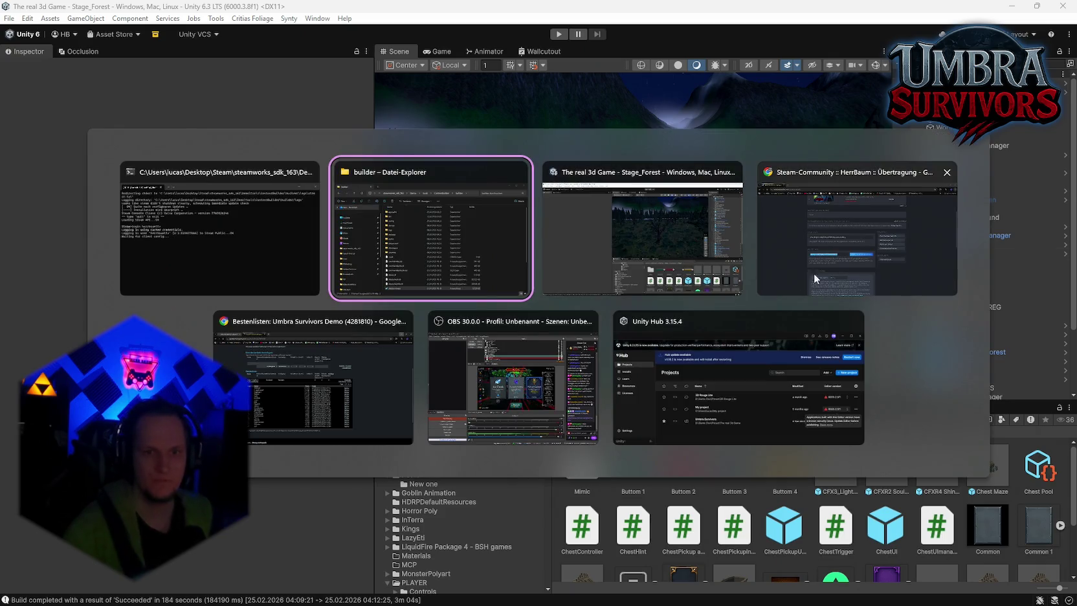
Open Problem MONTAG.txt from the Start search, select its patch-note lines and return to ChatGPT.
key("Escape")
key("super")
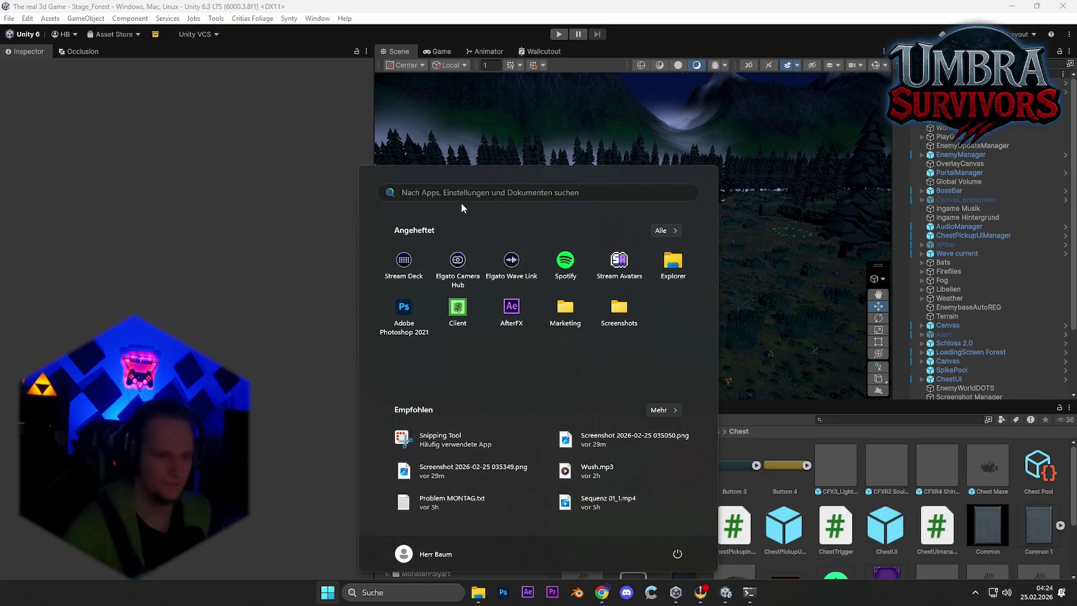
type("probl")
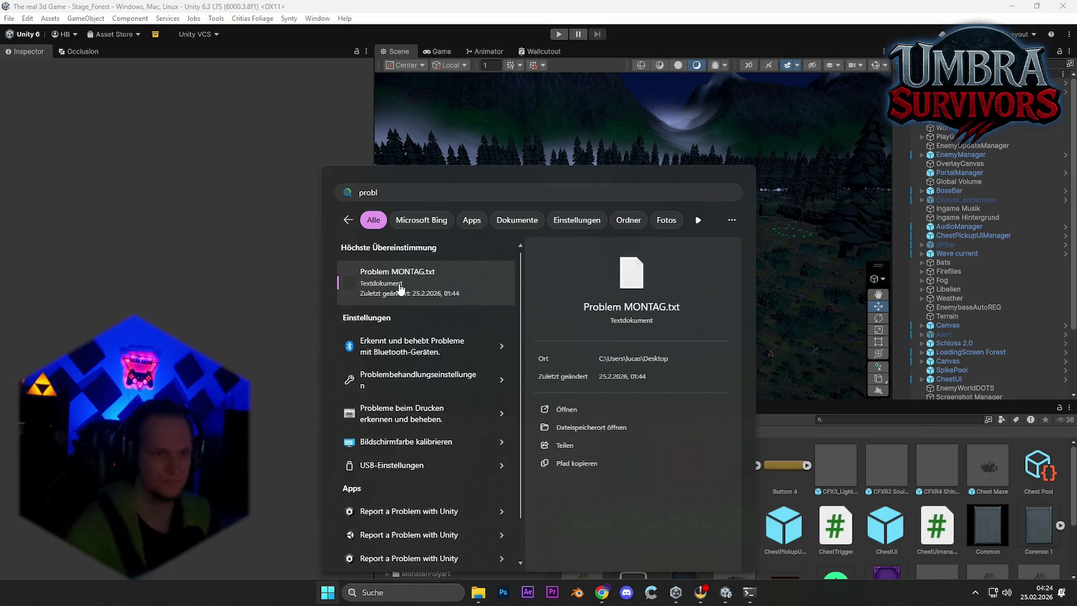
left_click(401, 288)
scroll(270, 360, "down", 3)
scroll(269, 361, "down", 5)
mouse_move(441, 360)
left_mouse_down()
mouse_move(153, 299)
mouse_move(118, 250)
left_mouse_up()
left_click(557, 109)
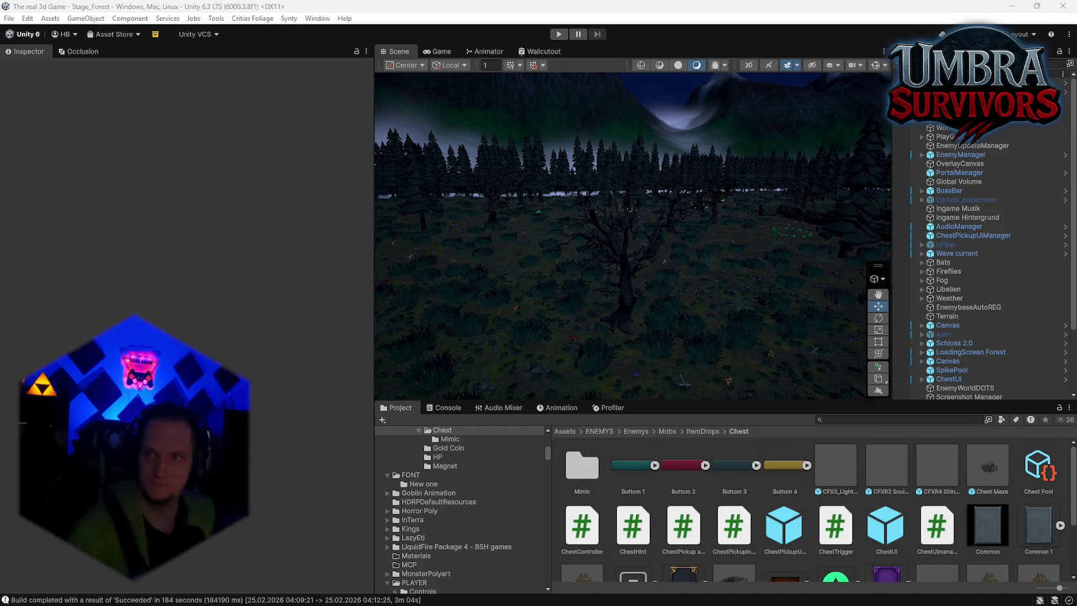
key("alt+Tab")
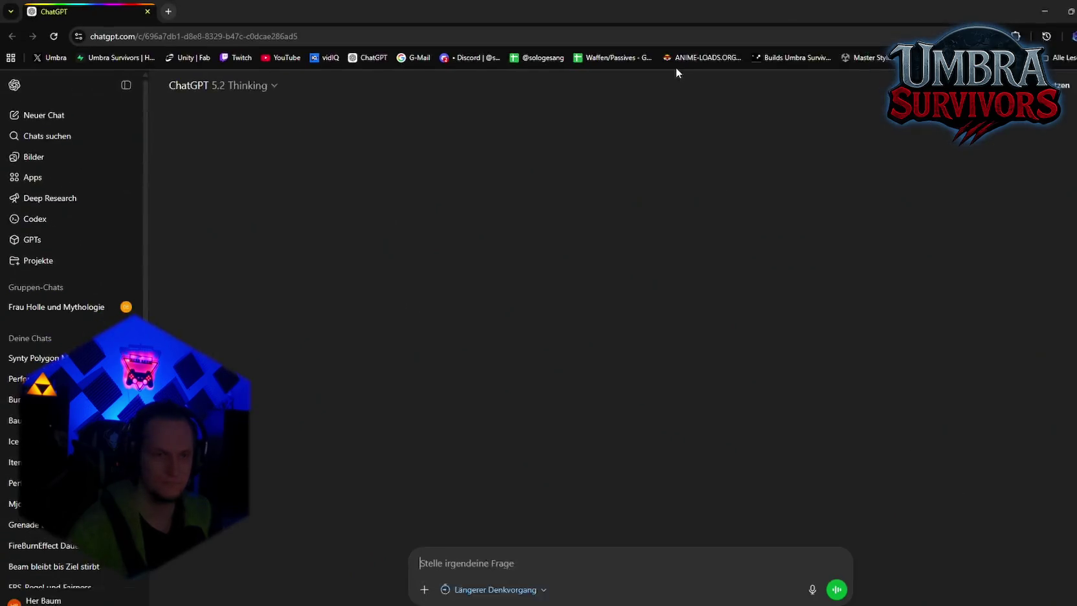
Paste the patch notes into the prompt and extend the lava line with 'nachdem die lava angestiegen ist'.
left_click(145, 77)
key("ctrl+v")
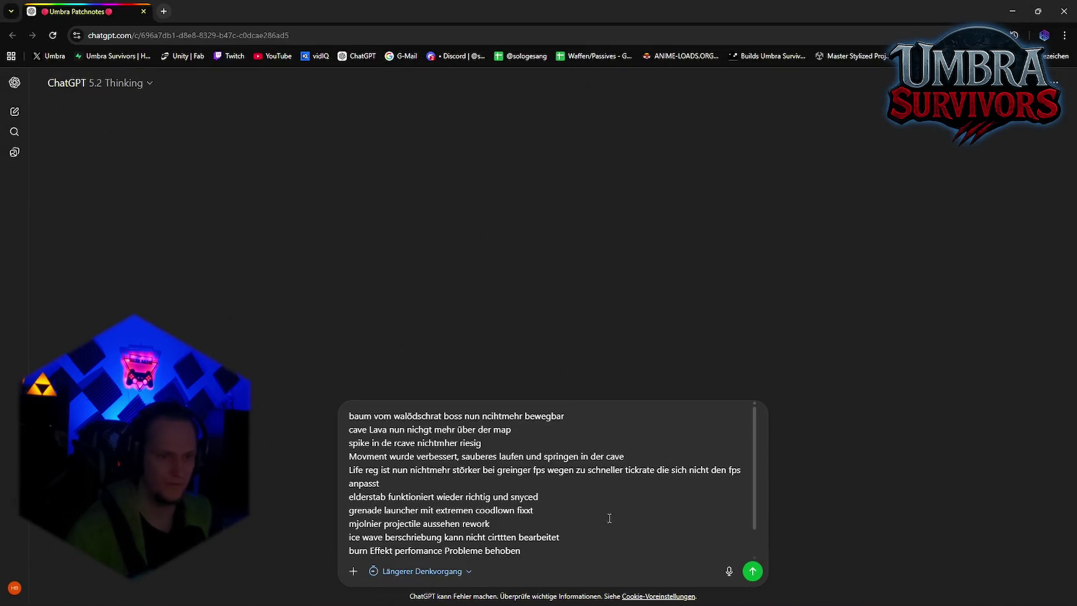
scroll(502, 305, "down", 20)
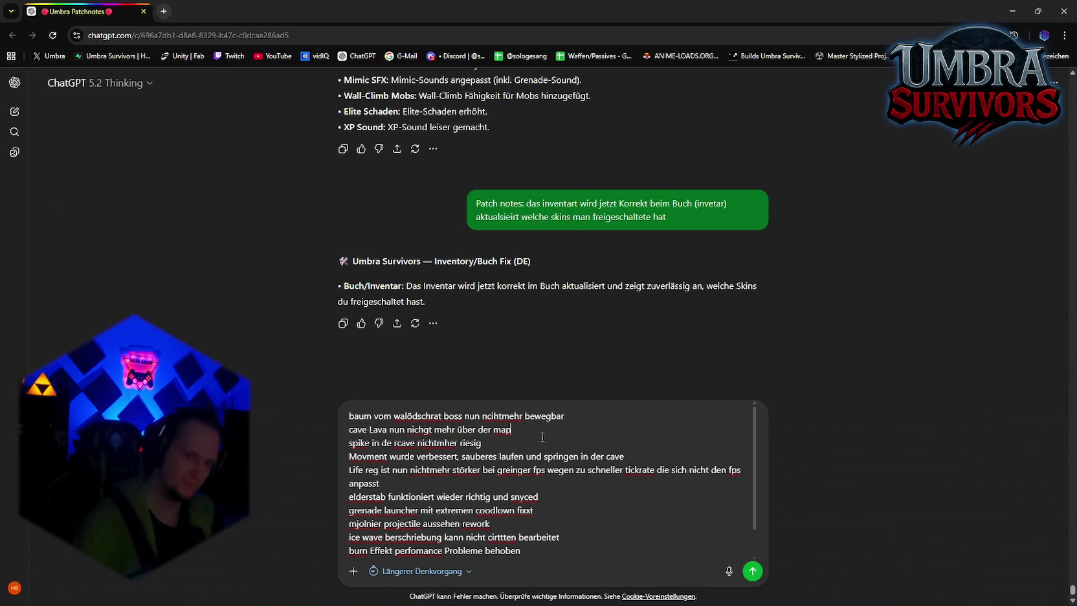
left_click(542, 437)
type("be")
key("BackSpace")
key("BackSpace")
type("nachdem die lava angestiegen sit")
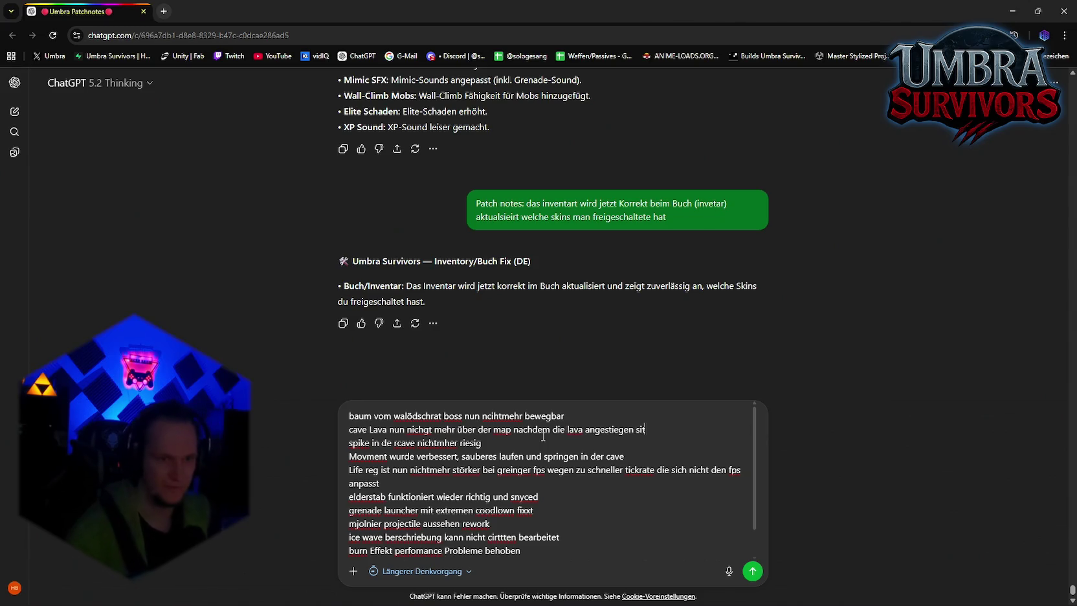
Pluralize 'spike' and append 'und auf kanten' to the movement line.
left_click(374, 444)
type("s")
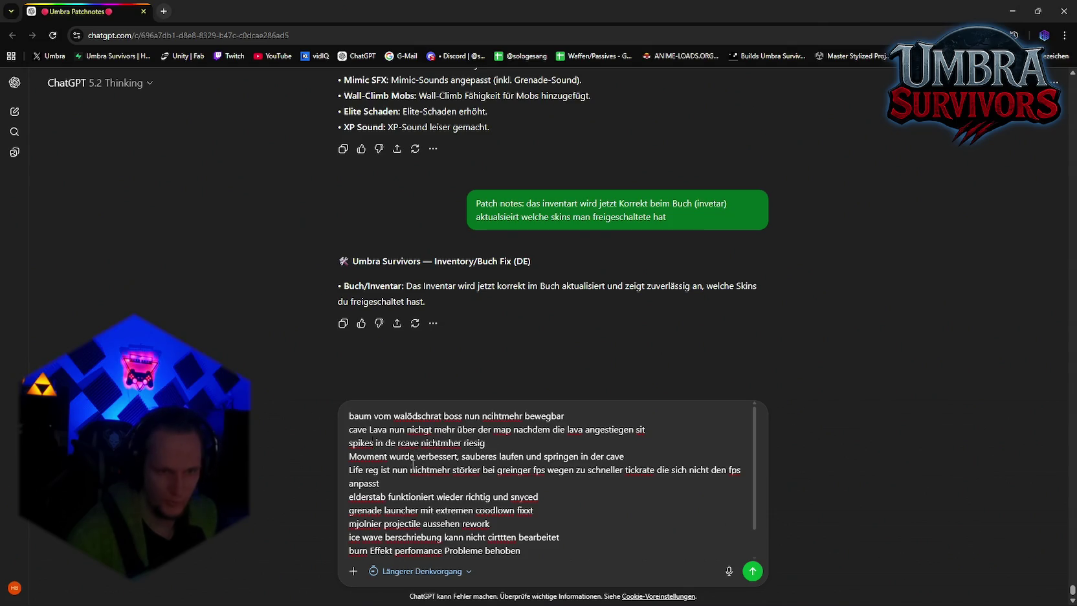
left_click(626, 456)
type("udn auf kanten")
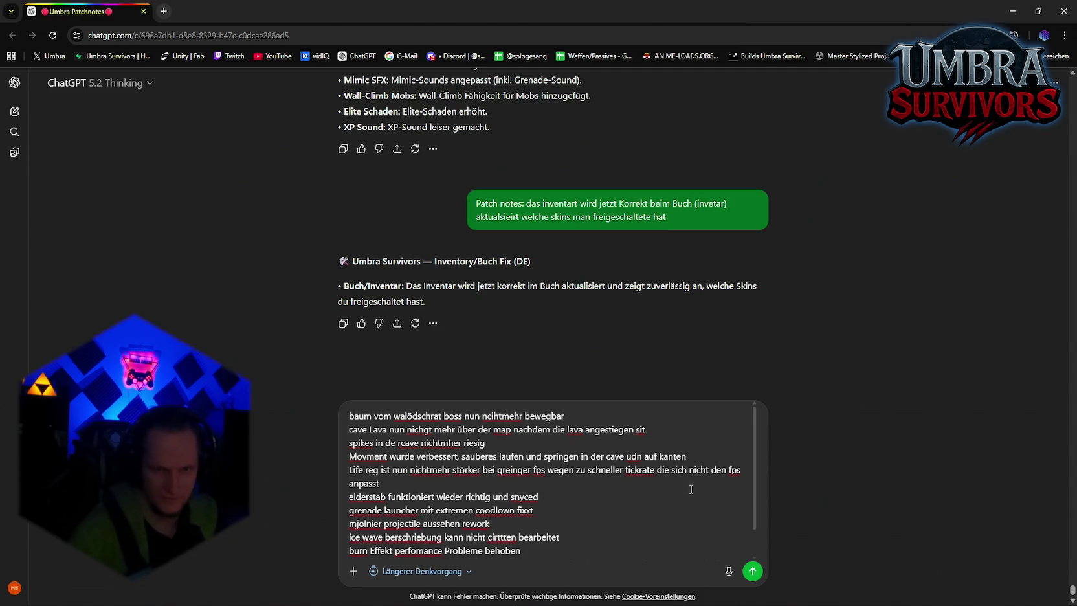
Insert 'an' into the Life reg line and paste the remaining patch lines after the fps note.
left_click(391, 485)
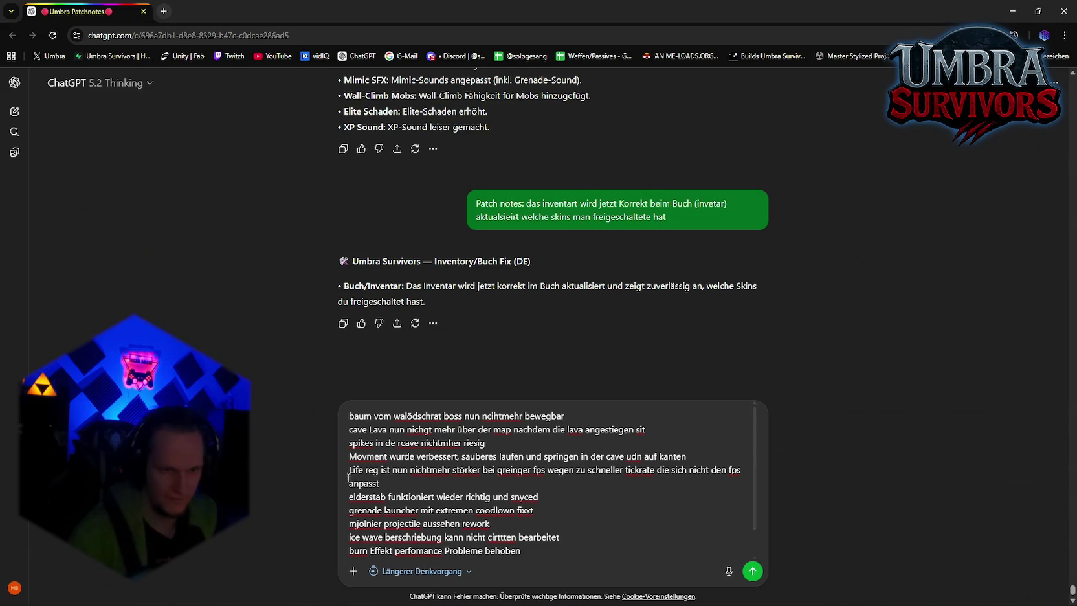
left_click(710, 471)
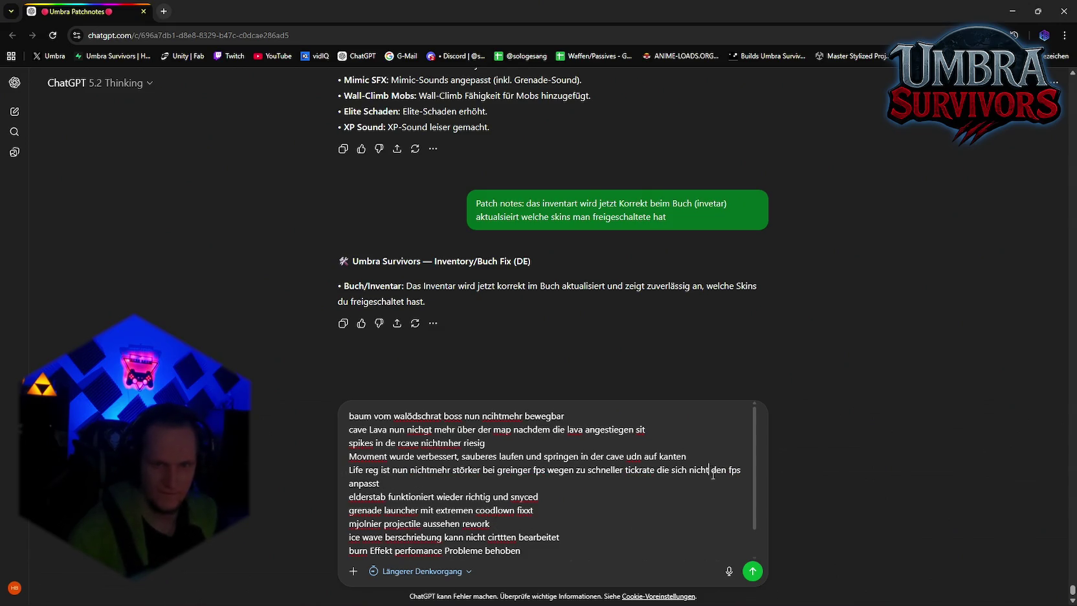
type("an")
left_click(412, 480)
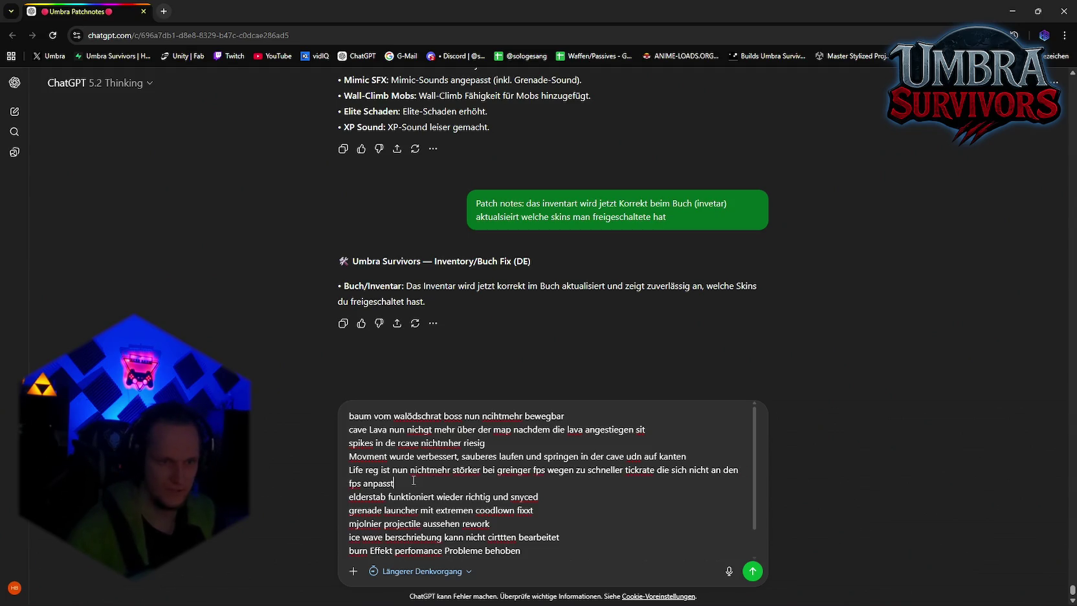
key("Return")
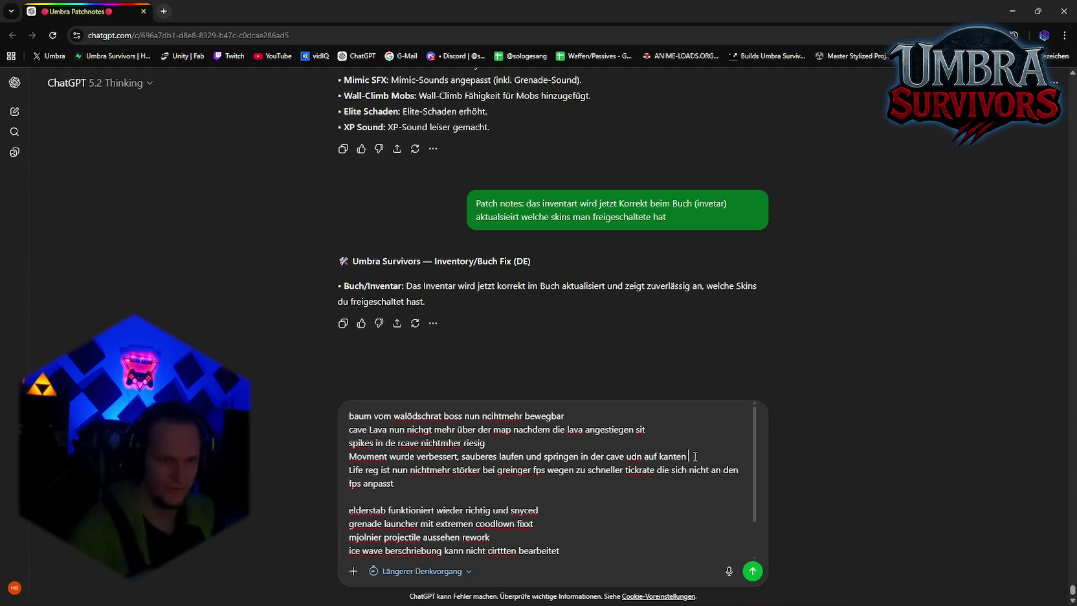
key("ctrl+v")
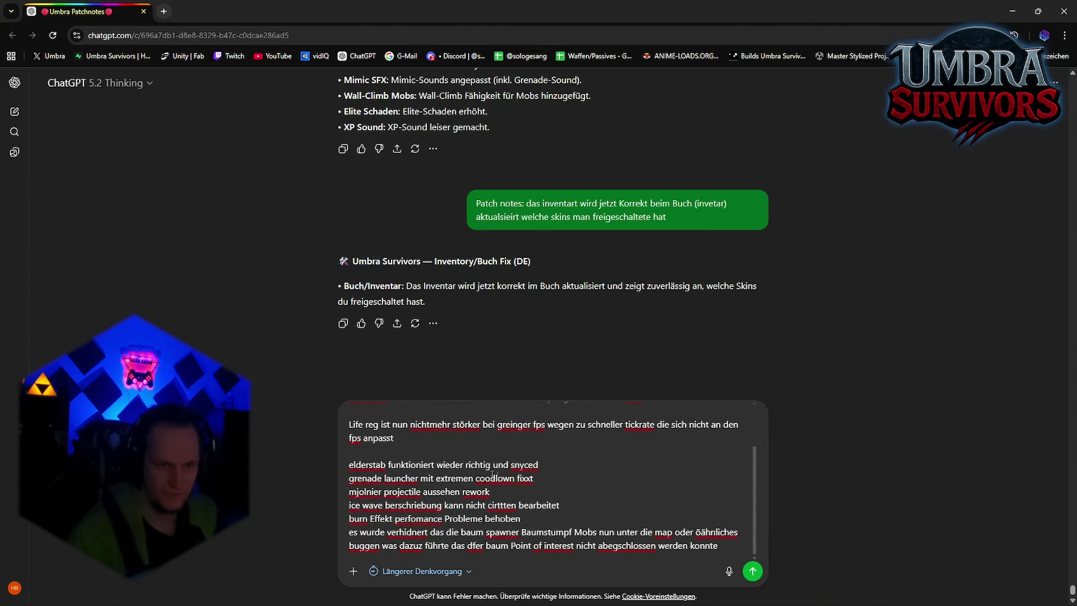
Replace 'snyced' with 'ist syncron zu den anderen lasern' and add 'war extrem buggy'.
double_click(544, 464)
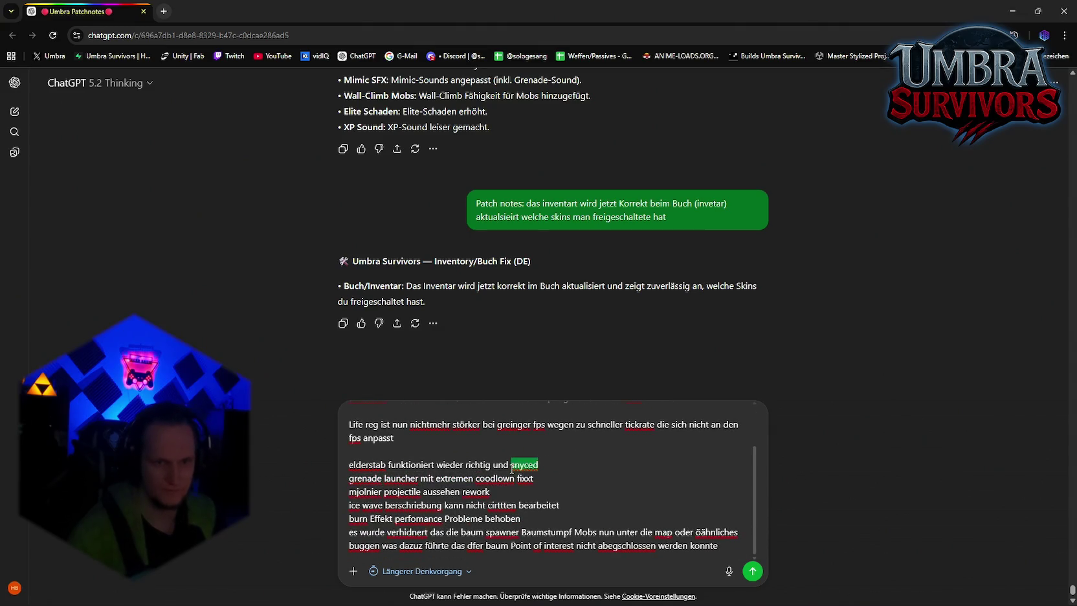
type("ist sc")
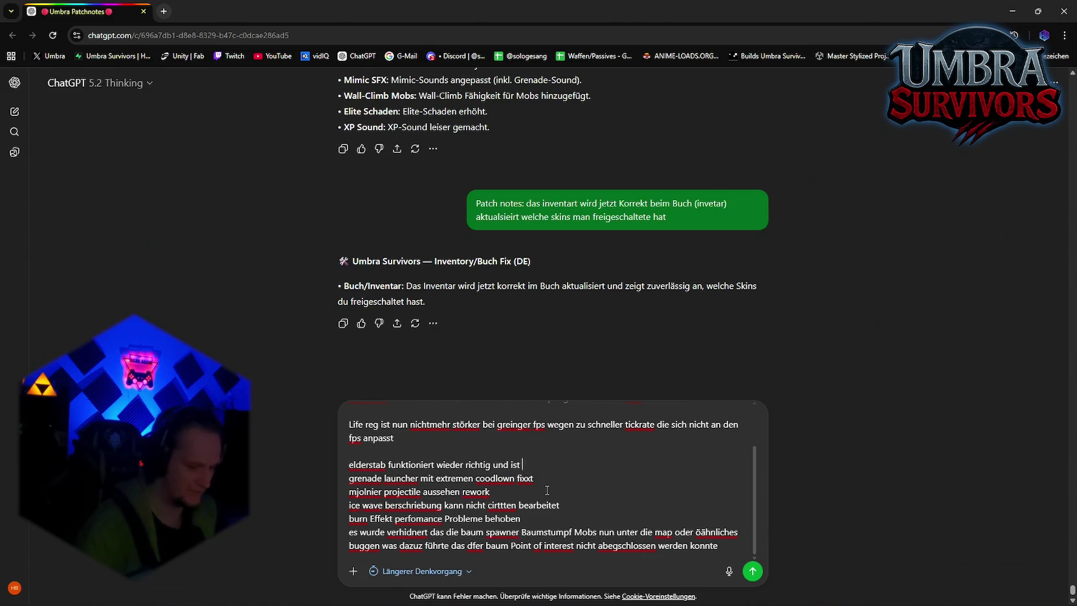
key("BackSpace")
type("yncron zu den anderen la")
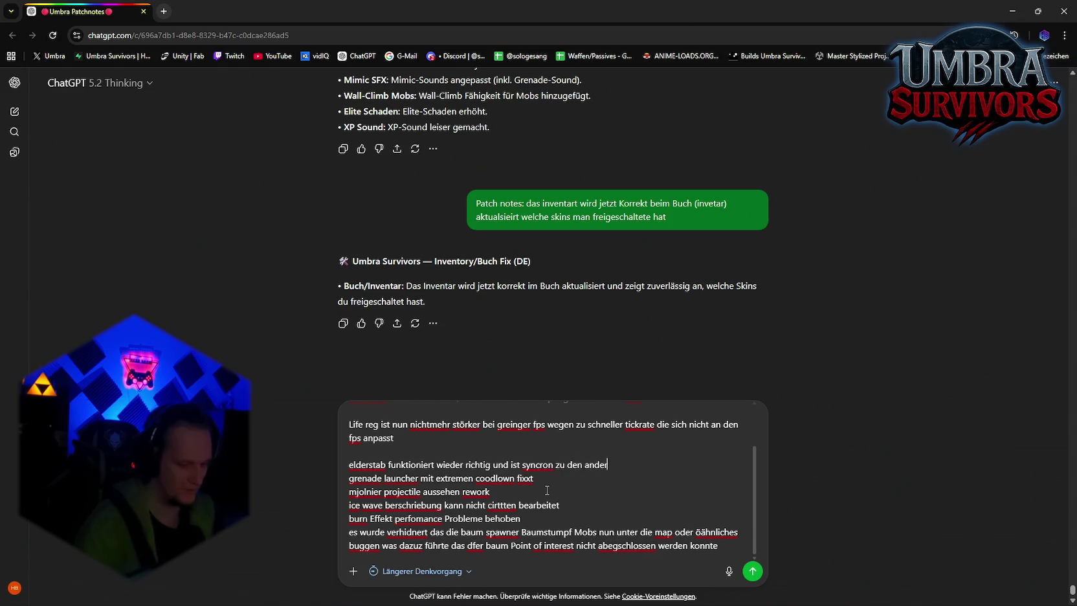
type("sern")
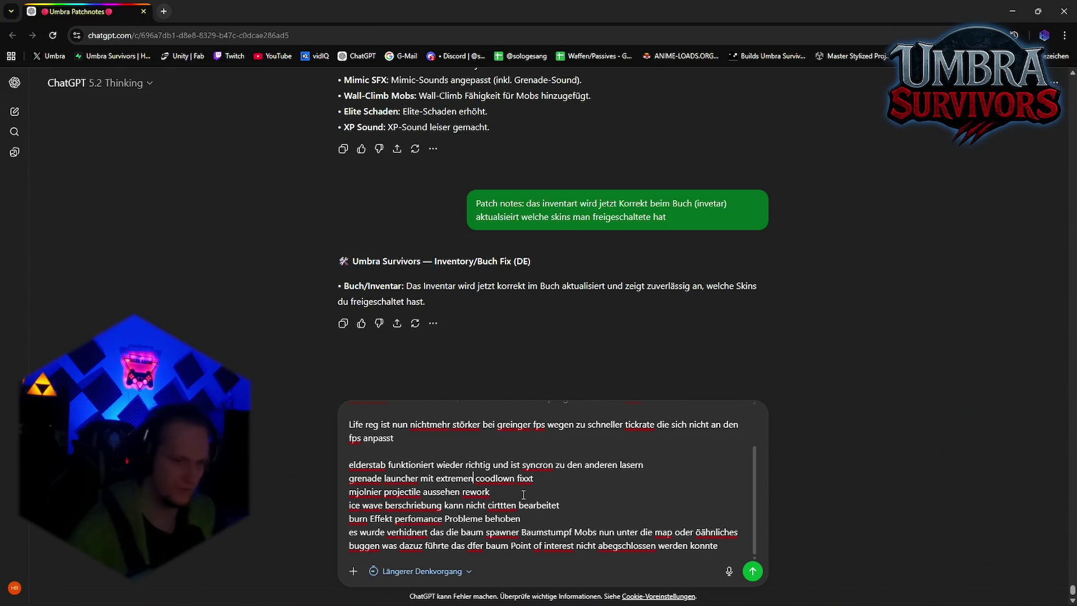
type("war ")
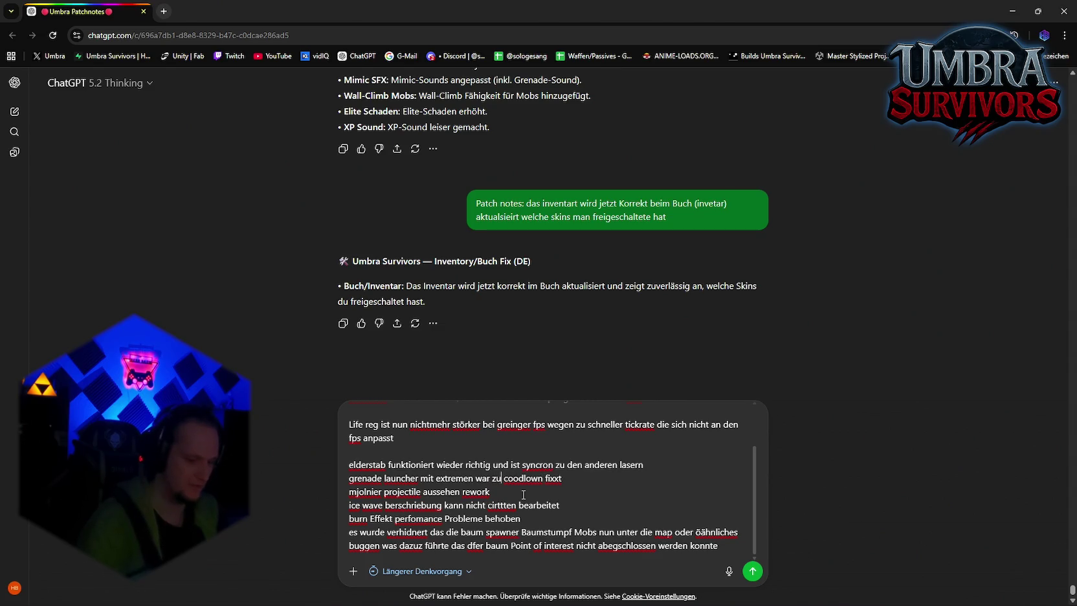
type("extre")
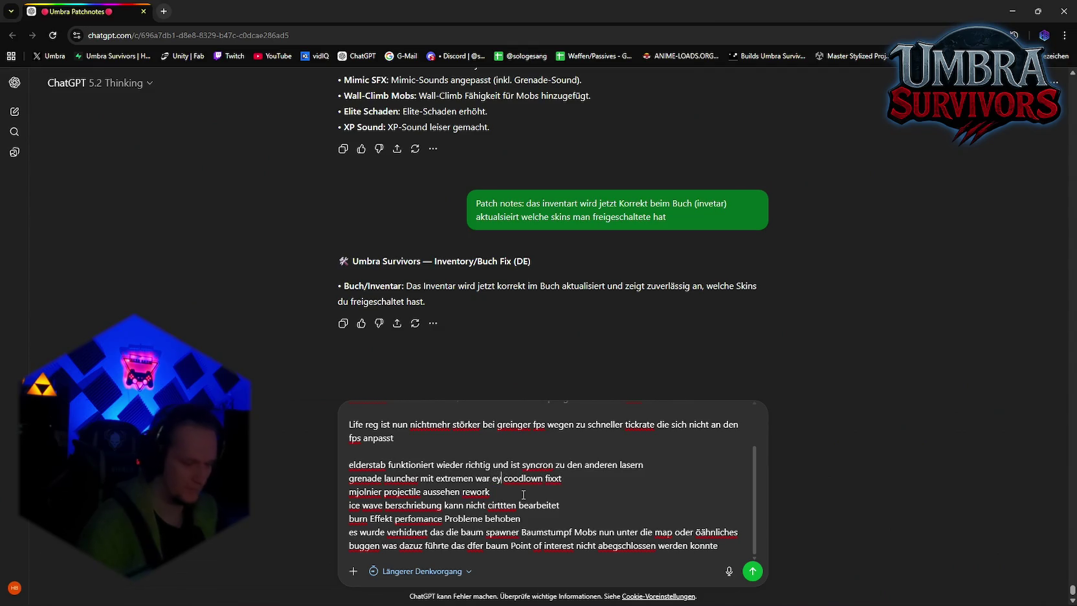
type("m buggy")
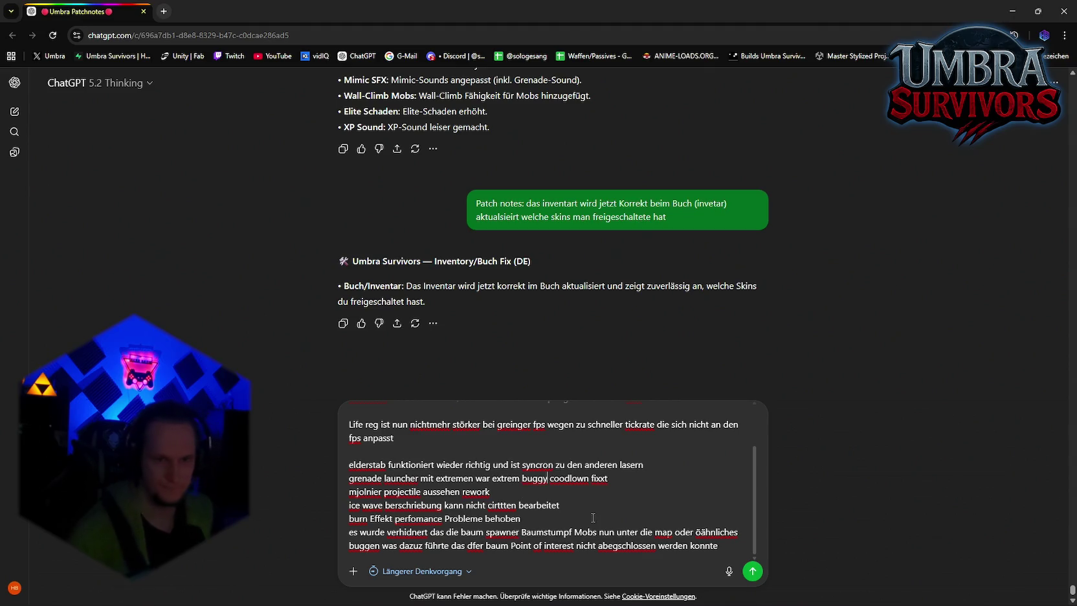
Fix the grenade launcher line's cooldown wording and insert 'wurde' before 'fixxt'.
left_click_drag(590, 478, 551, 483)
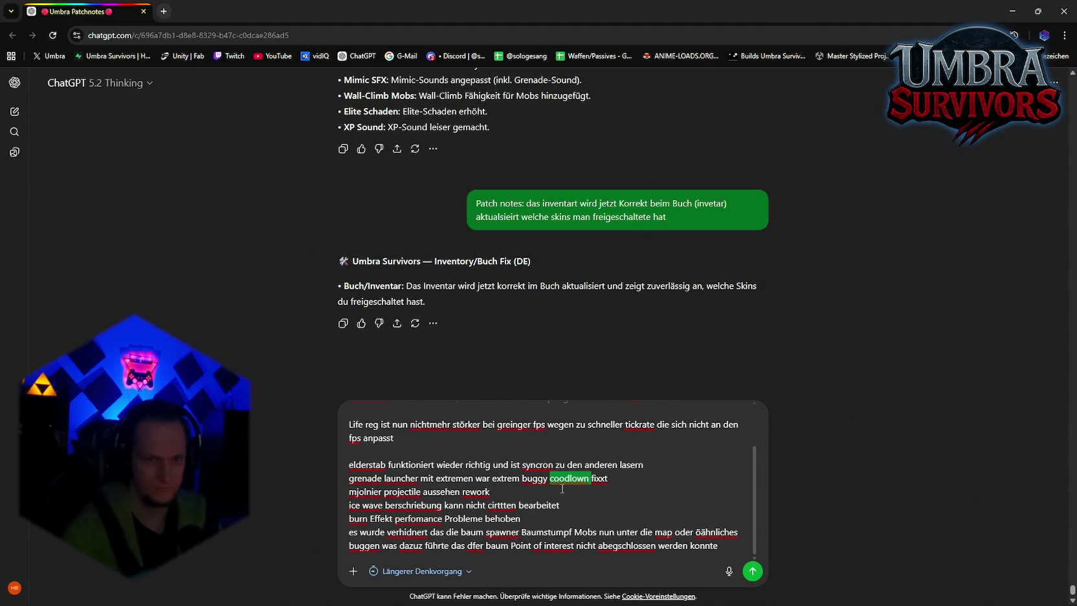
key("BackSpace")
left_click(474, 480)
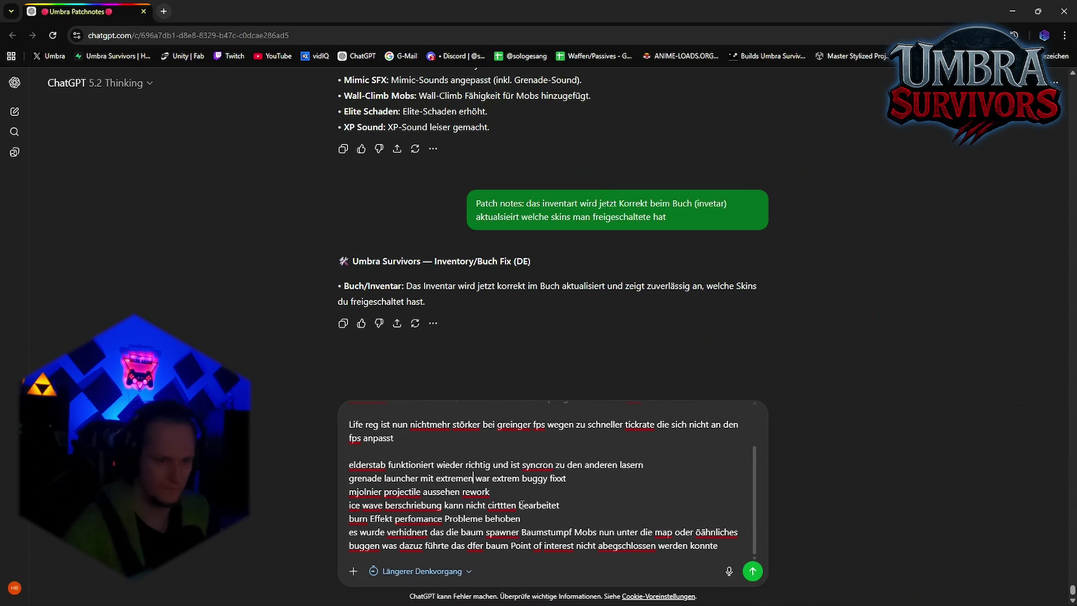
type("cooldwon")
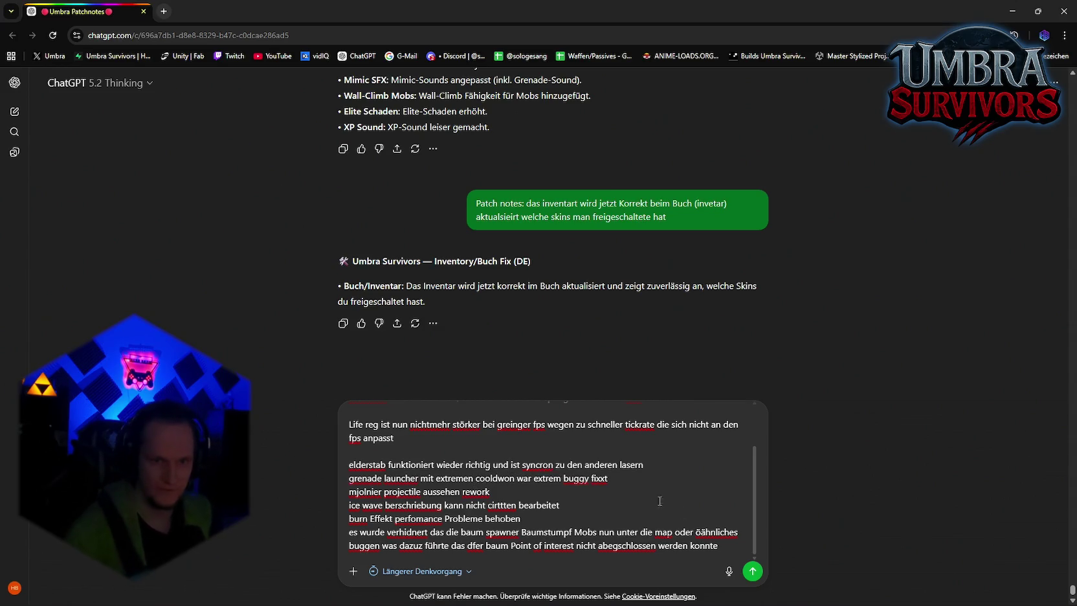
left_click(591, 479)
type("wurde")
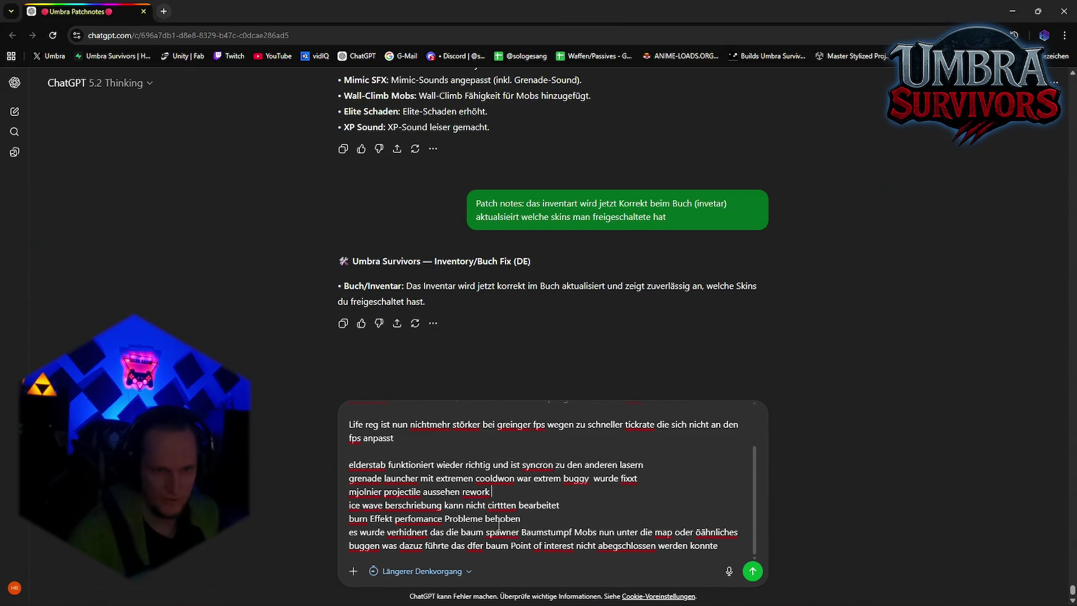
Put the ice wave text in quotes and add an 'Ice wand Crit hinzugefügt' line below it.
left_click(446, 505)
type("\"")
left_click(520, 505)
type("\"")
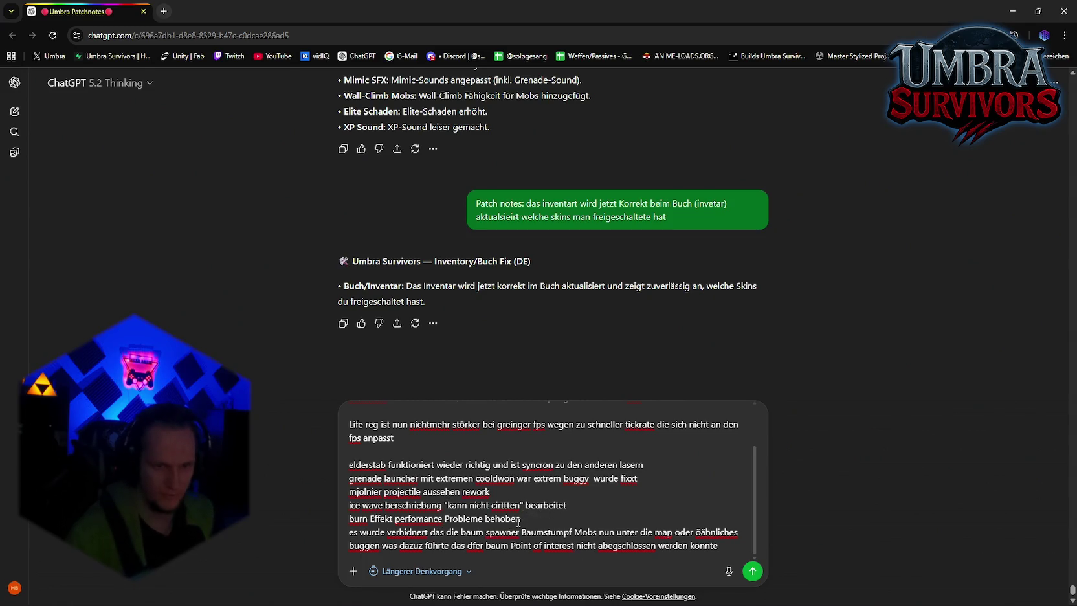
left_click(573, 505)
key("Return")
type("Ice wand Crit ")
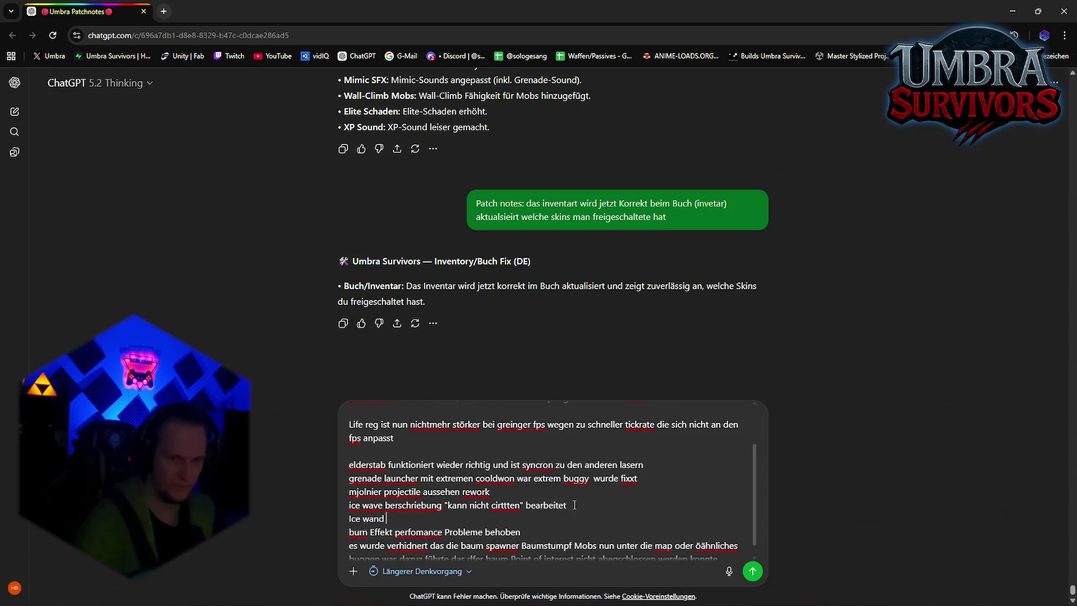
type("hinzugefpgt")
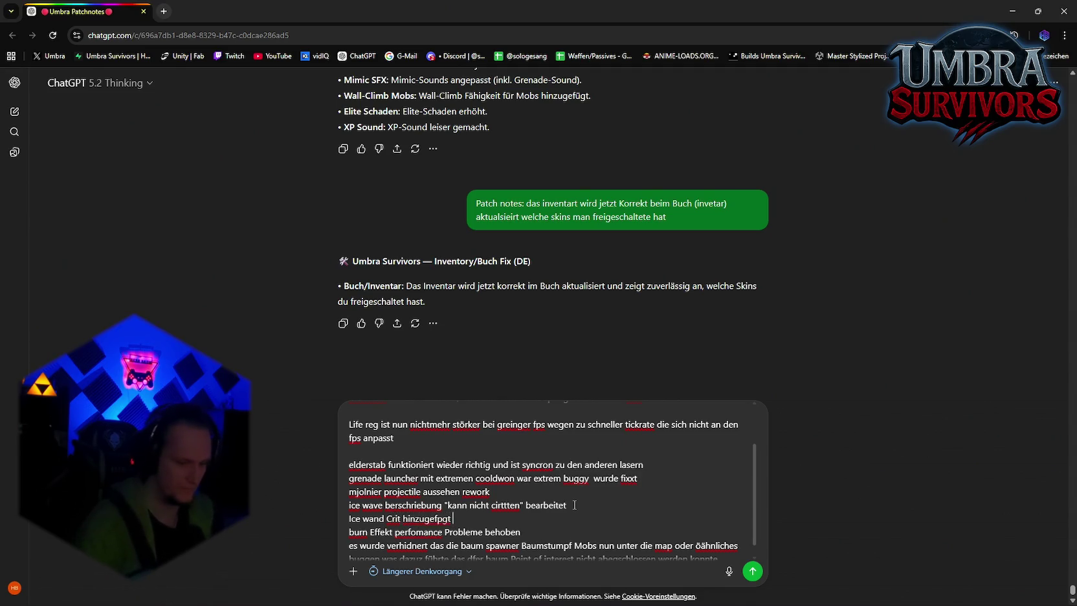
type(" (sollte eigentlich criten")
type(", hats aber nicht")
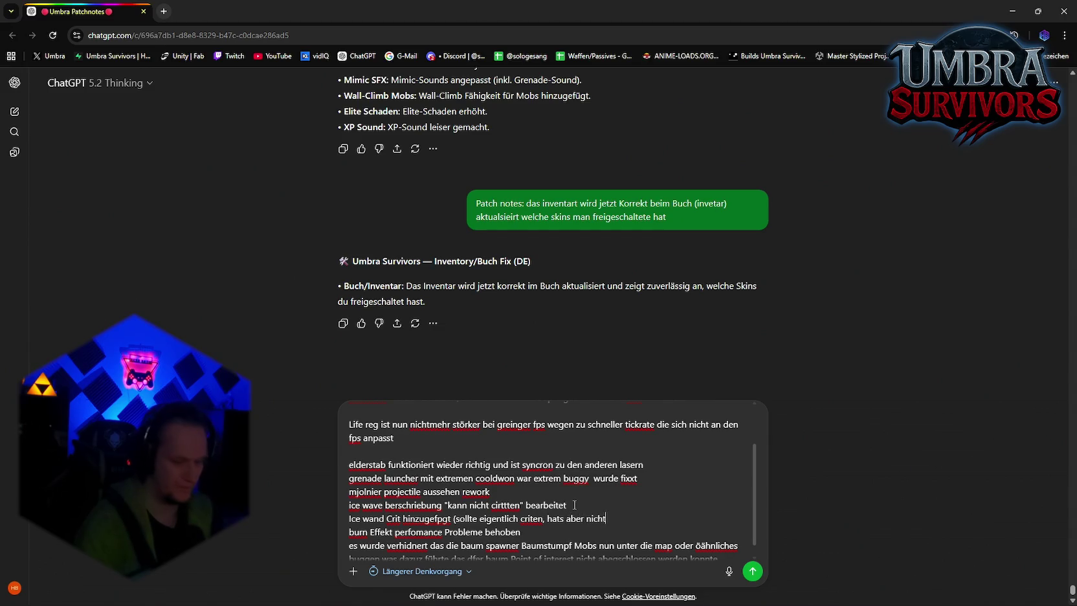
type(")")
Extend the burn Effekt line to say burning is now shown correctly on enemies.
scroll(453, 511, "down", 1)
left_click(535, 522)
type("plus es wird jetzt ko")
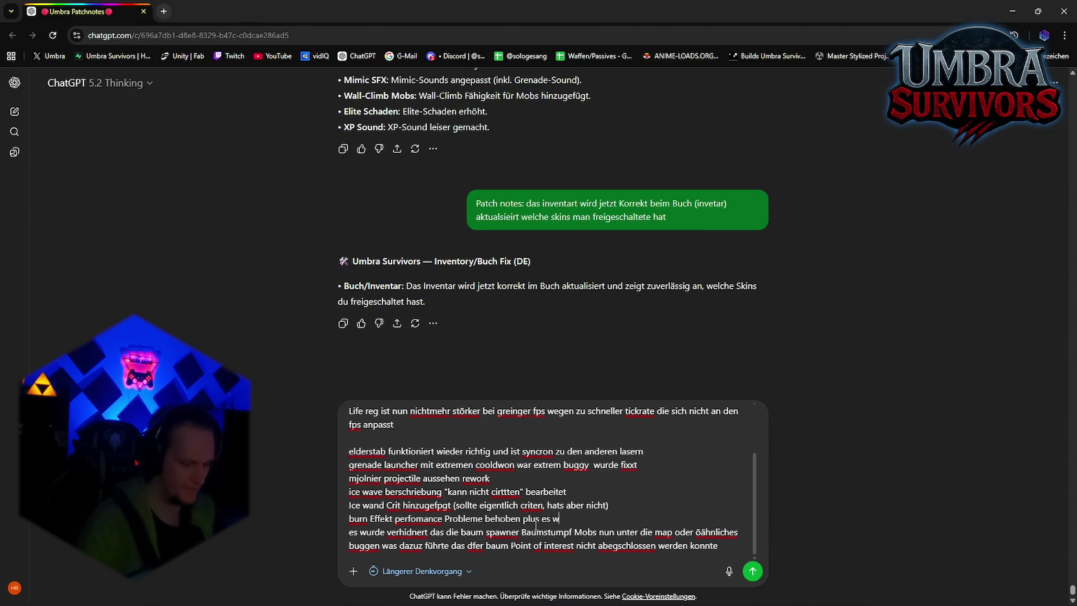
type("rrekt")
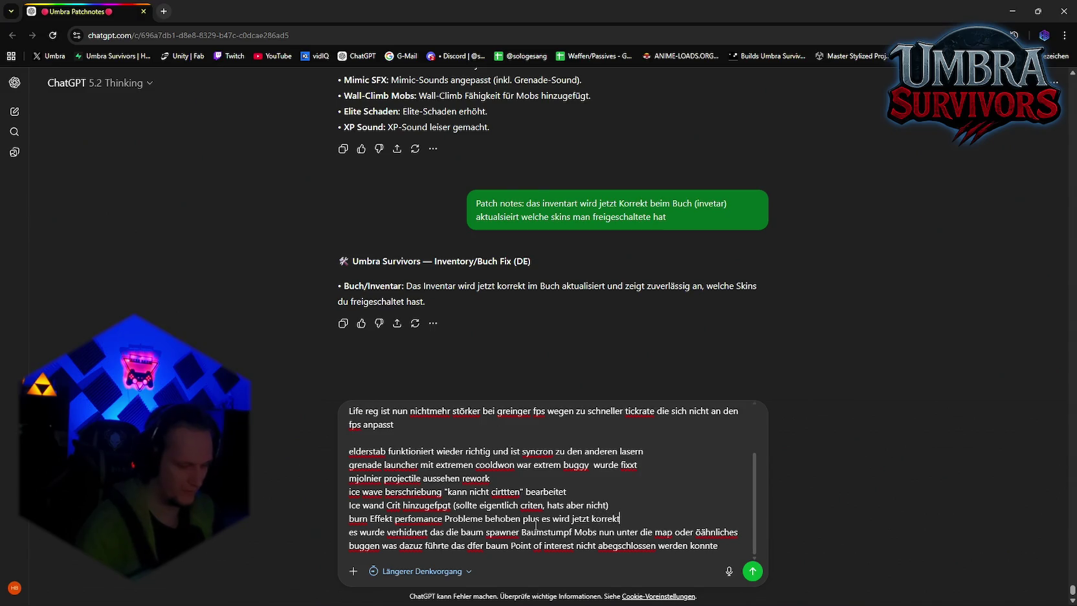
type("gegenr brenend")
type("angezeo")
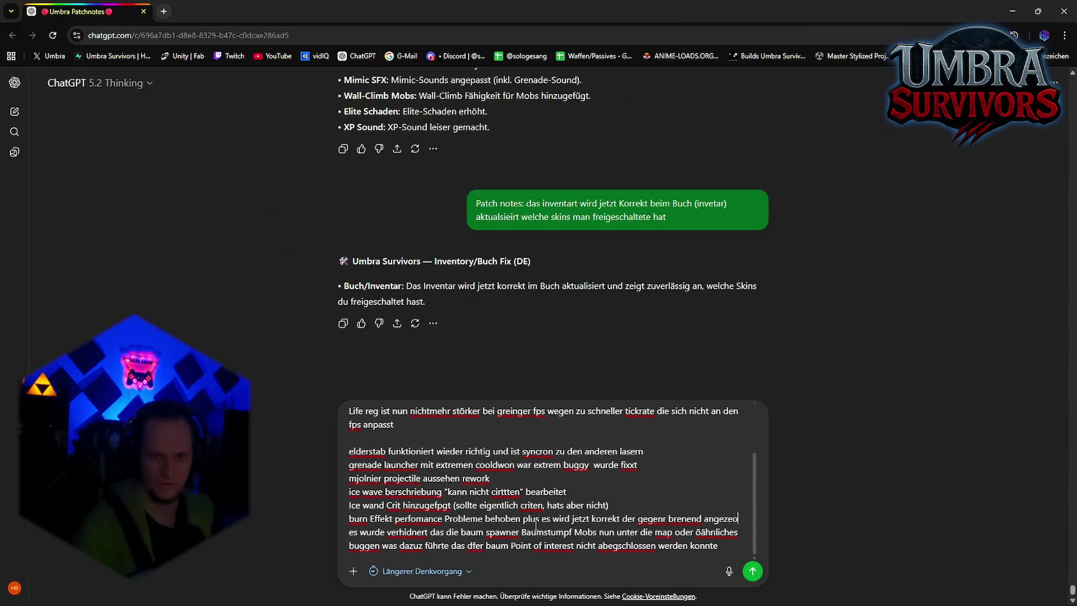
type("igt")
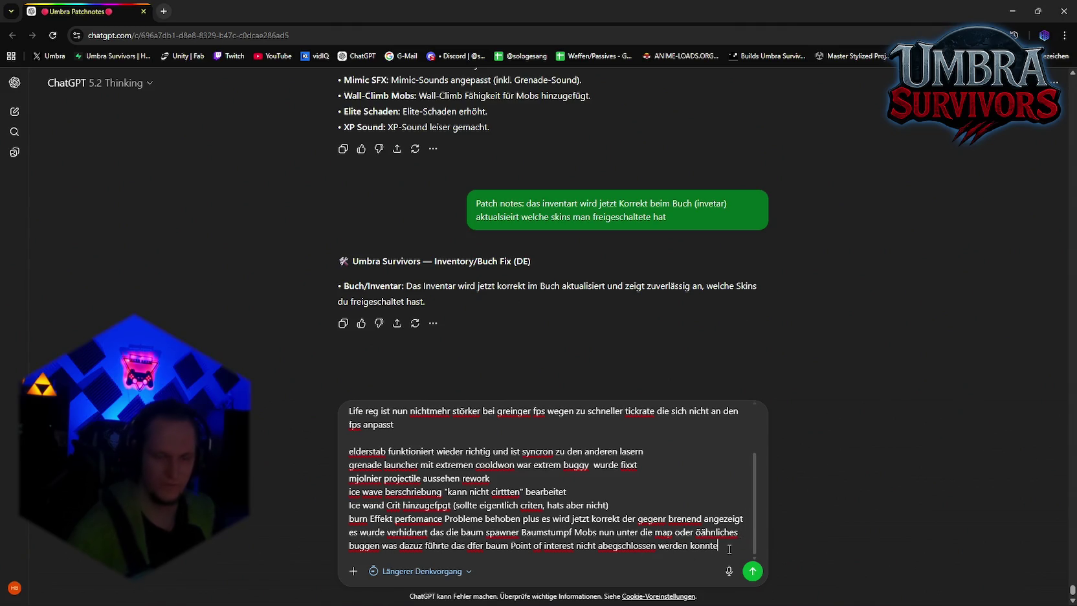
scroll(735, 522, "down", 1)
key("shift+Return")
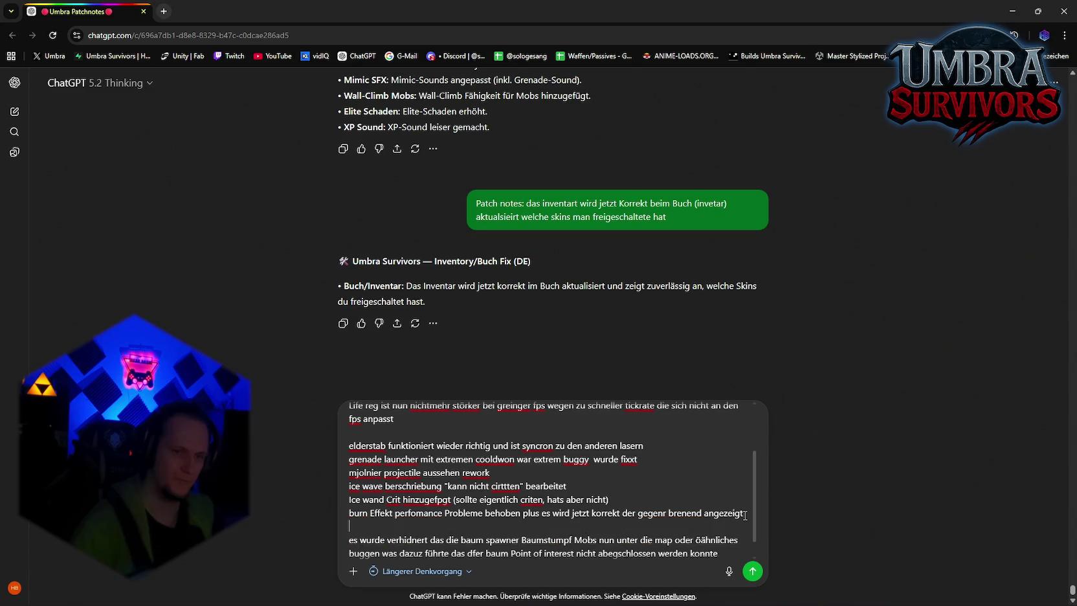
Add a paragraph on improved weapon performance causing slightly faded colours, to be worked on further.
key("shift+Return")
key("shift+Return")
type("allgemien")
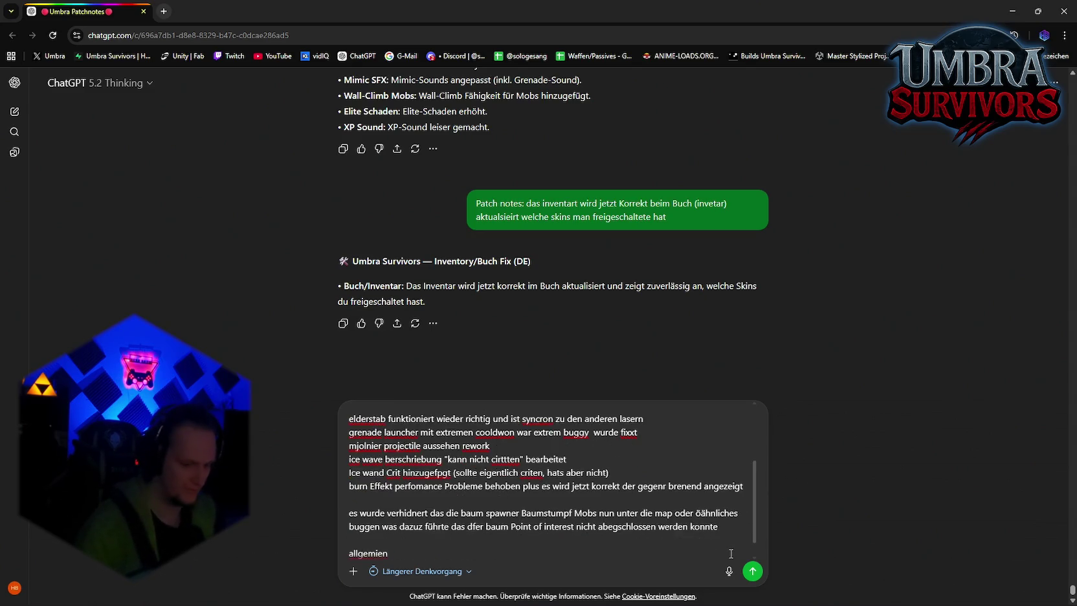
type("mance be")
type(" der waffenm")
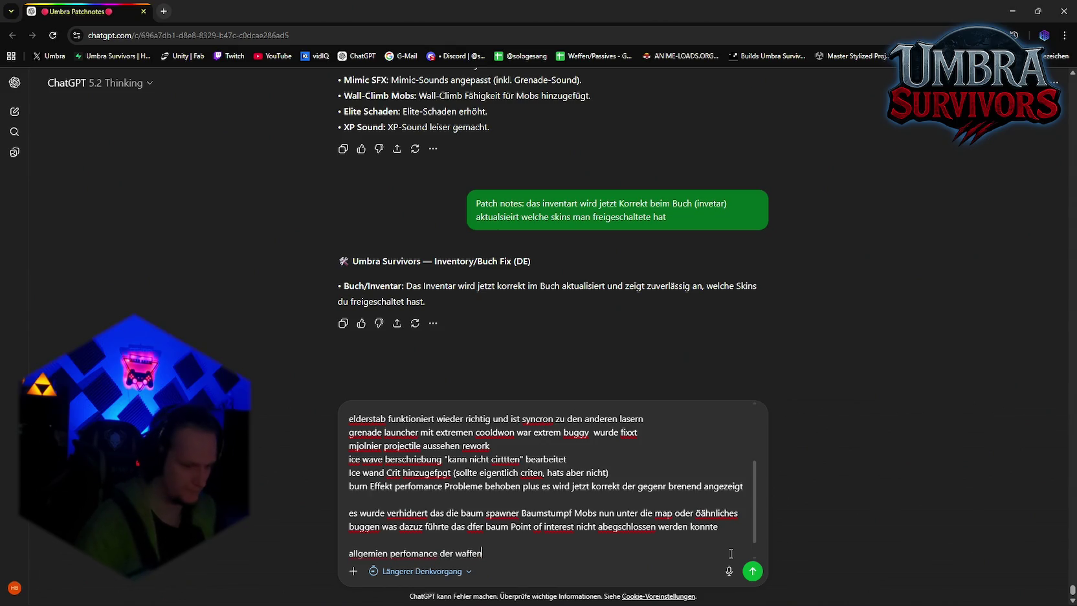
type("rbessert")
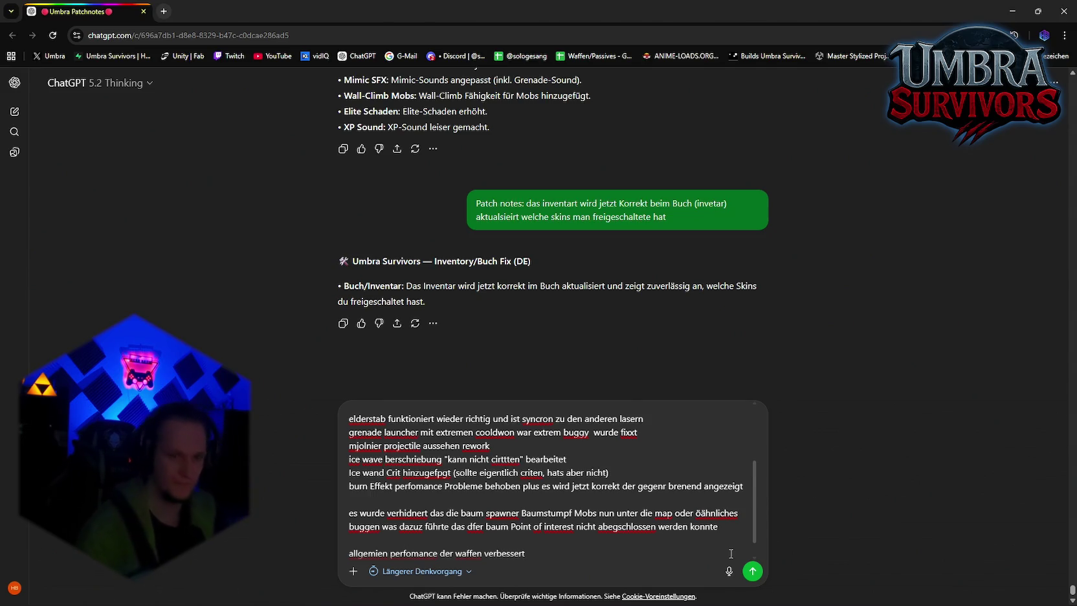
type(",")
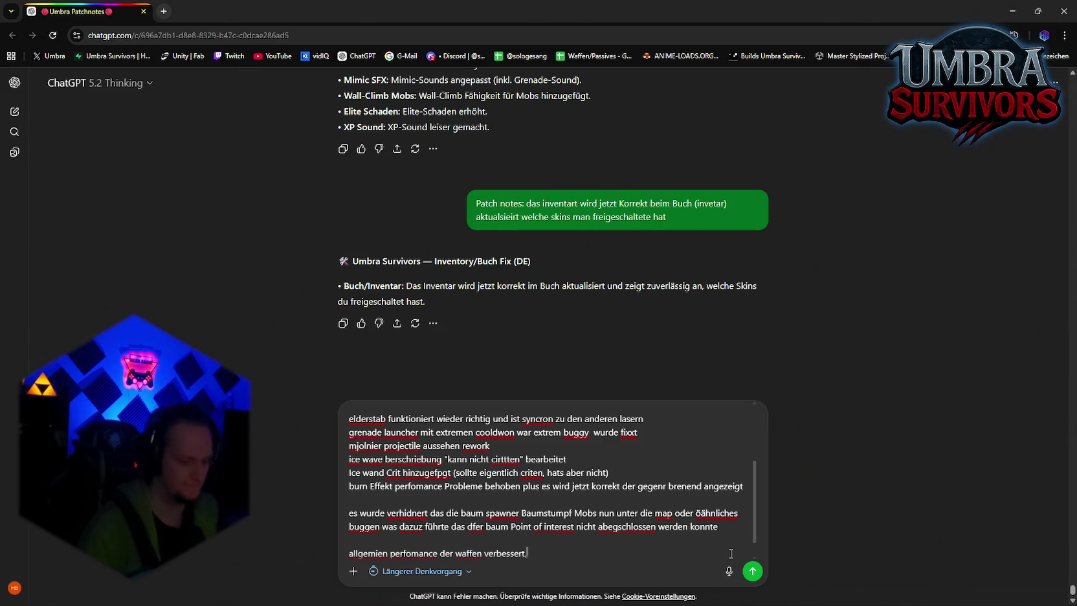
type("das ganez führ")
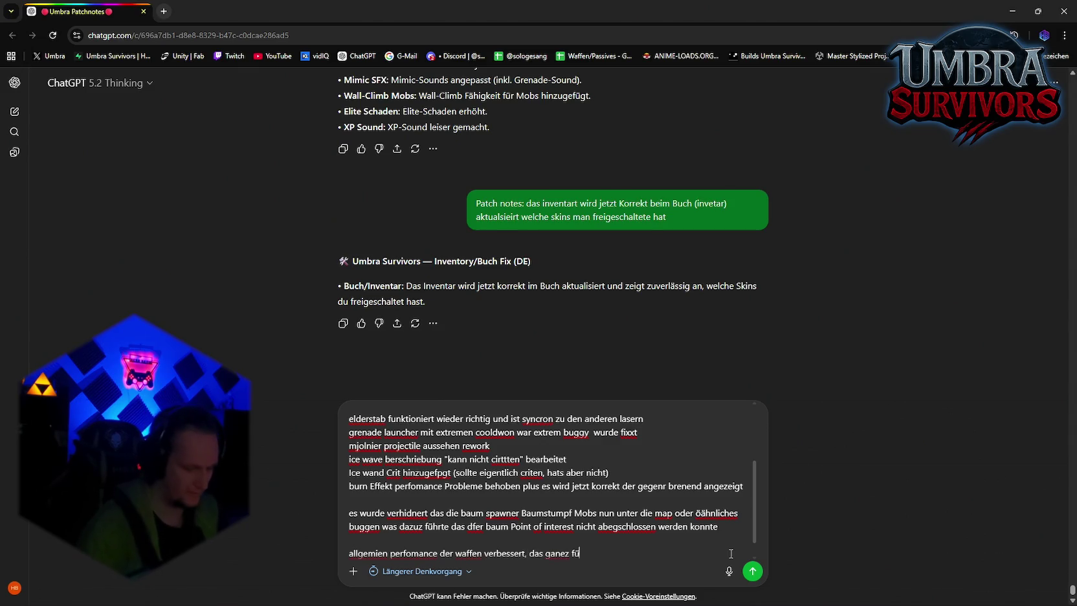
type("t zu ")
type("verb")
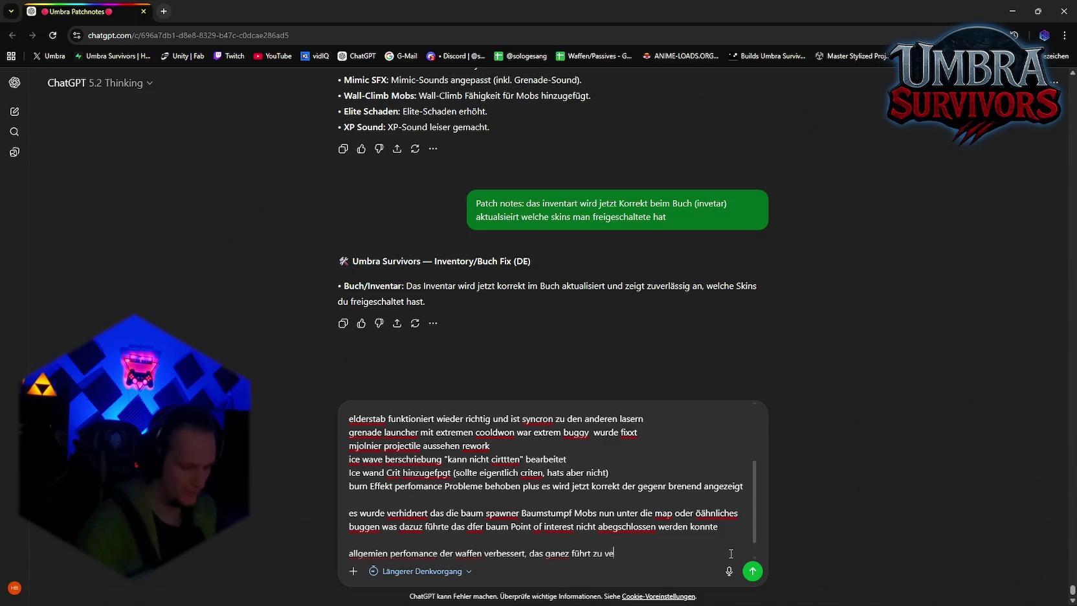
key("BackSpace")
key("BackSpace")
key("BackSpace")
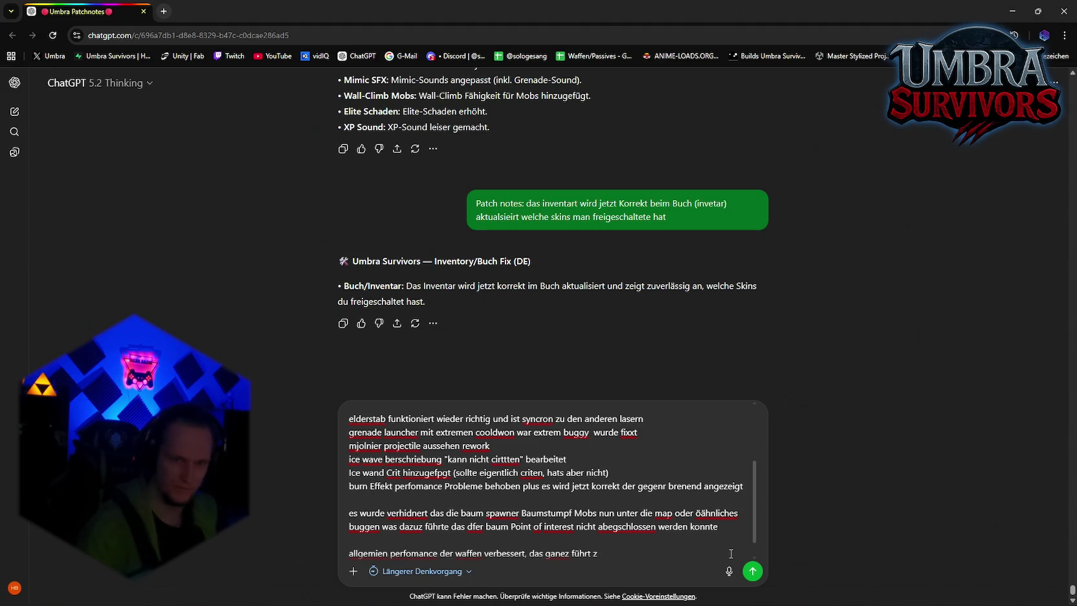
key("BackSpace")
type("manchen dingen z")
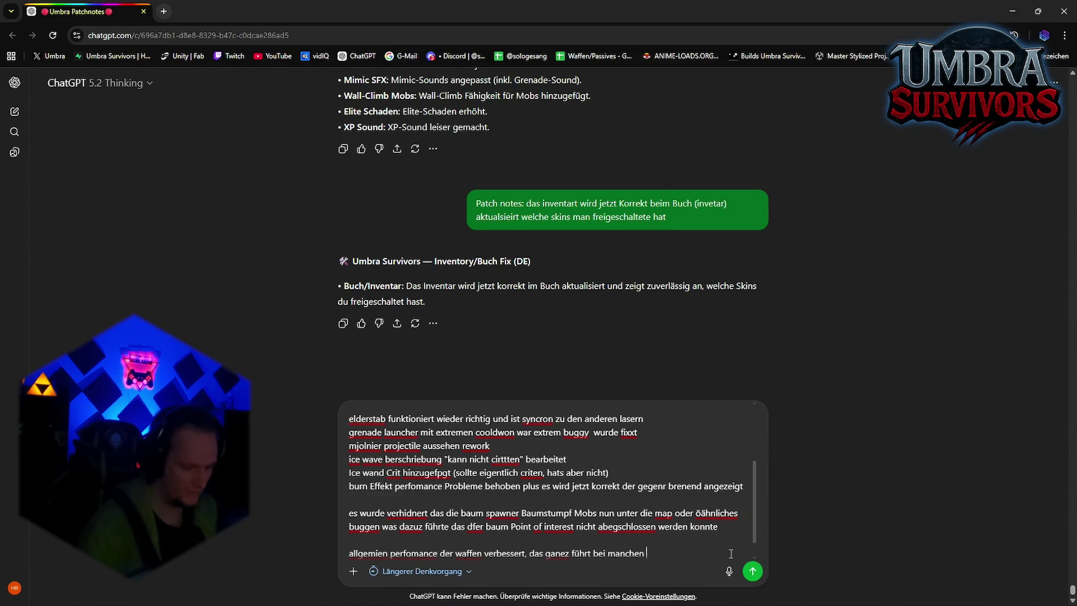
type("u leciht verv")
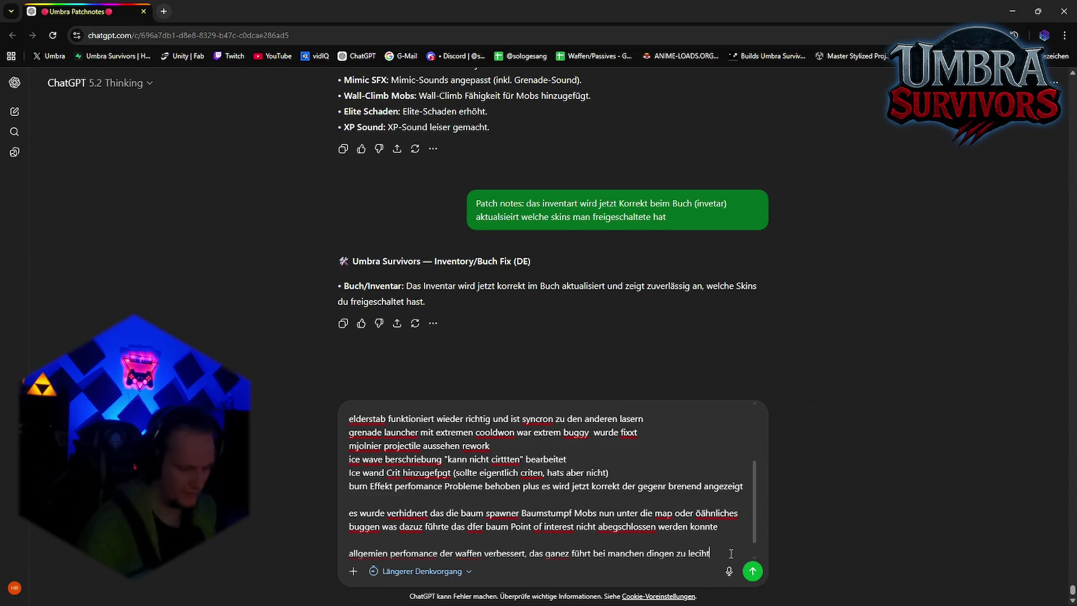
type("blassten farbem, ")
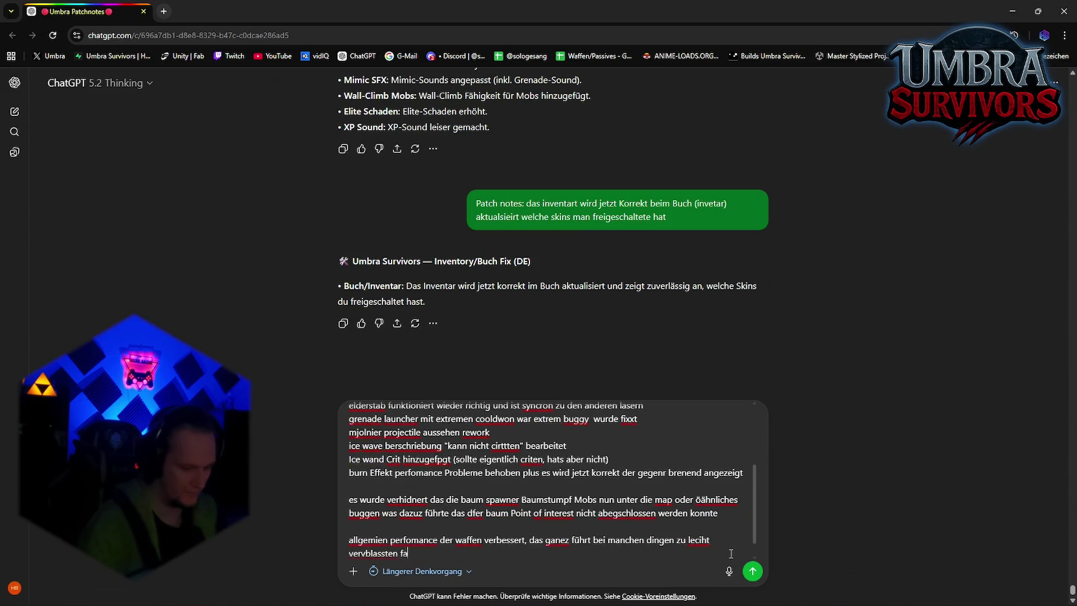
type("daran wird wei")
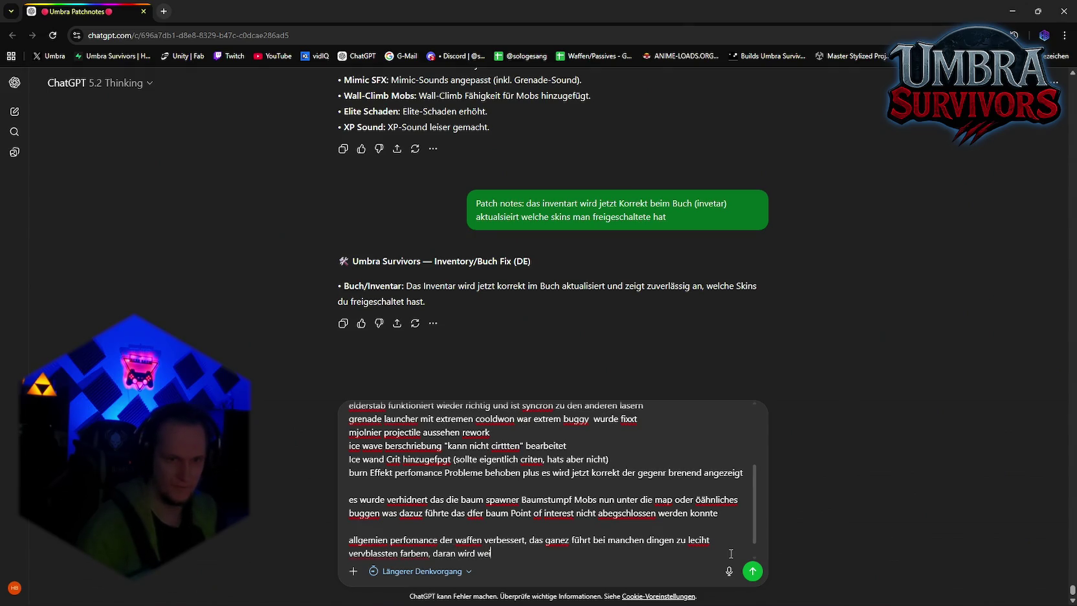
type("ter geab")
key("BackSpace")
type("eitet i")
type("n der z")
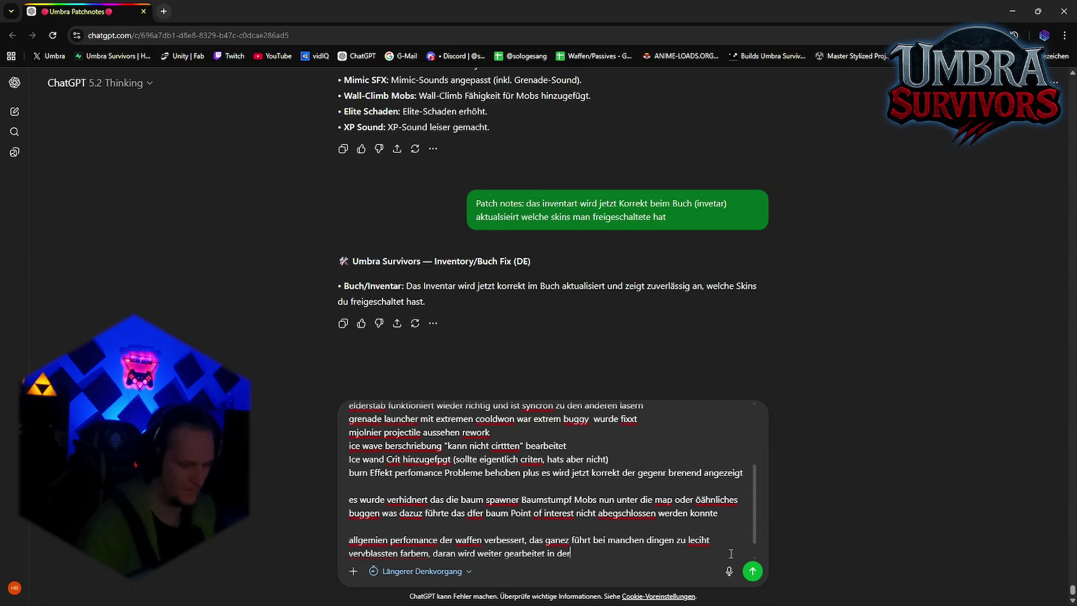
type("ukunft")
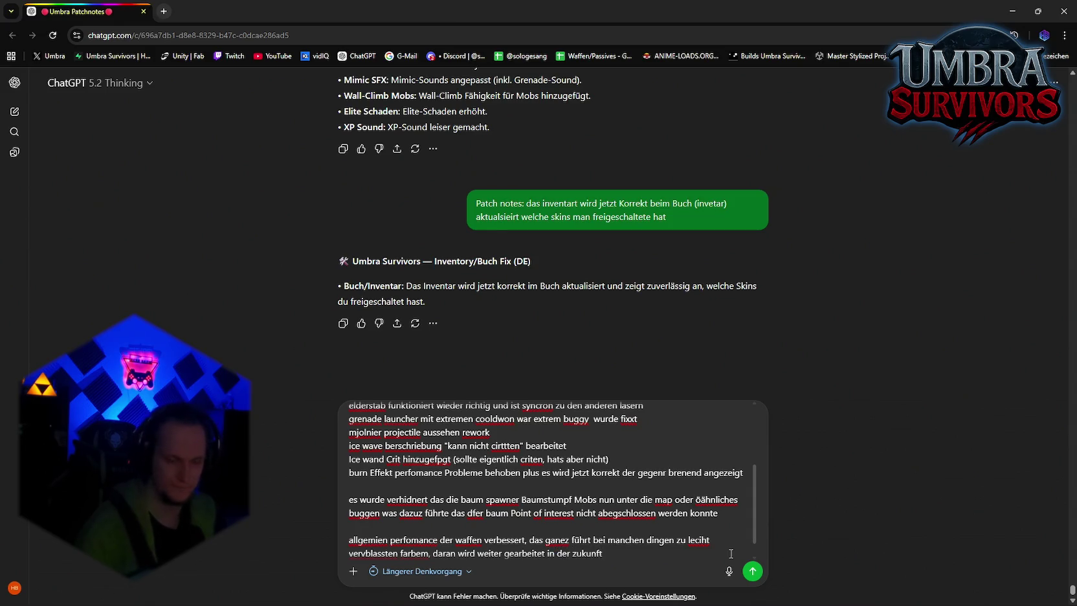
Add the line 'die cave hat nun einen höheren abstand zum maze'.
key("shift+Return")
key("shift+Return")
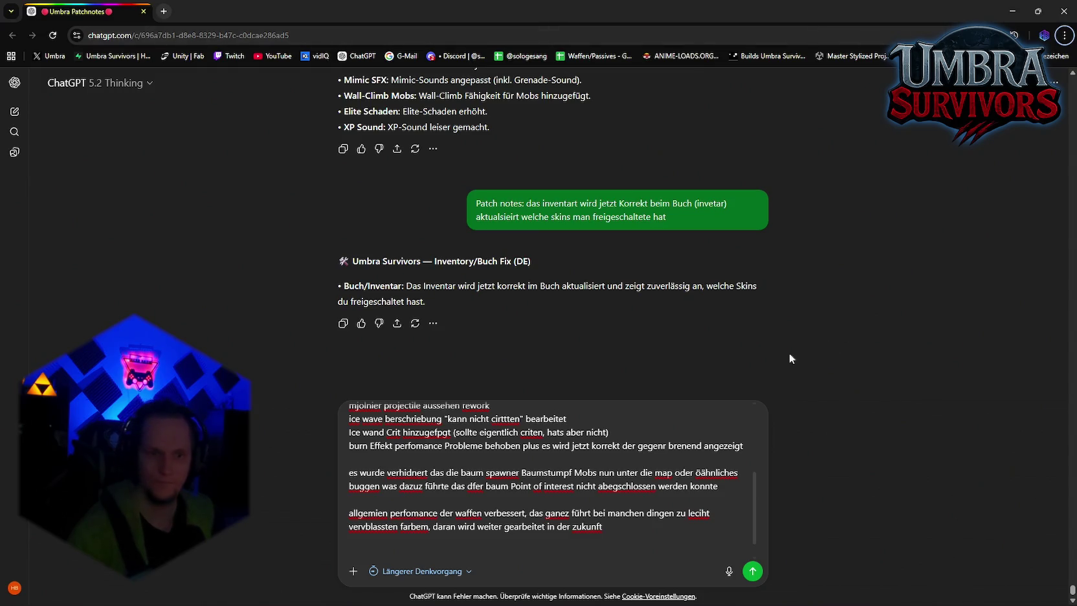
type("die cave hat nun einen höhren abstand zum maze")
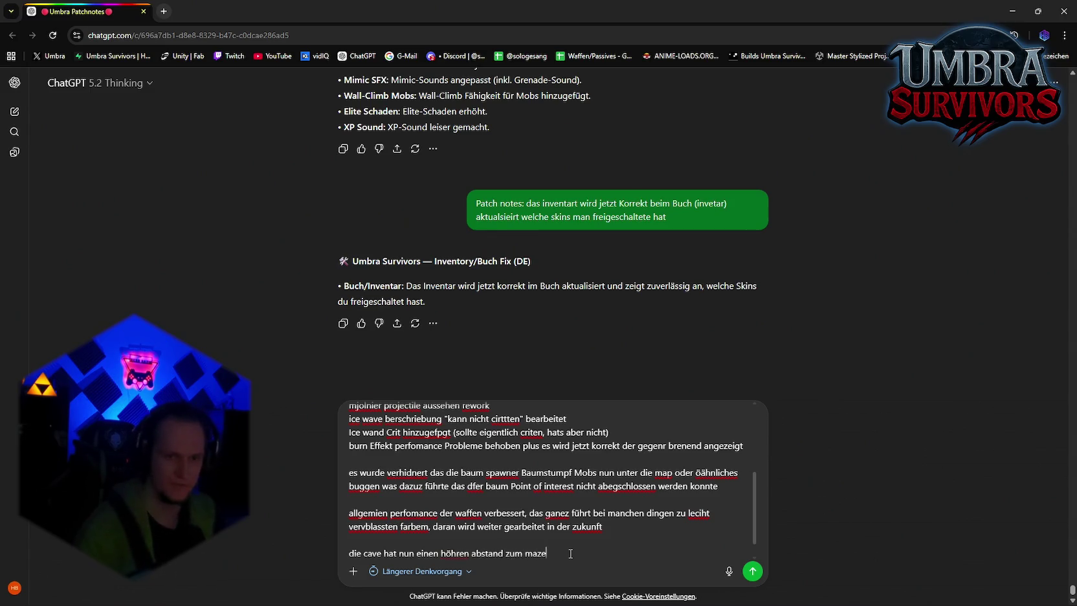
key("shift+Return")
key("shift+Return")
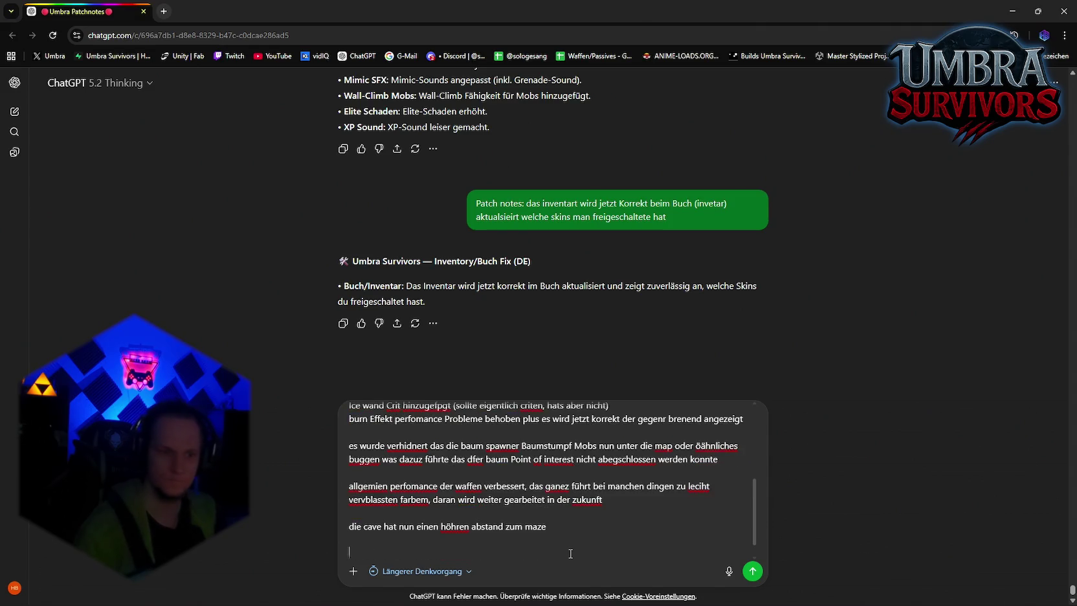
Note the improved map generator and event spawner for mushrooms, then send 'schrieeb mir die patch notes'.
type("es ww")
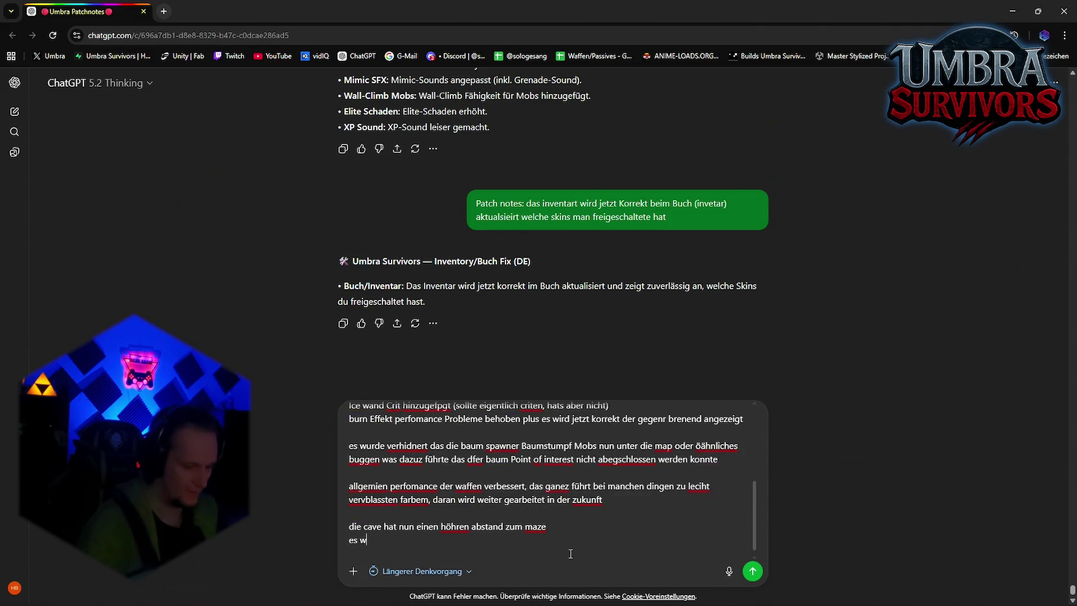
type("urde der map gene")
type("ortir")
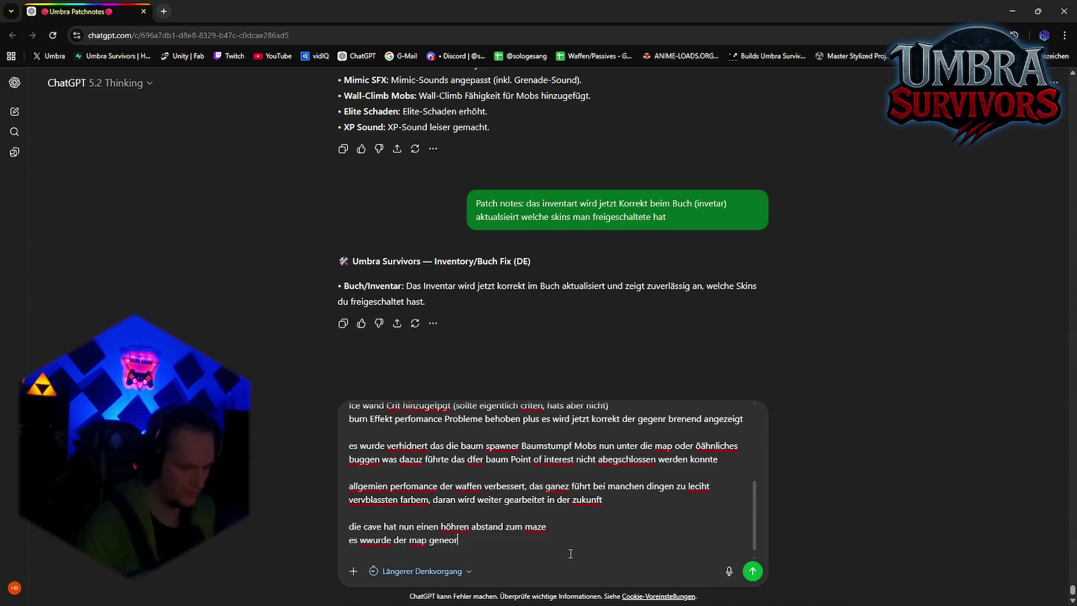
type(" udn der eve")
type("nt spawner v")
type("erbessert dam")
type("it pilz")
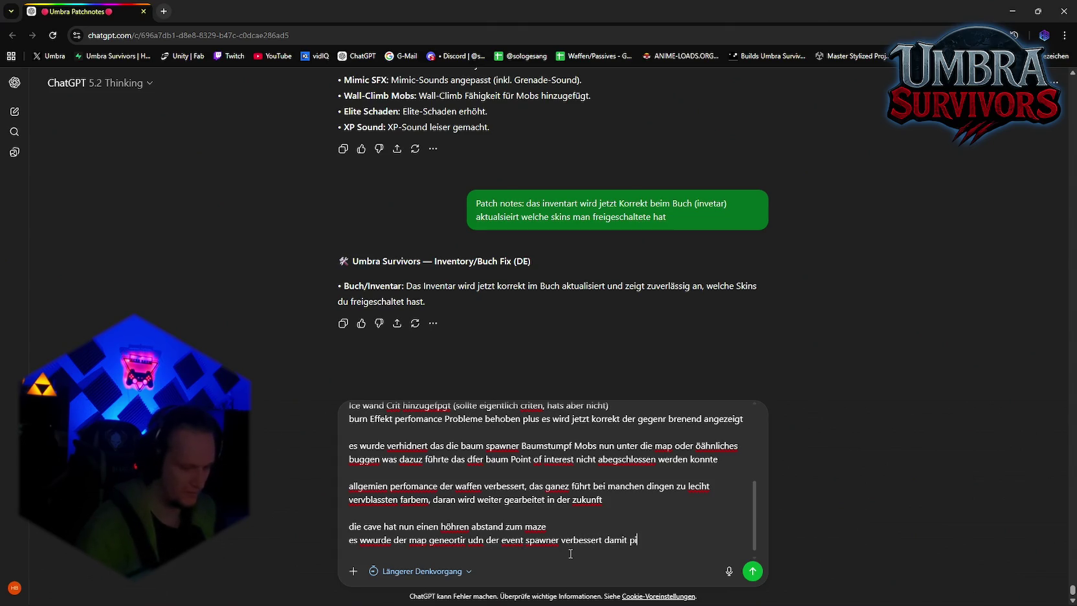
type("e etc.")
type(" nicht mehr in den bö")
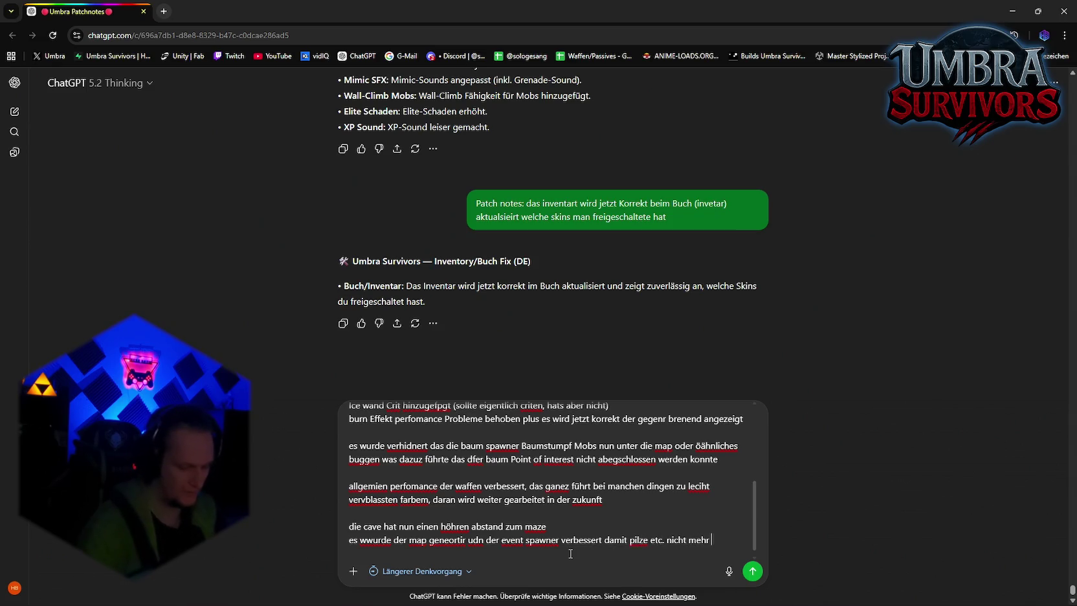
type("umen h")
type("öngen")
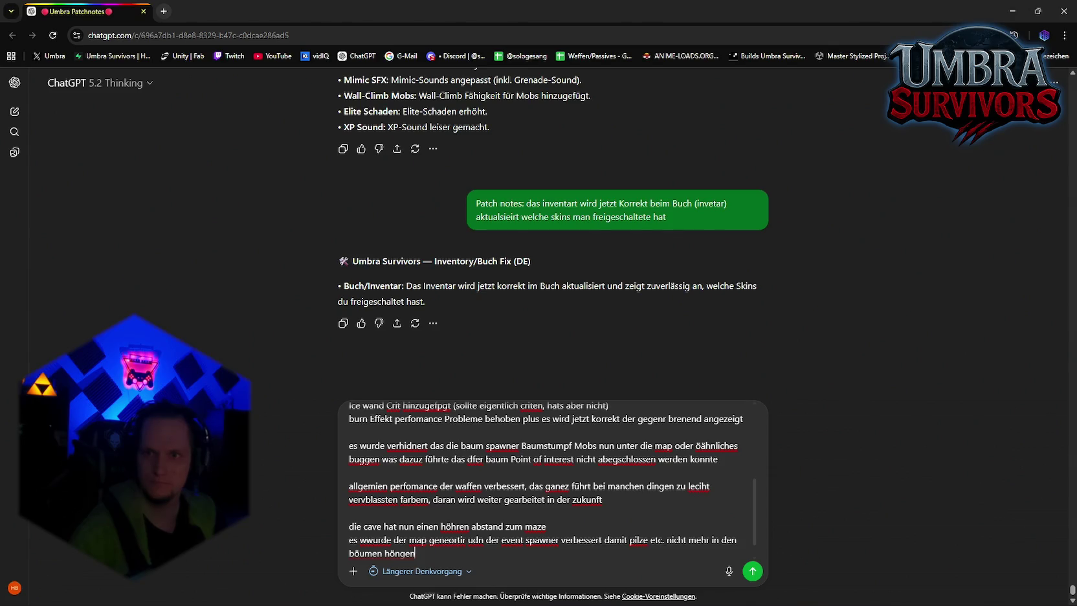
scroll(437, 537, "down", 1)
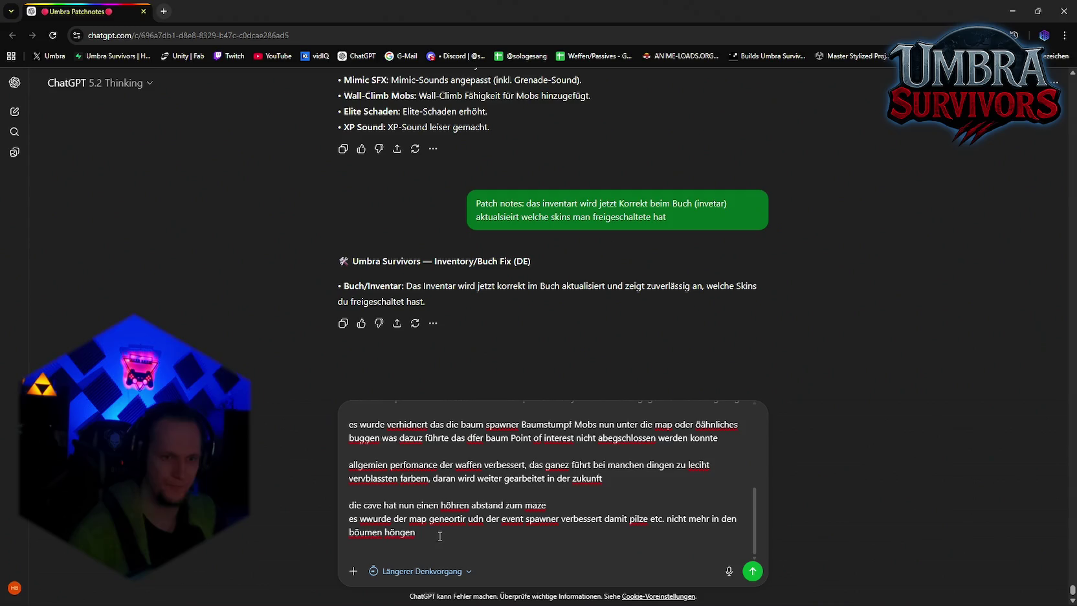
scroll(430, 511, "up", 10)
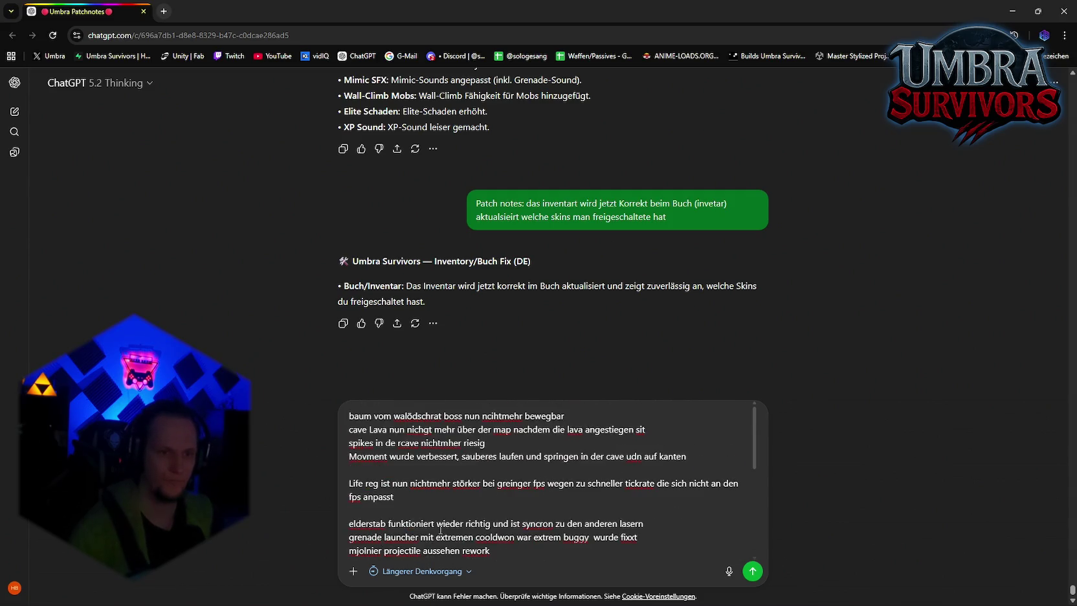
scroll(421, 481, "down", 10)
type("schrieeb m")
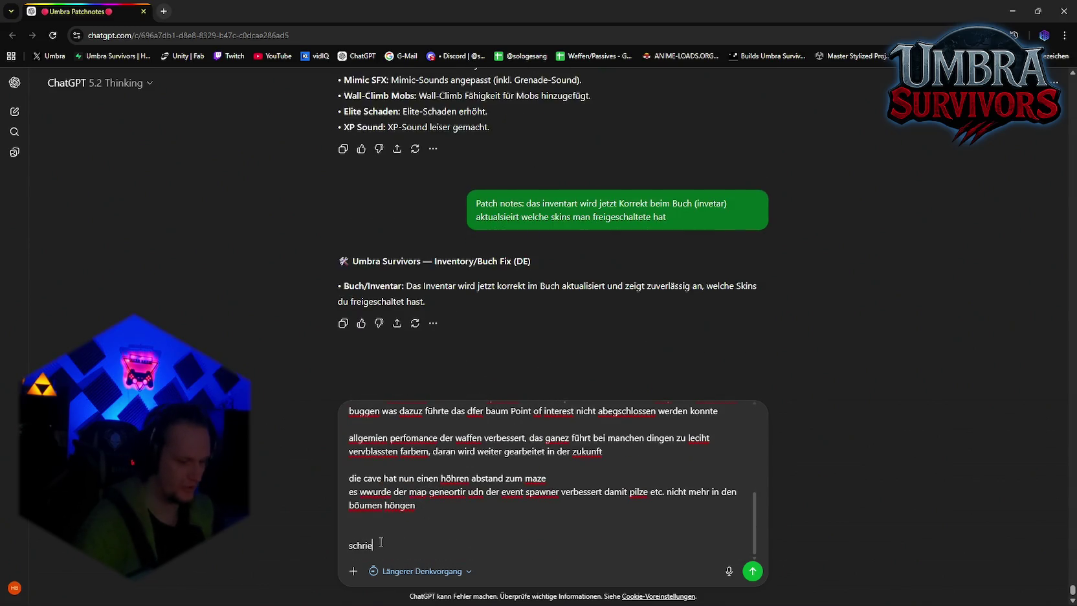
type("ir die patch notes")
key("Return")
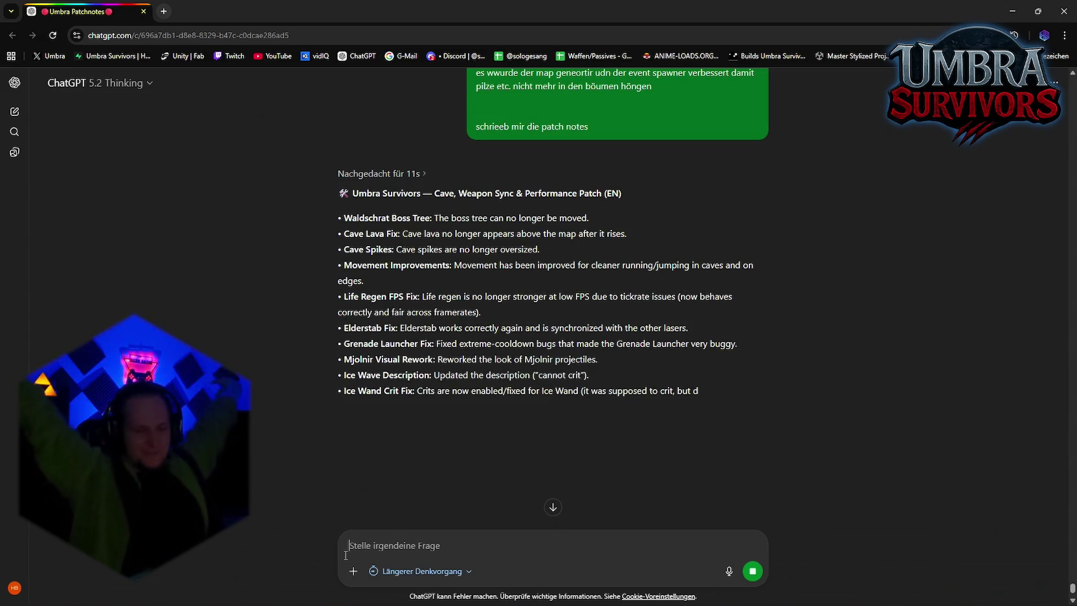
Scroll through the generated English patch notes, then stop the response.
scroll(597, 325, "down", 2)
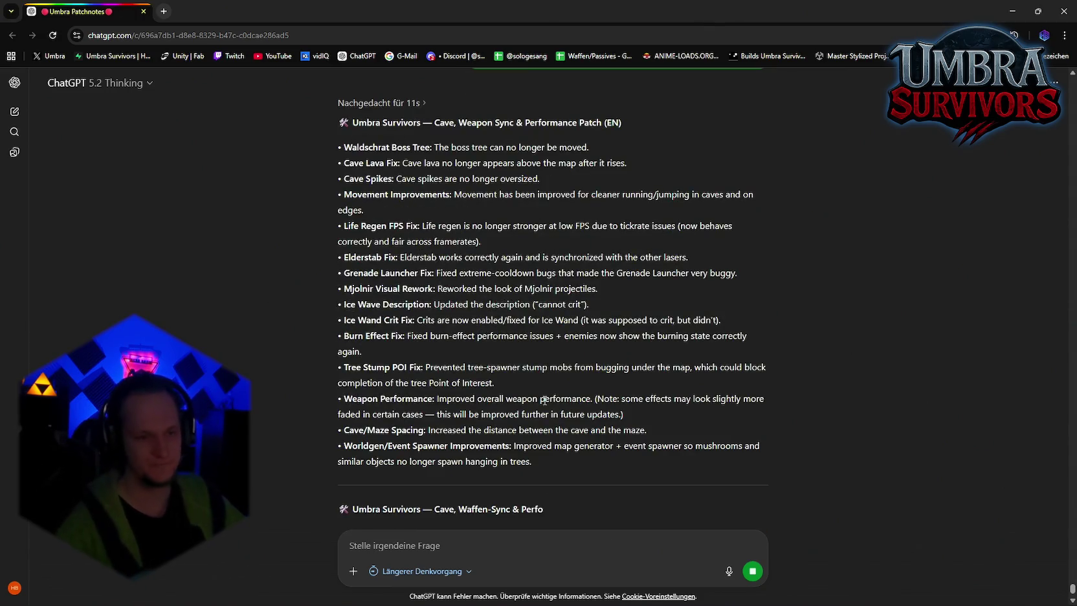
left_click(752, 573)
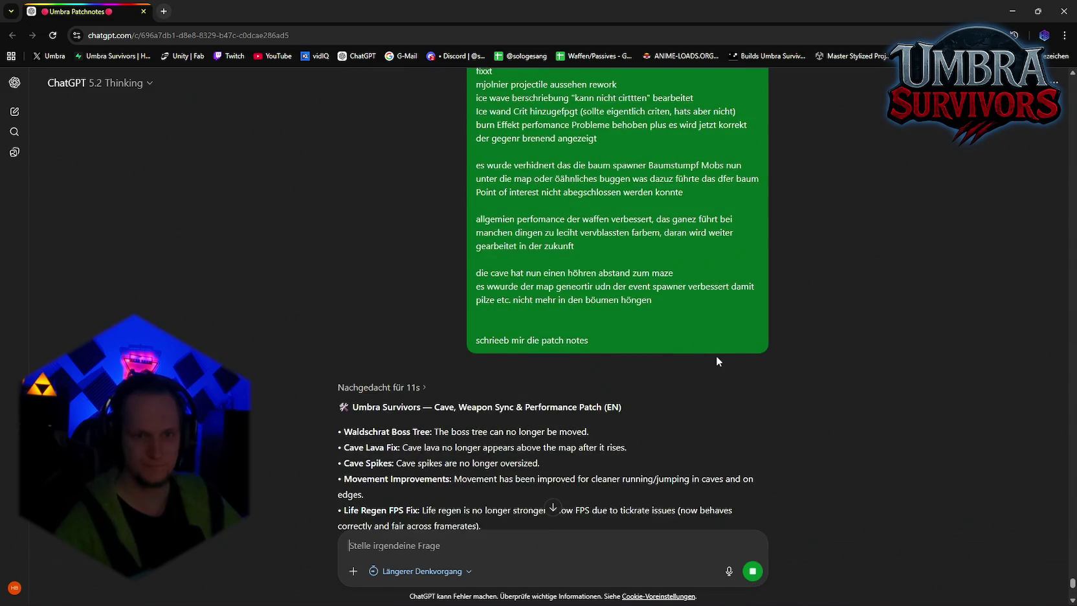
Reopen the sent prompt for editing and delete its closing request line.
left_click(760, 366)
scroll(365, 246, "down", 5)
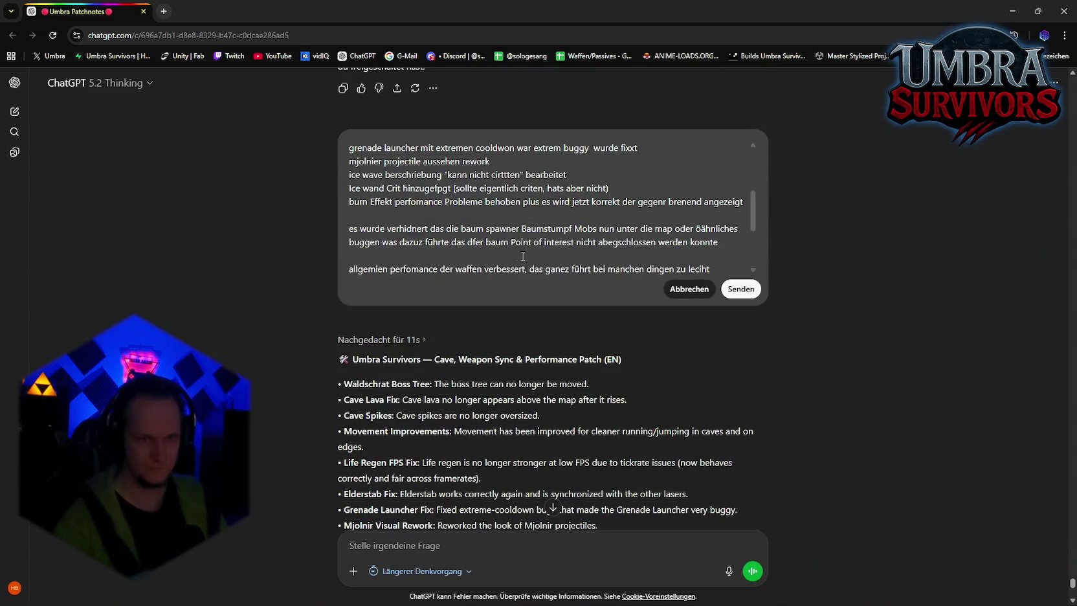
key("ctrl+shift+End")
key("Delete")
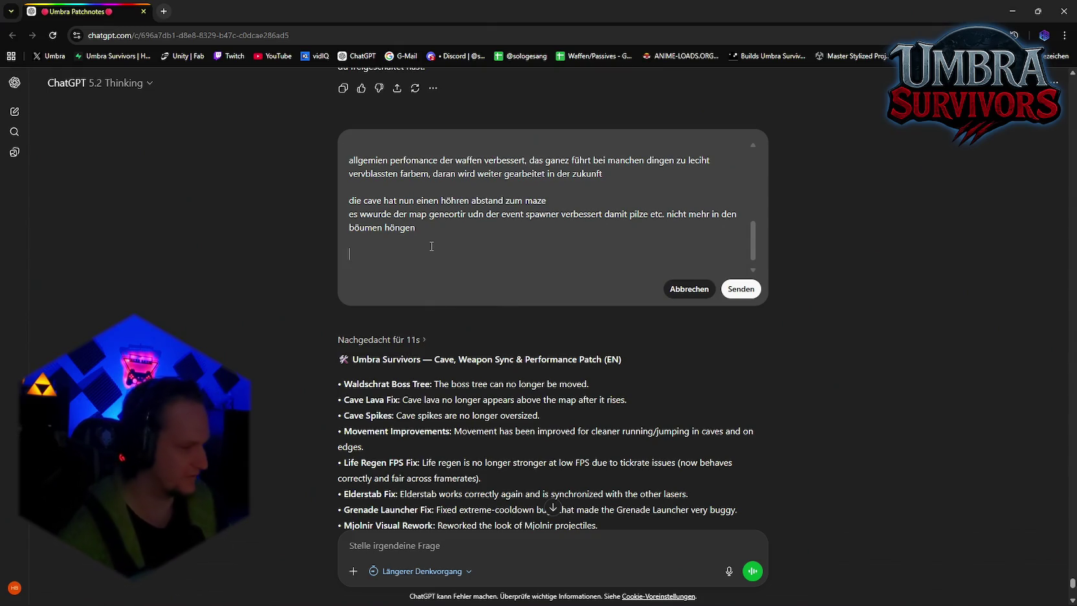
key("Return")
type("Hub/lobby wurde nun stark richtugn end")
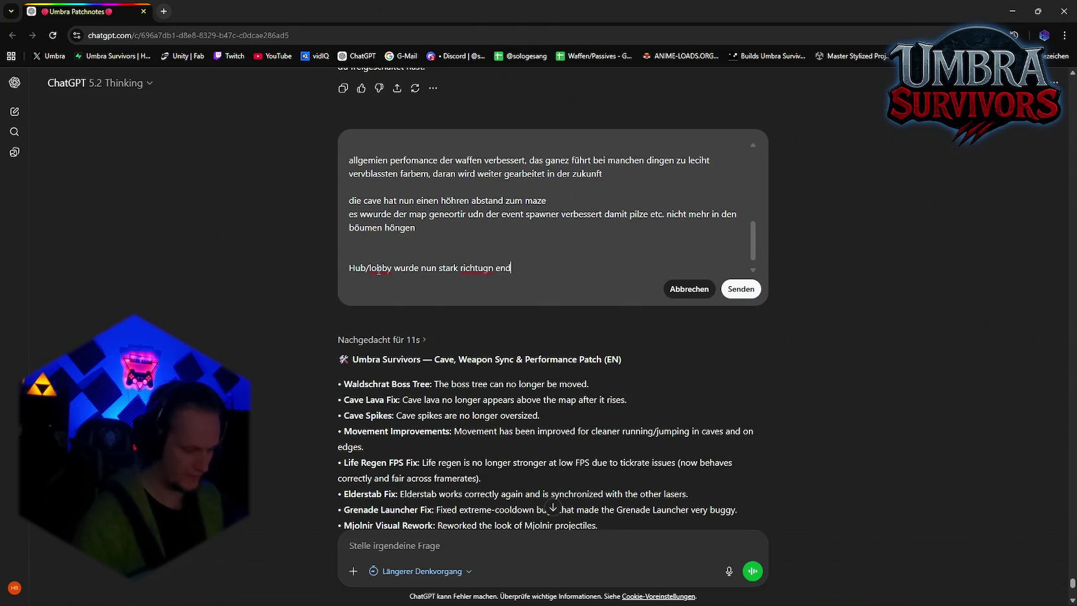
Add the Hub/lobby terrain and Stage 1 Forest terrain lines, then resubmit the prompt.
type("zeil verbessert, neue")
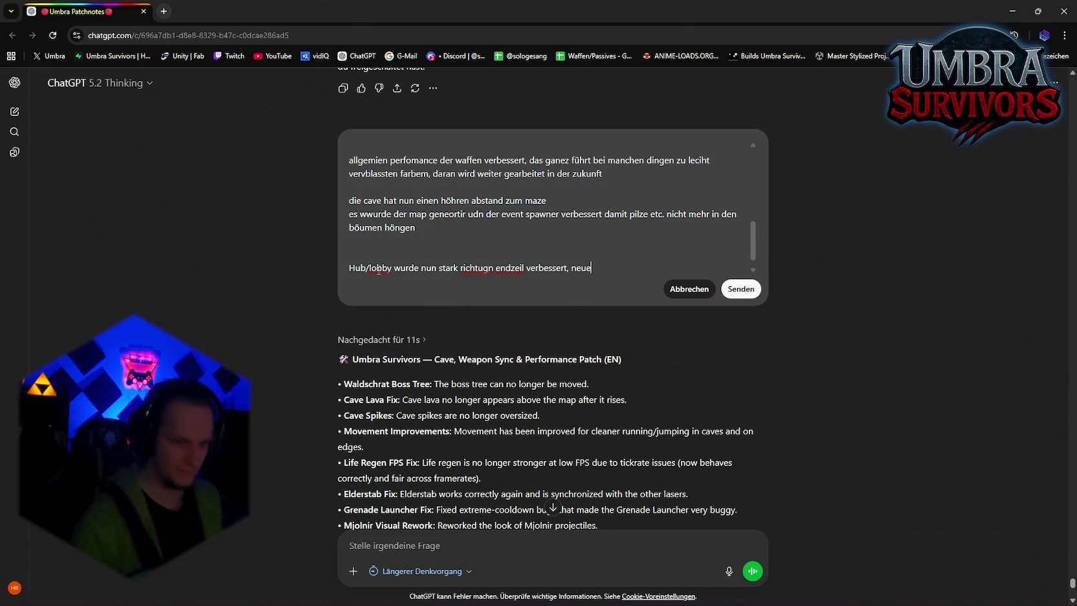
type("s terrain bes")
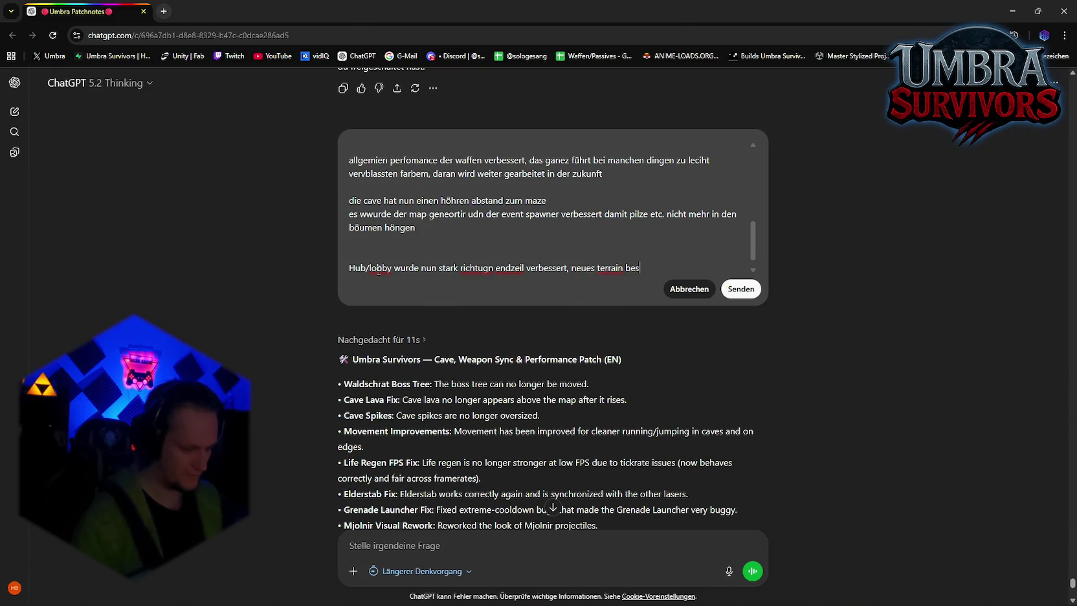
type(" böume etc.")
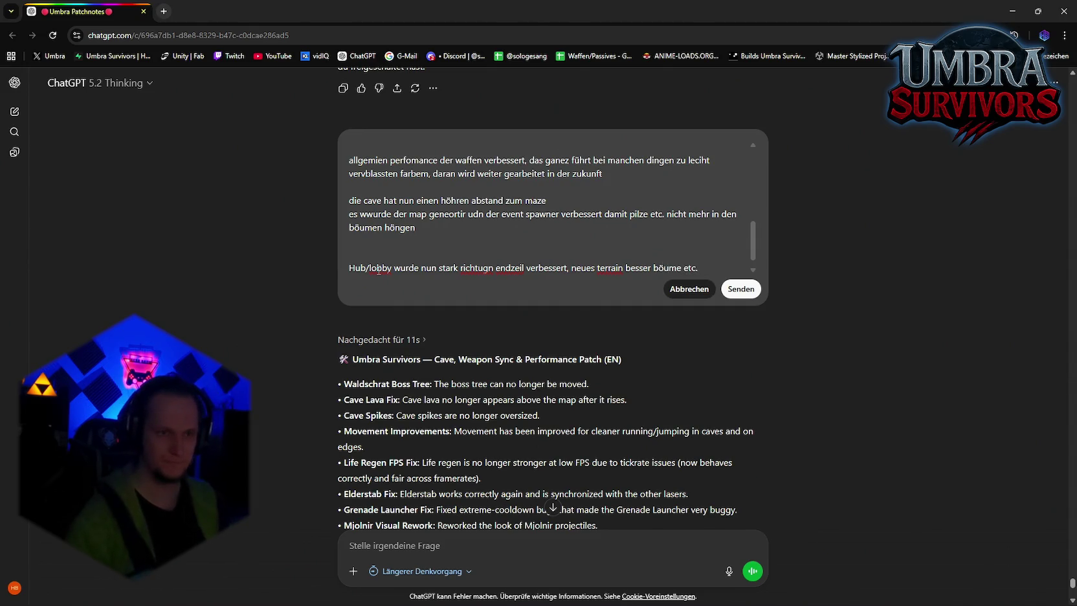
key("shift+Return")
type("Stage")
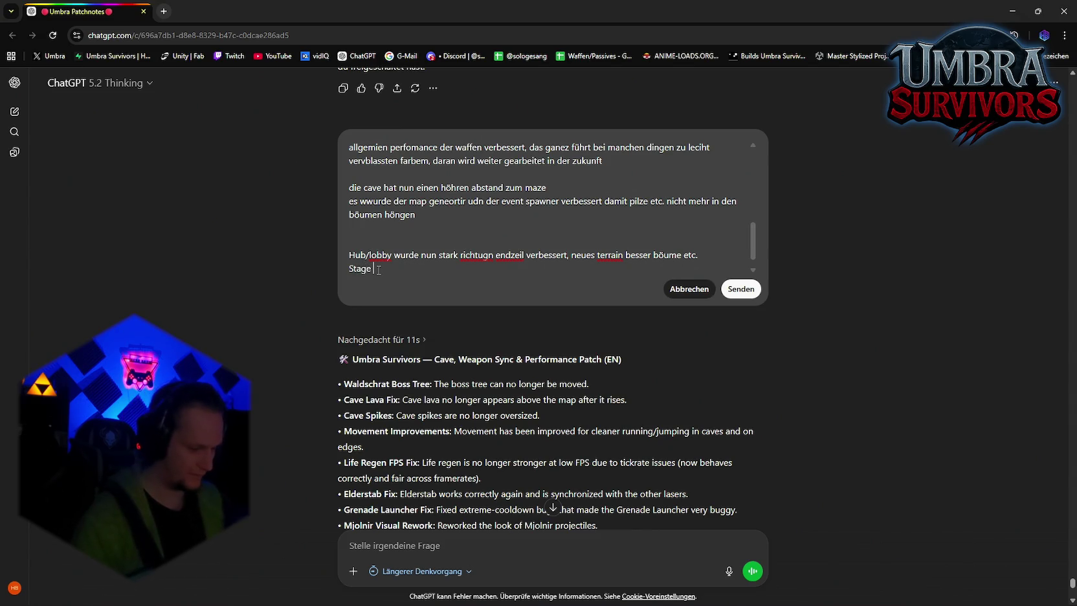
type("ore")
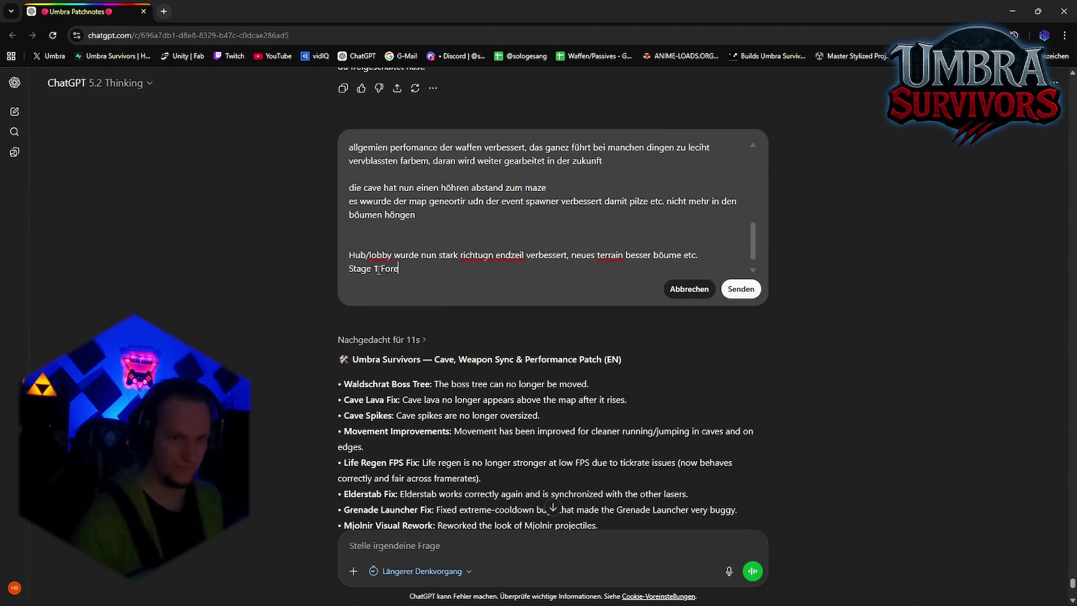
type(" hat nun a")
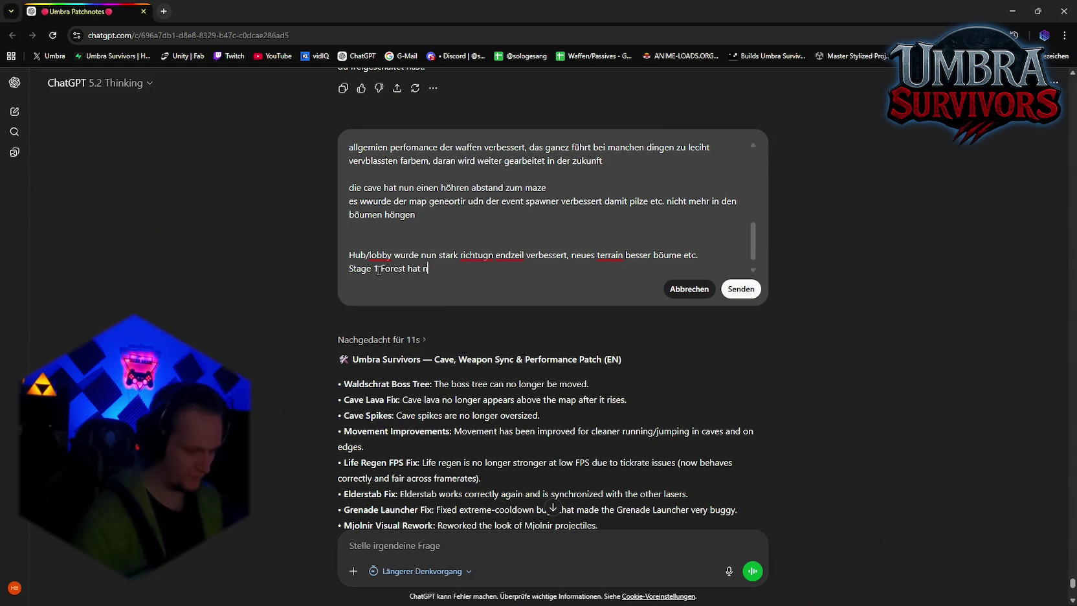
type("s terrain., weit")
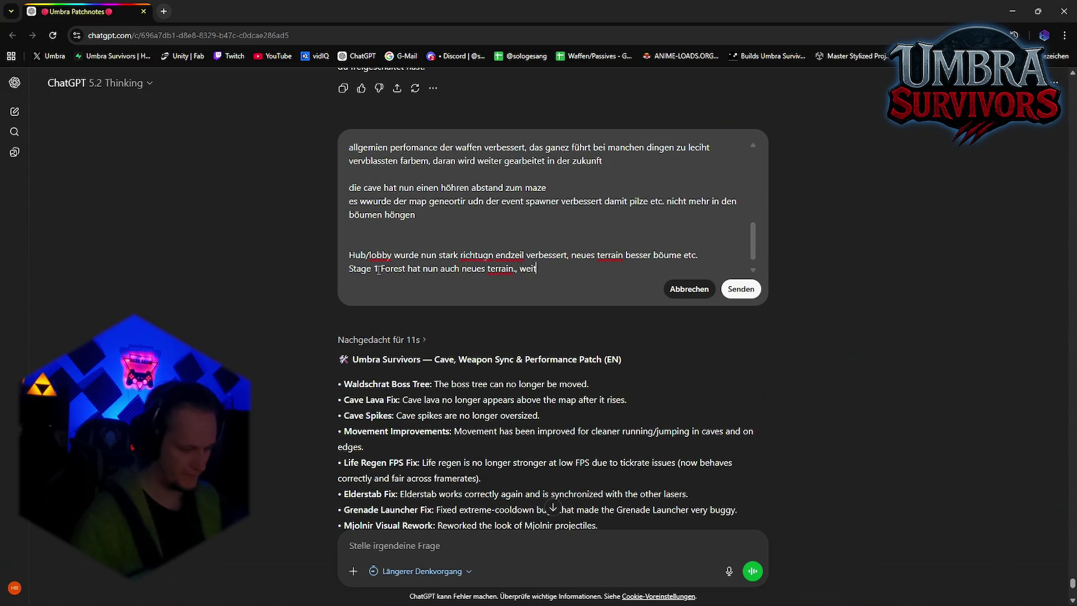
type("verbesserungen fo")
type("lgen ")
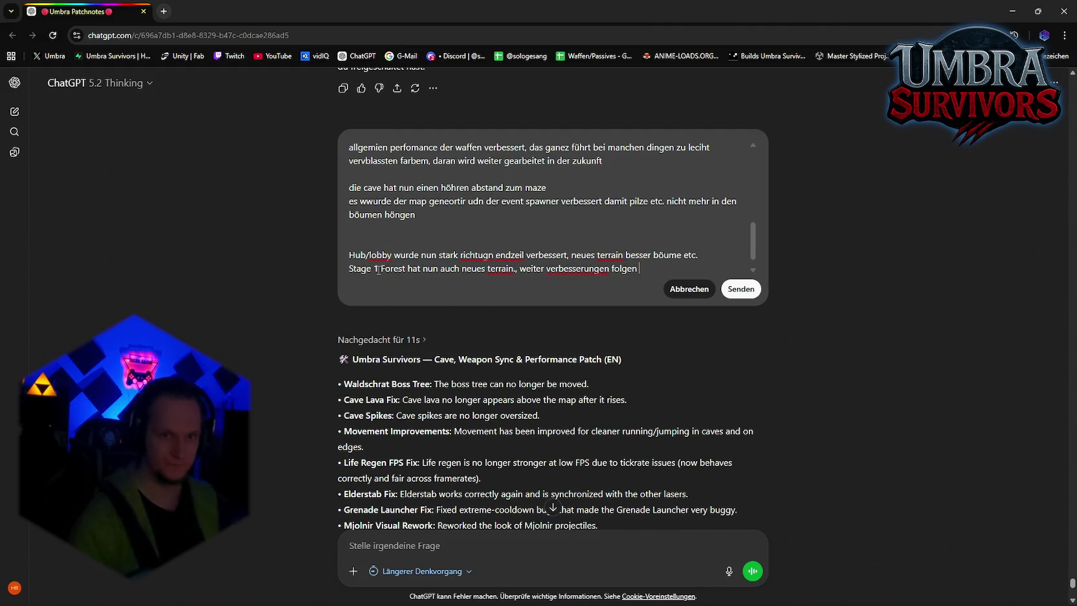
type("in zukunft")
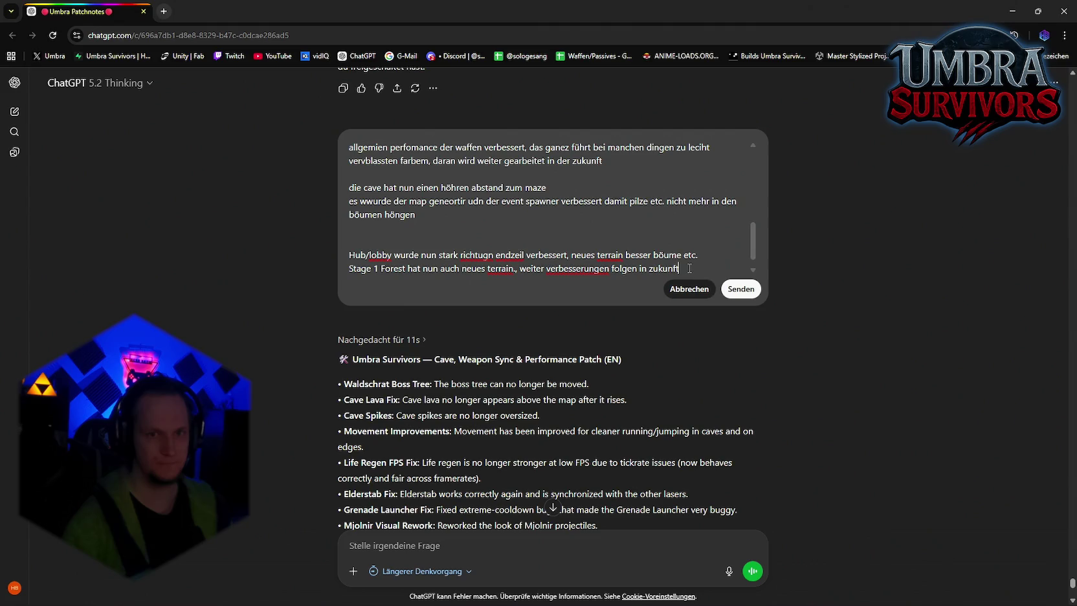
left_click(741, 288)
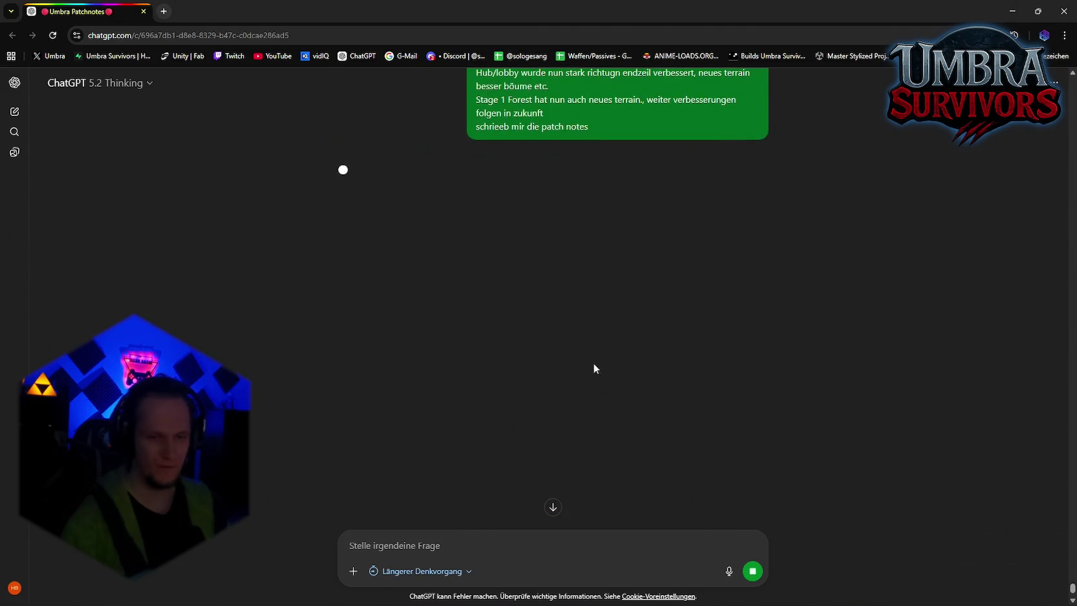
Open the Steamworks dashboard and the Umbra Survivors Demo page in a new tab, then return to ChatGPT.
left_click(170, 12)
left_click(752, 57)
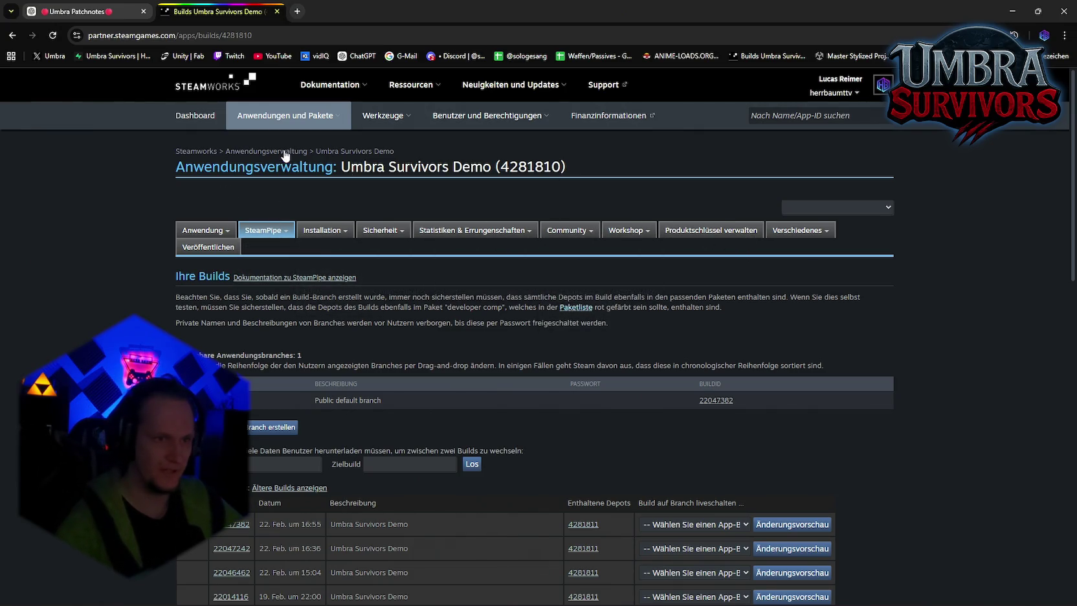
left_click(258, 156)
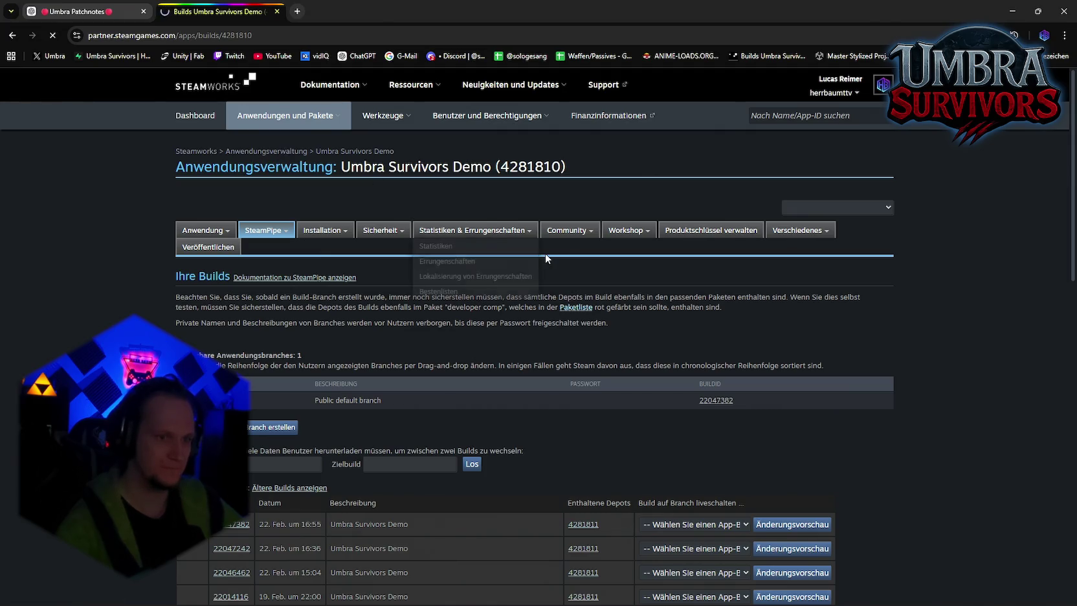
left_click(204, 114)
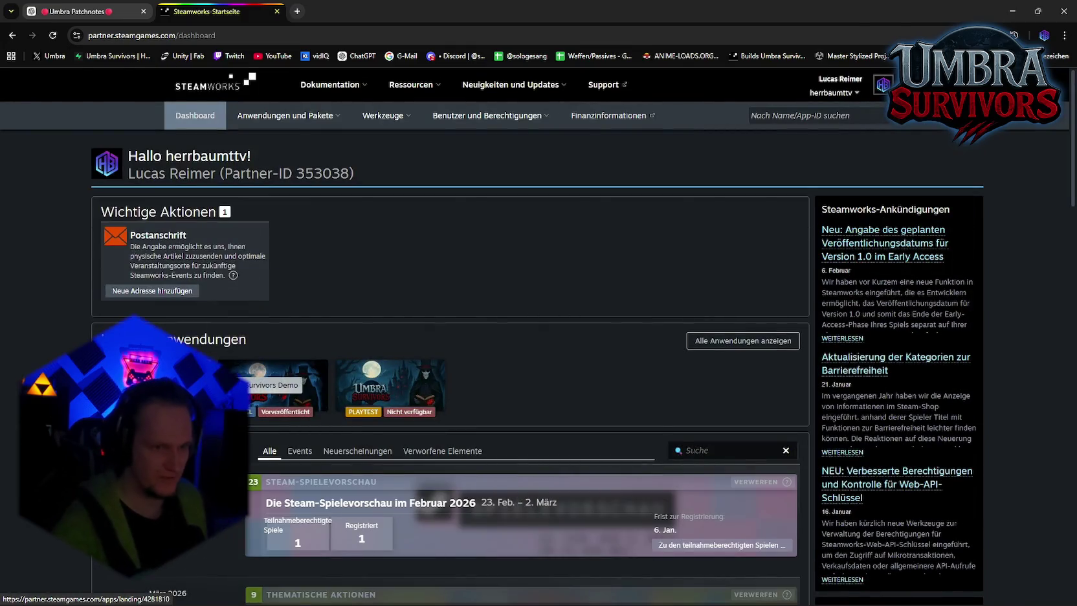
left_click(386, 359)
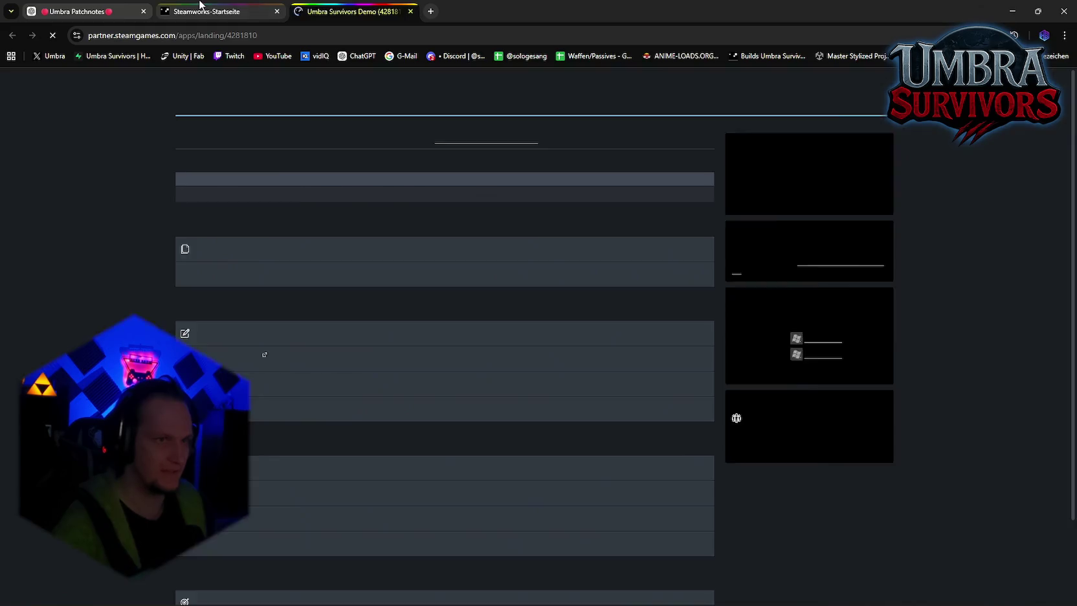
left_click(115, 11)
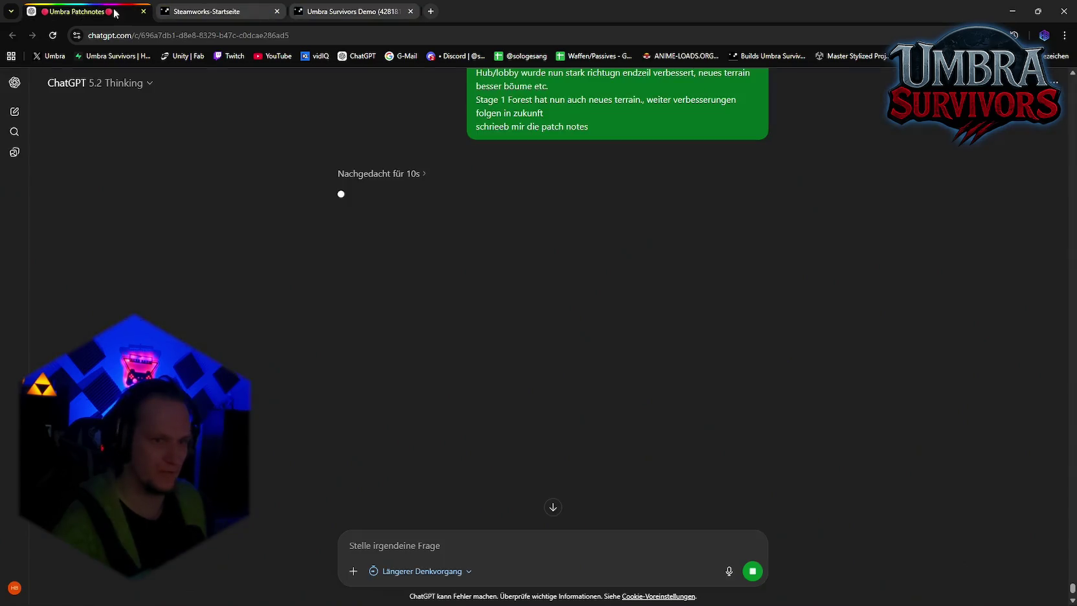
Scroll through the finished EN and DE notes and select 'Richtung Endziel' in the German text.
scroll(462, 259, "down", 5)
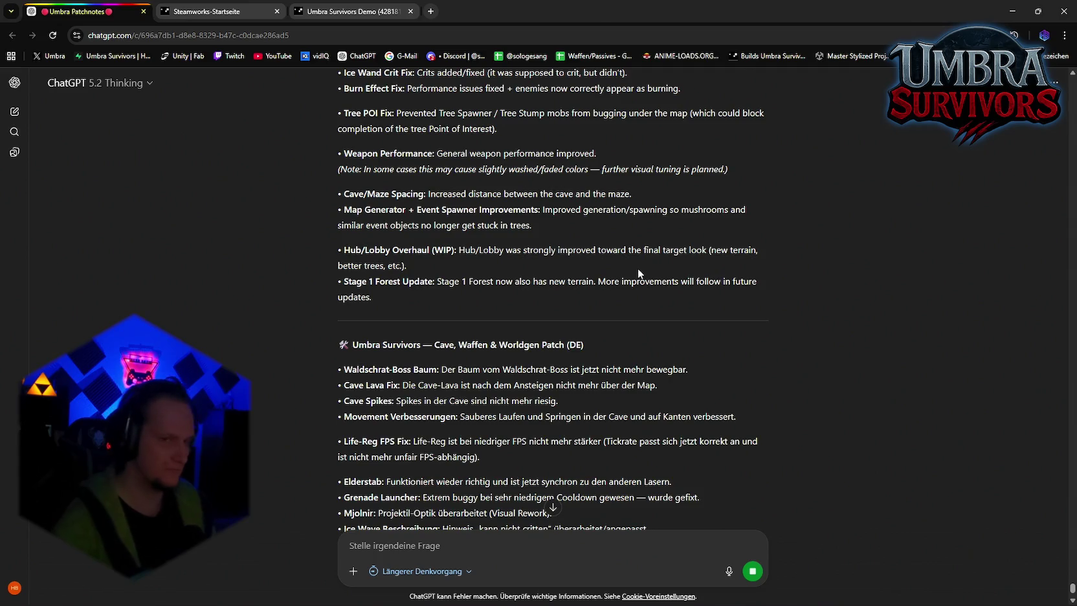
scroll(624, 479, "down", 2)
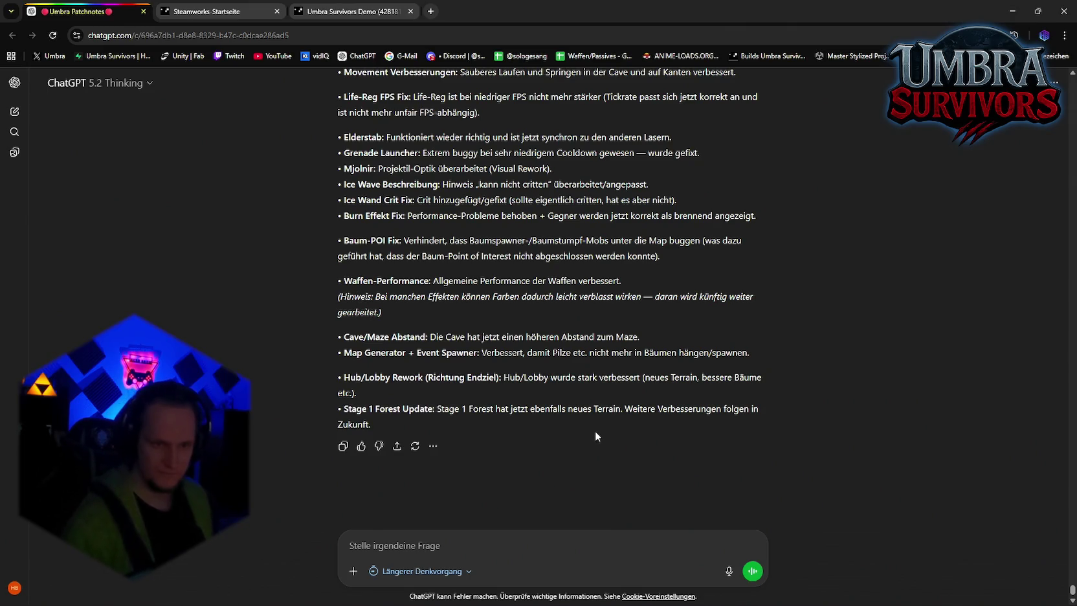
left_click_drag(427, 377, 499, 382)
left_click(497, 385)
left_click(427, 382)
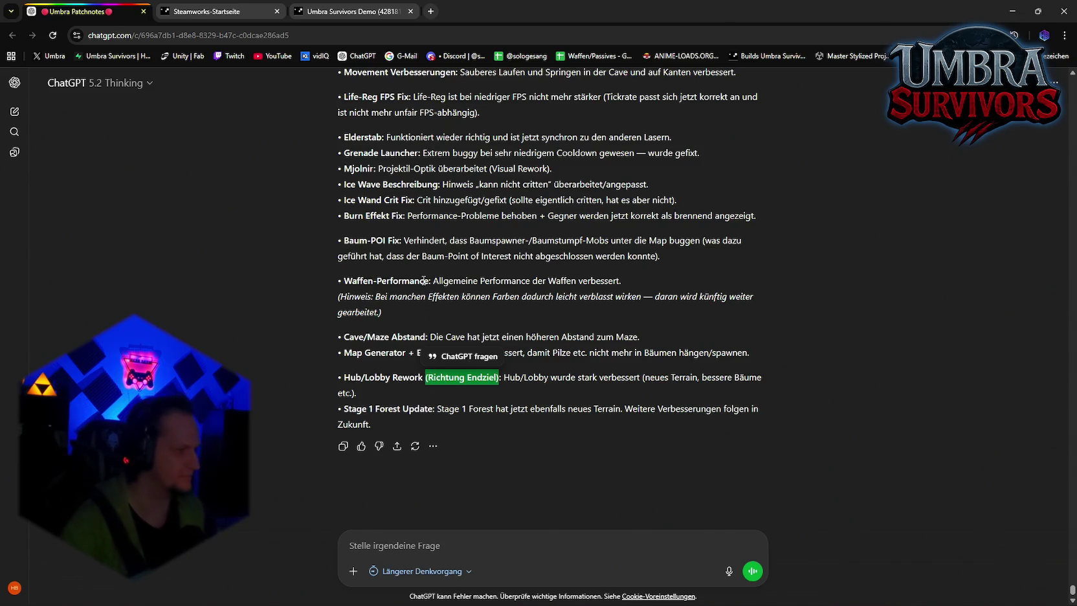
Clear the selection, skim the notes again, and bring up the Steamworks Umbra Survivors Demo page.
scroll(443, 428, "up", 5)
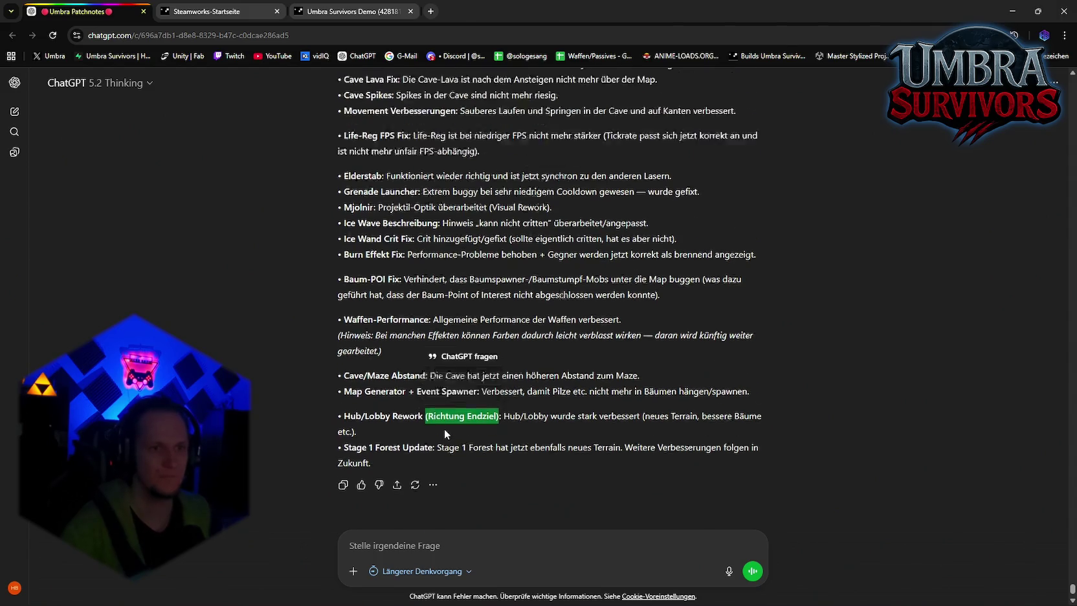
left_click(459, 440)
scroll(463, 443, "down", 5)
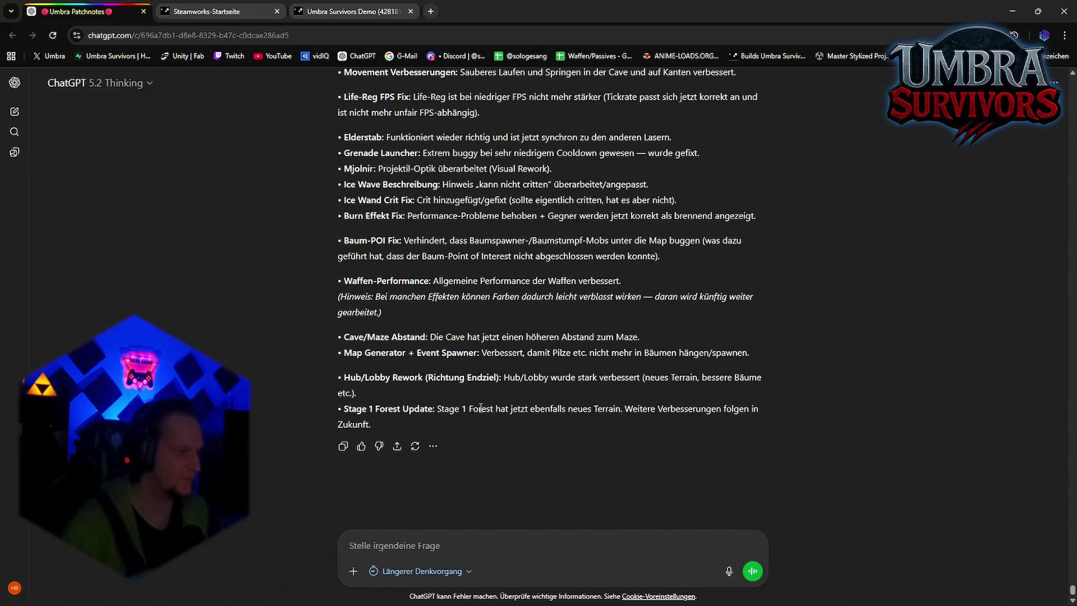
left_click(363, 10)
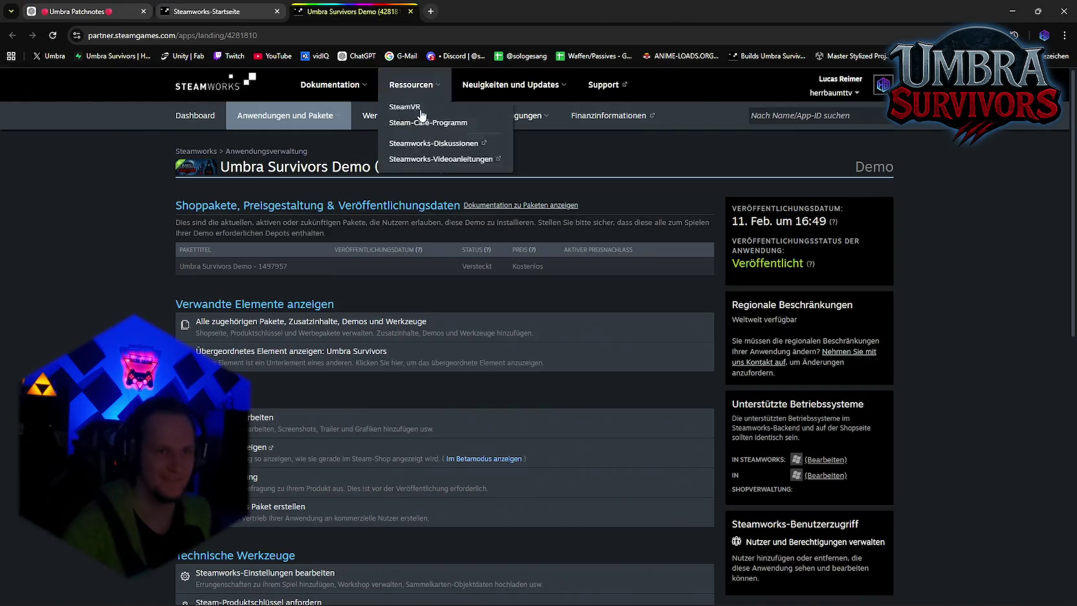
Glance over the demo page, then check the Hub/Lobby bullet and 'the final target look' phrase in the chat.
scroll(361, 341, "down", 10)
scroll(362, 350, "up", 8)
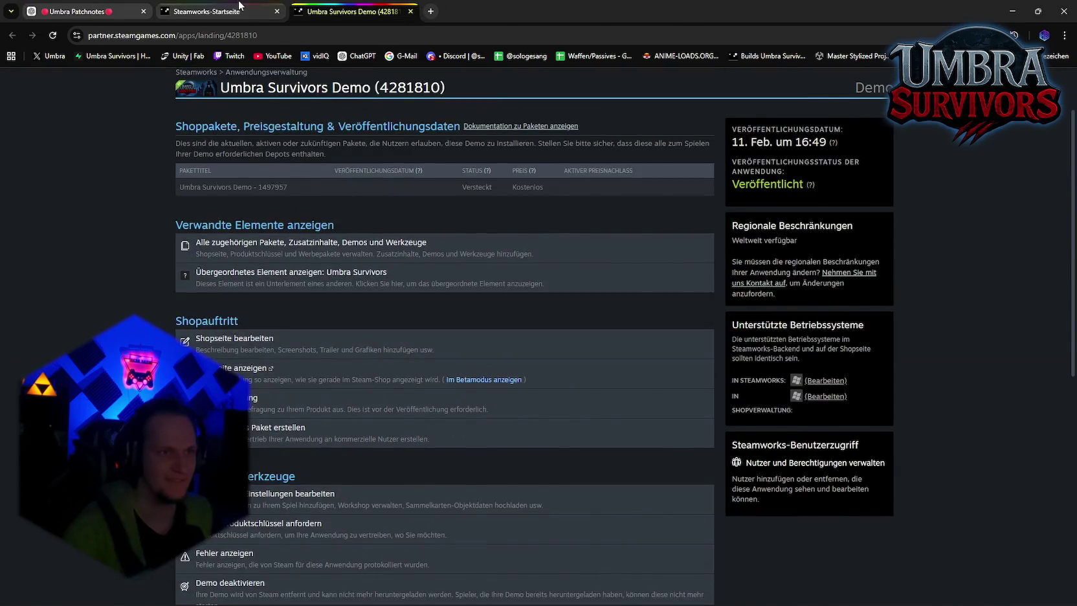
left_click(117, 8)
scroll(443, 381, "up", 7)
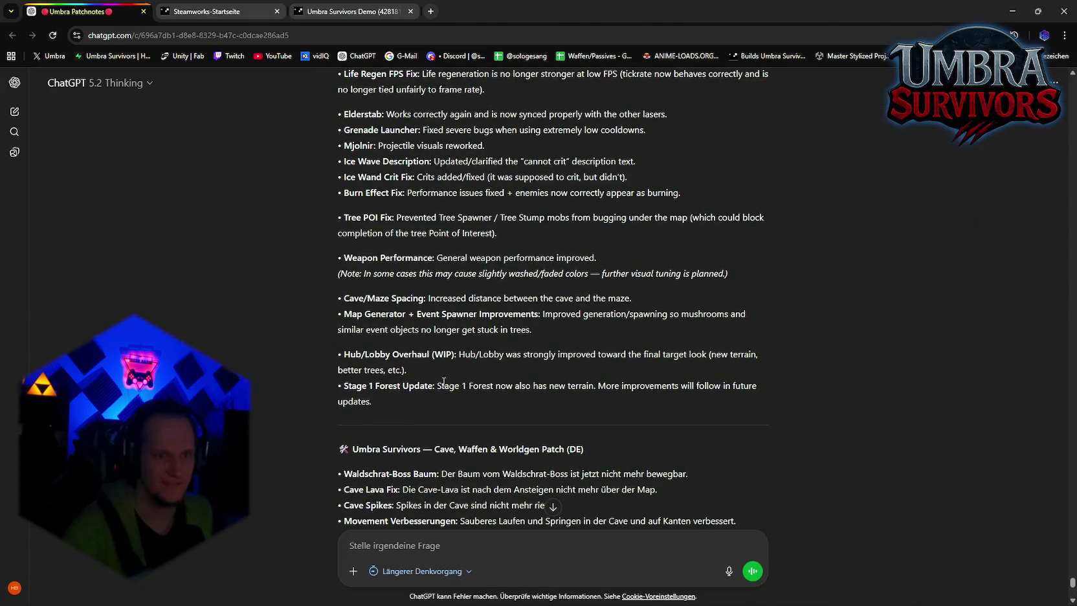
triple_click(351, 372)
left_click(565, 381)
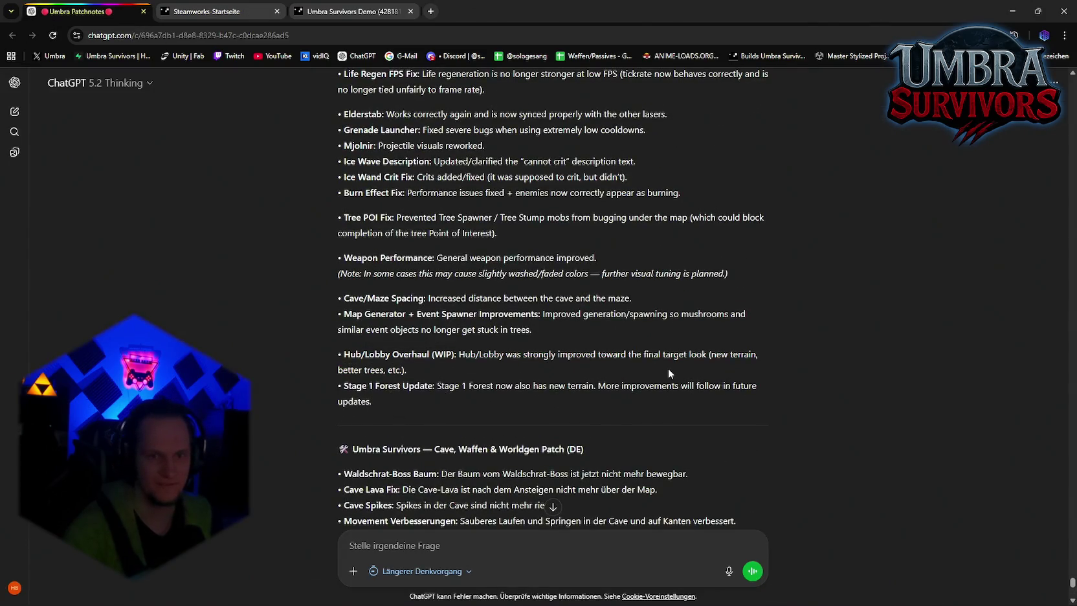
left_click_drag(631, 357, 714, 357)
left_click(734, 423)
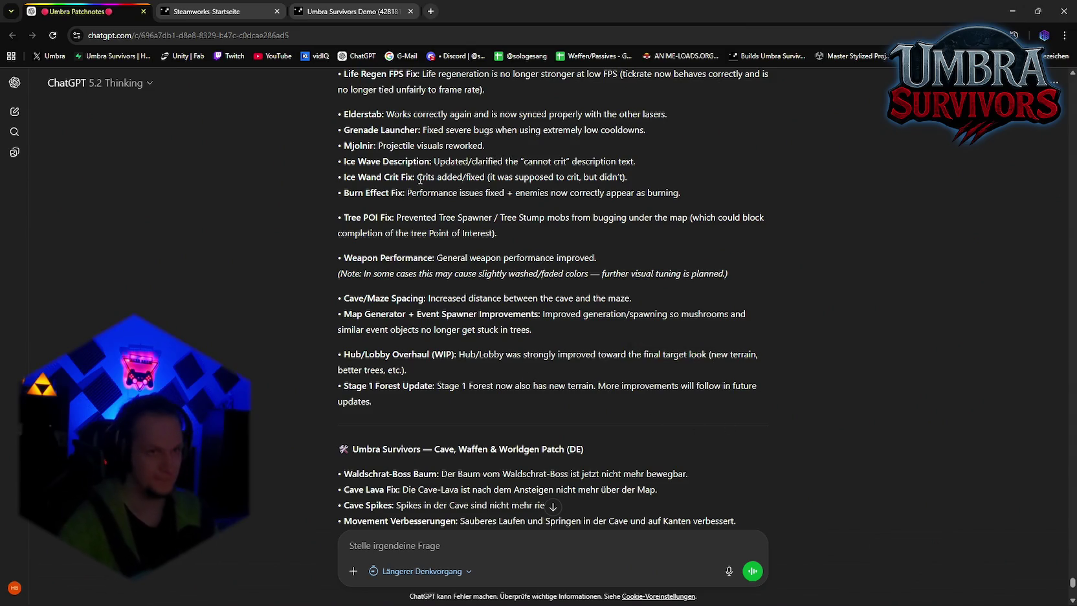
Look over the Steamworks dashboard and cycle back to scan the patch notes.
left_click(224, 5)
scroll(413, 202, "down", 15)
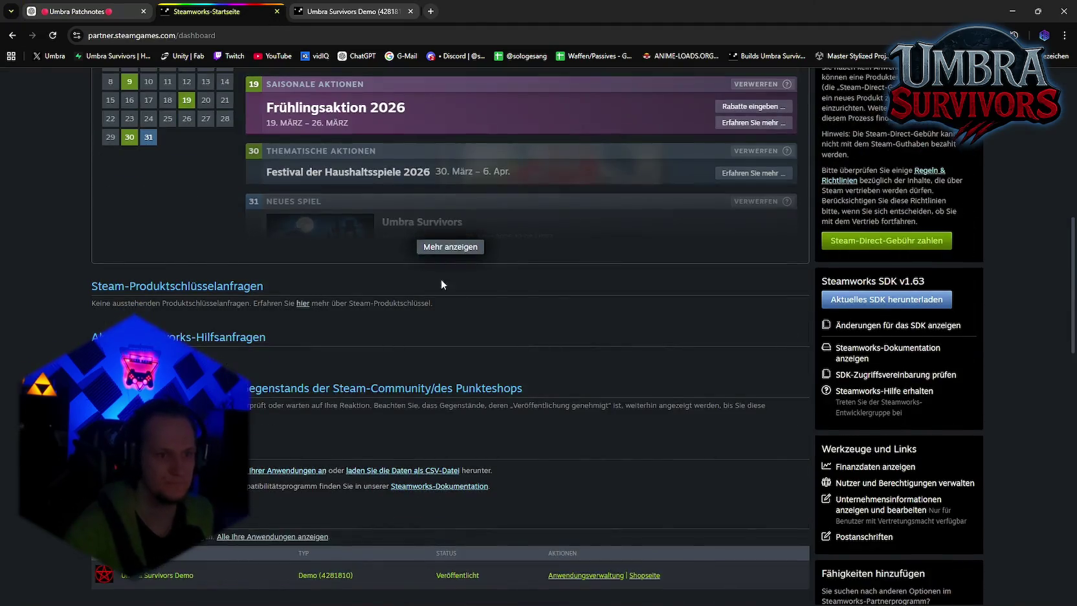
scroll(454, 293, "up", 15)
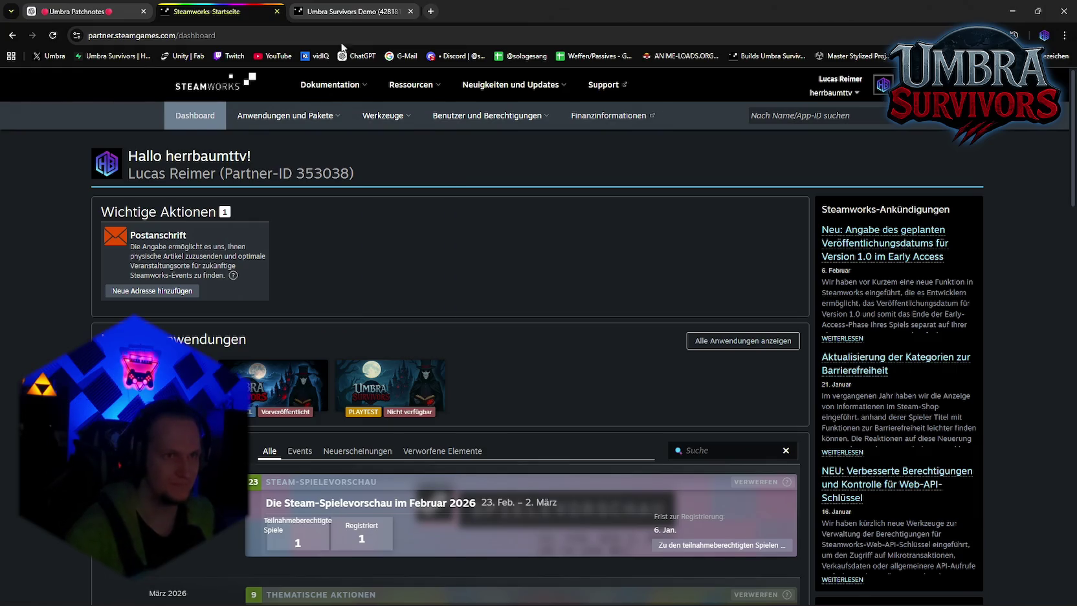
key("ctrl+Tab")
key("ctrl+Tab")
scroll(511, 292, "down", 5)
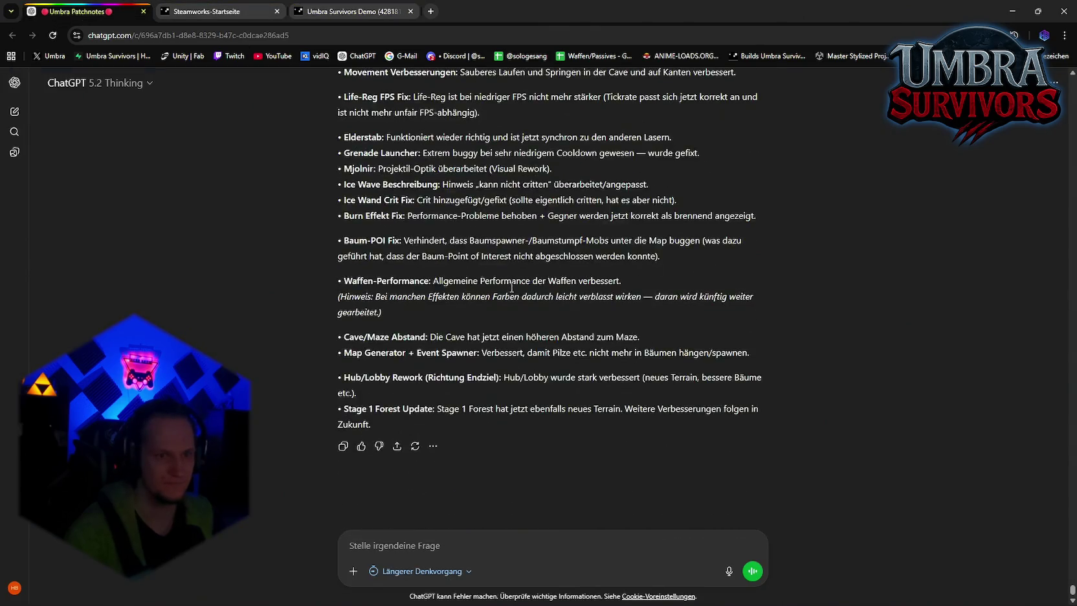
scroll(509, 286, "up", 10)
scroll(510, 286, "down", 10)
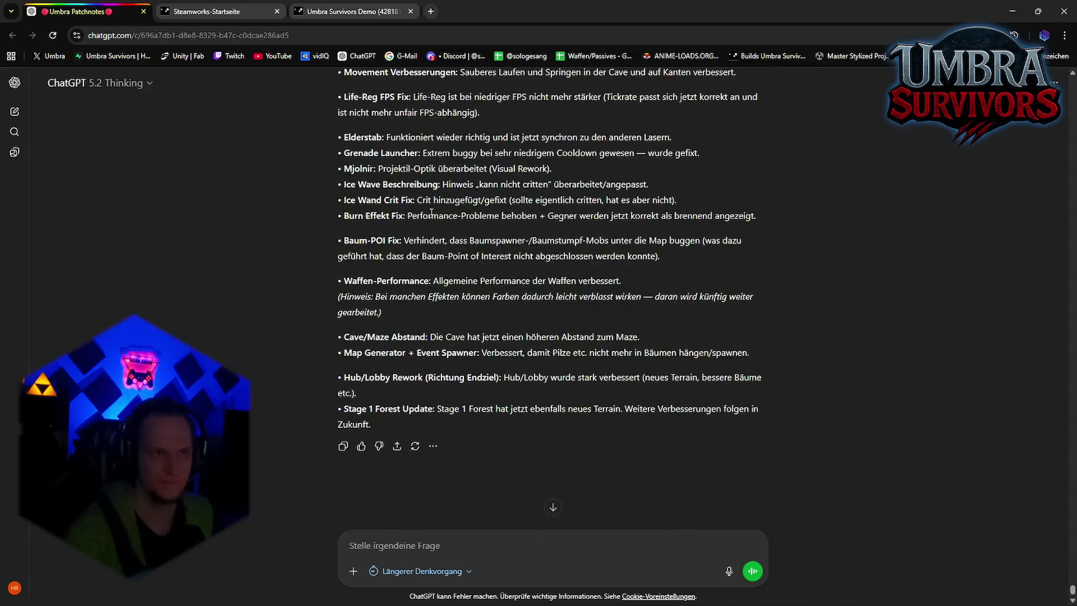
Recheck the dashboard once more, then return to the English and German Umbra patch notes.
left_click(285, 18)
scroll(467, 282, "down", 13)
scroll(468, 282, "up", 13)
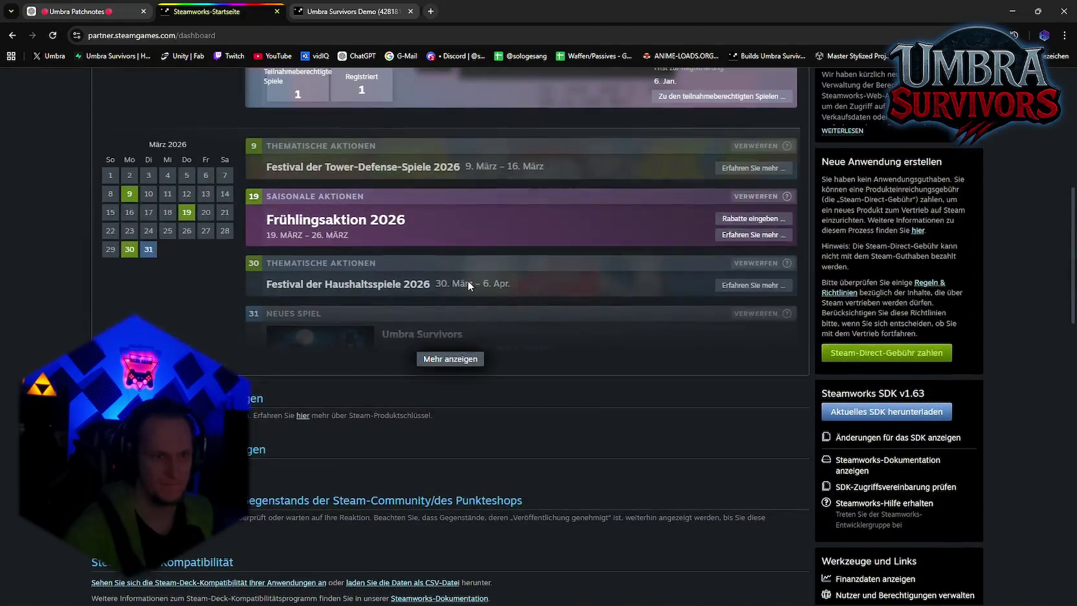
left_click(113, 6)
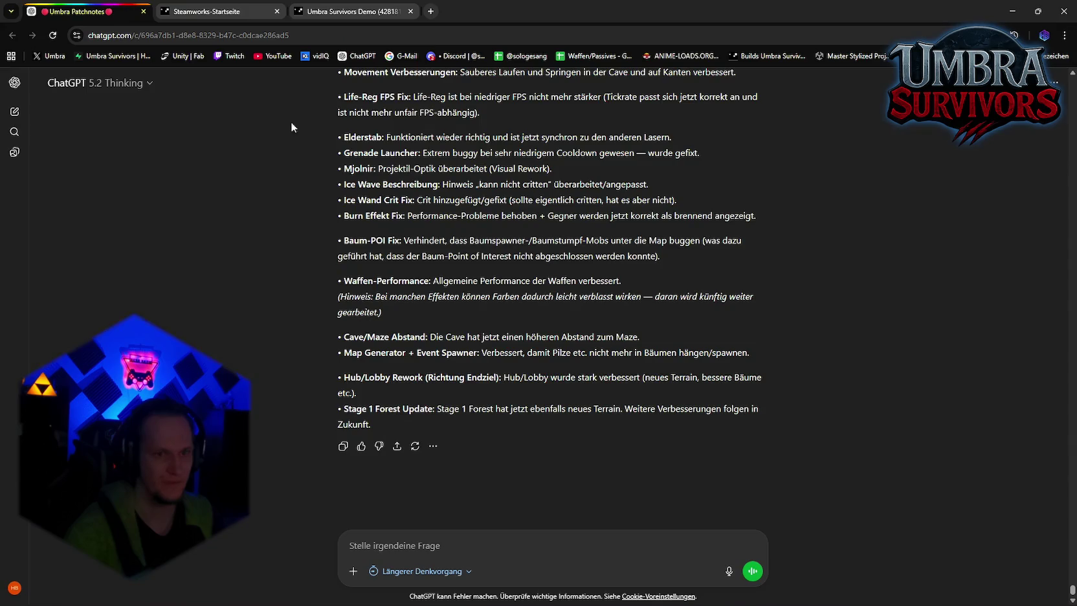
scroll(451, 276, "up", 8)
scroll(443, 276, "down", 8)
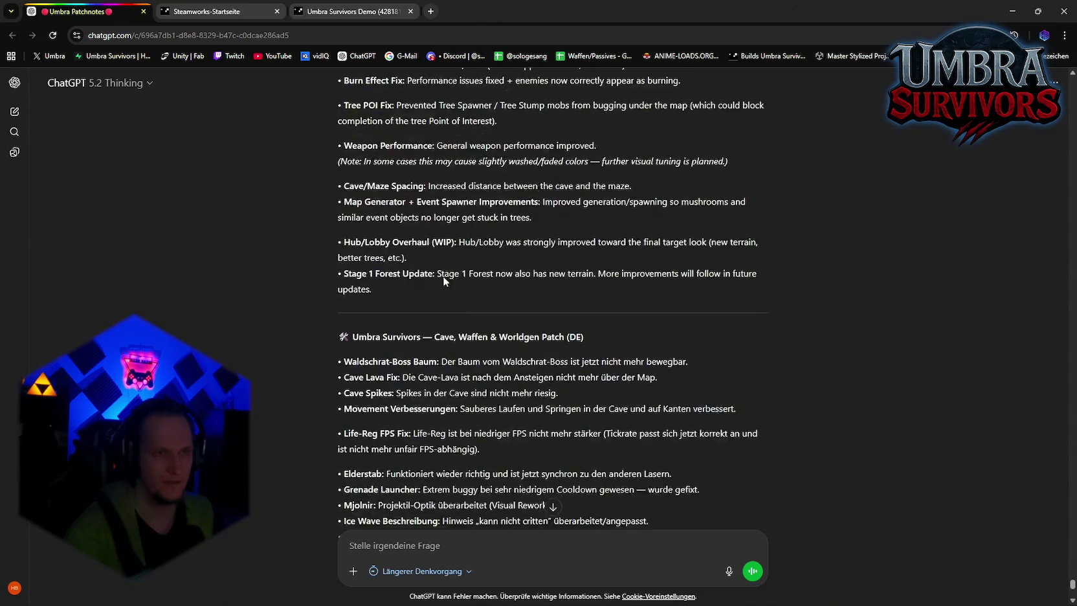
scroll(415, 269, "up", 5)
mouse_move(735, 601)
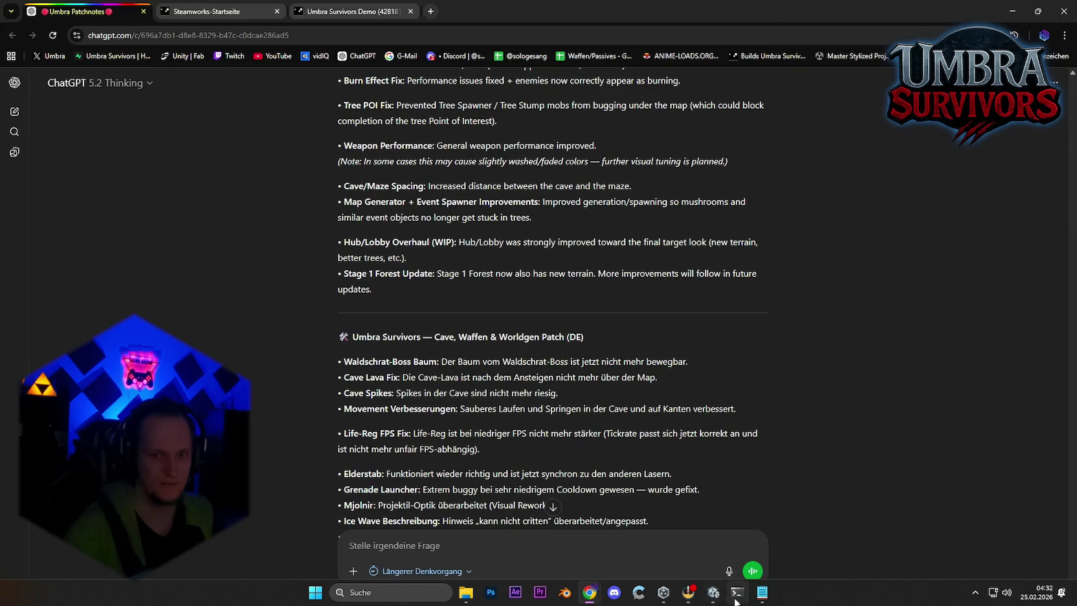